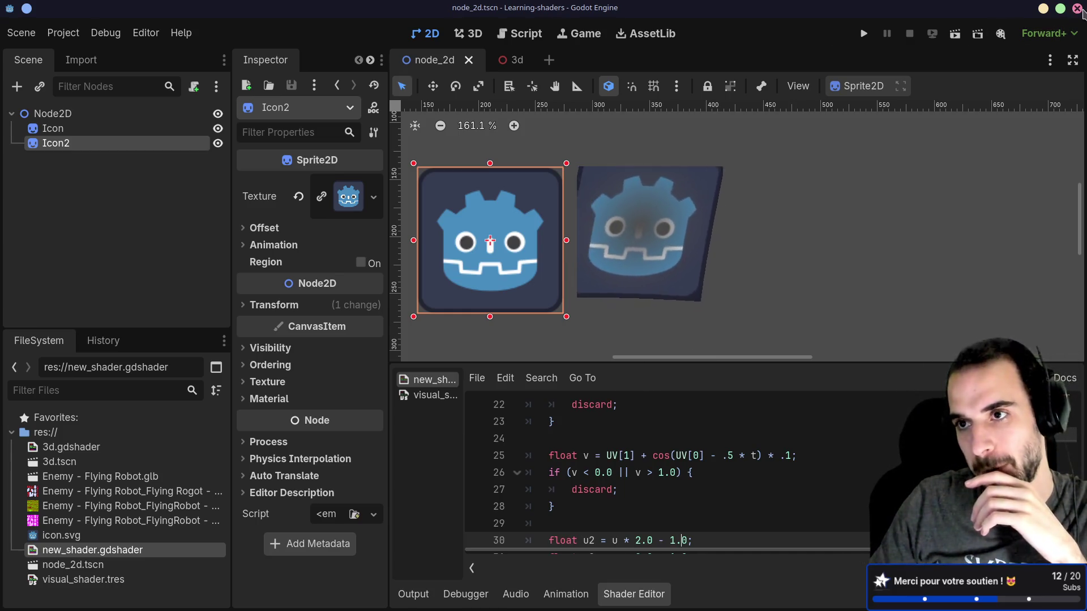
Step: Quit the Learning-shaders project to the Project List, saving the shader on the way out
key("ctrl+q")
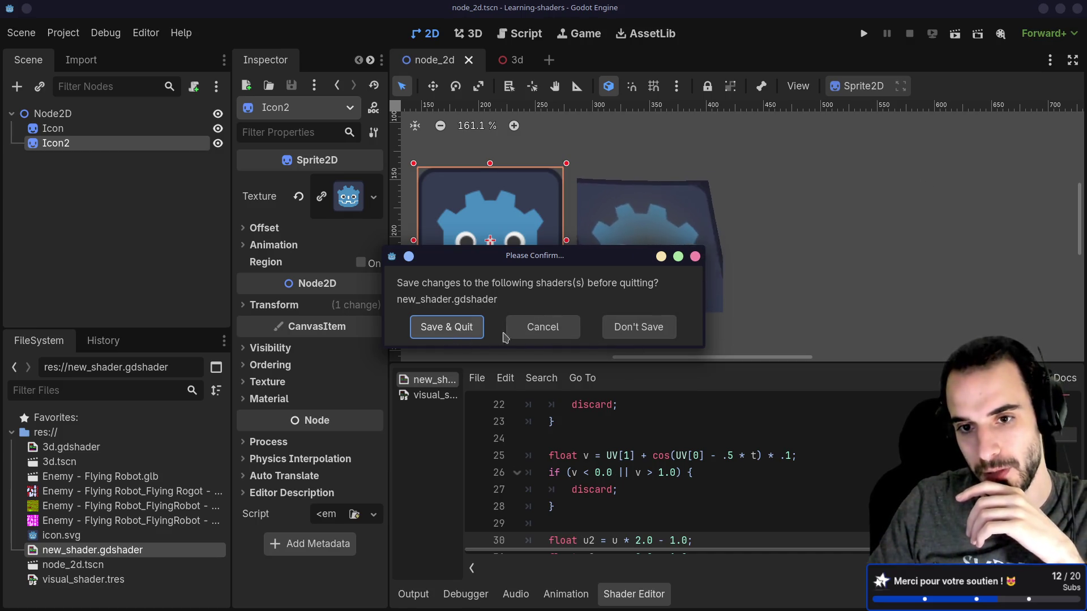
left_click(695, 257)
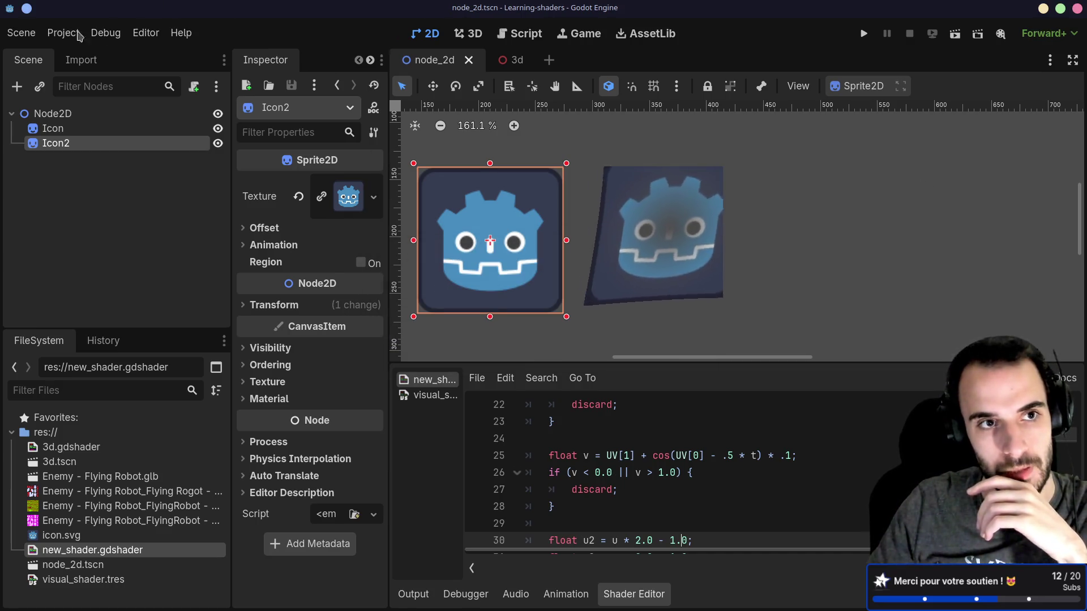
left_click(63, 33)
left_click(98, 224)
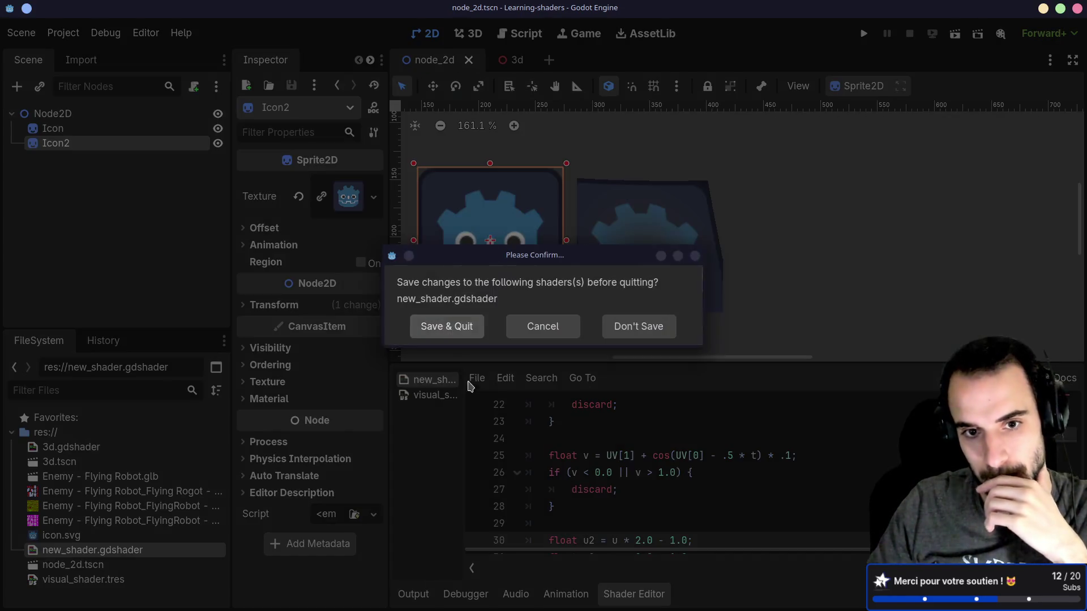
left_click(442, 322)
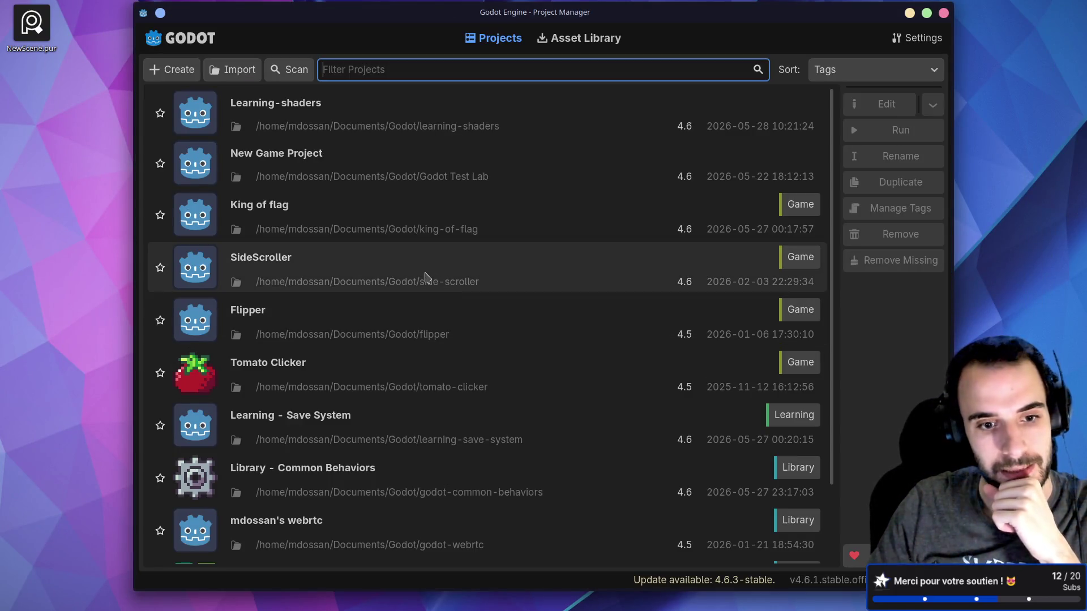
scroll(426, 278, "down", 3)
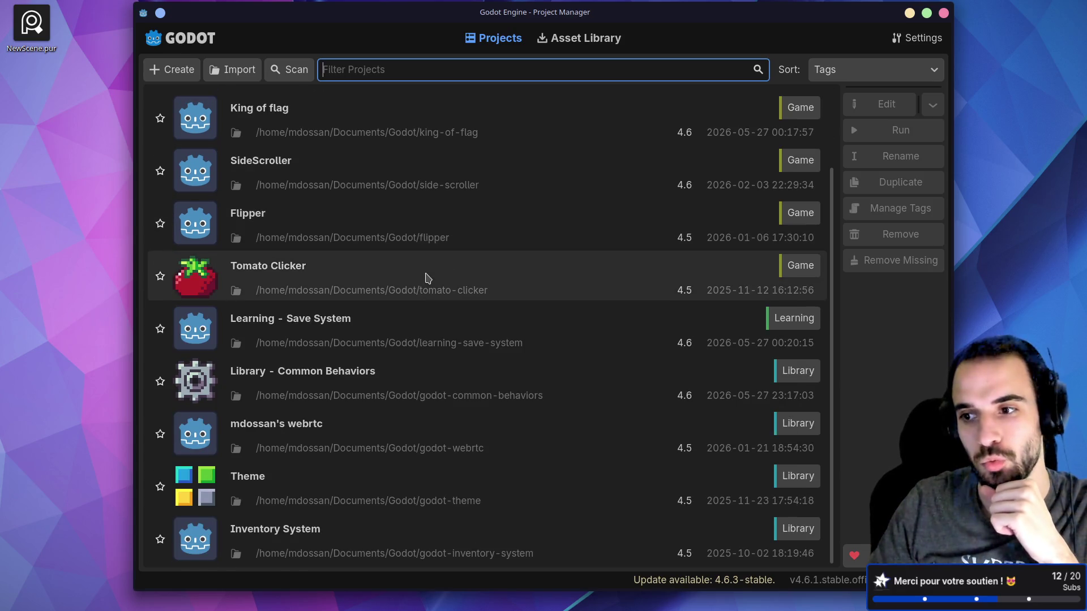
scroll(427, 277, "up", 2)
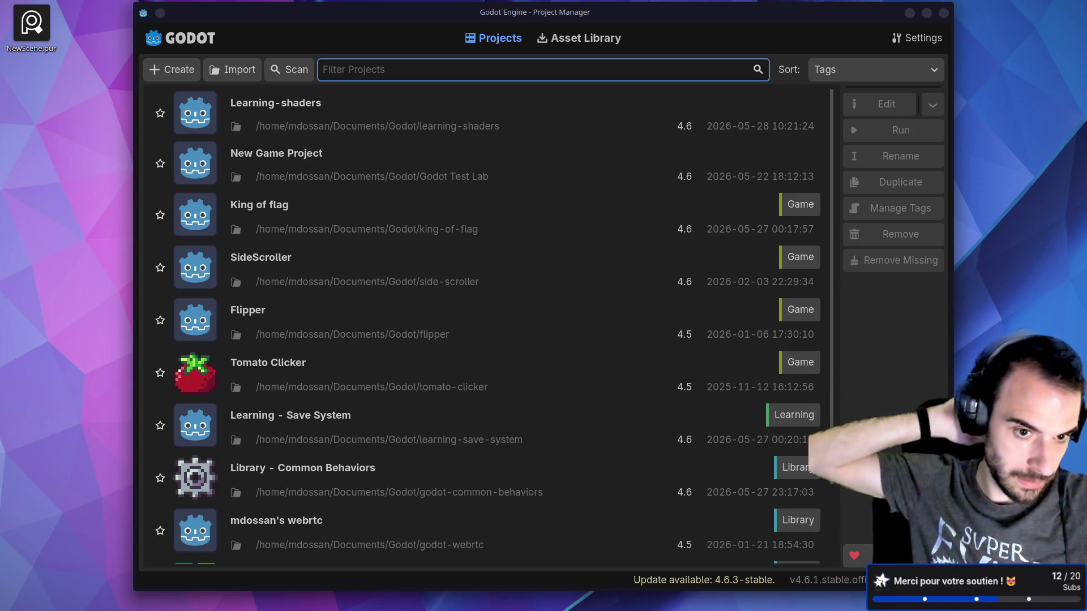
scroll(515, 284, "down", 3)
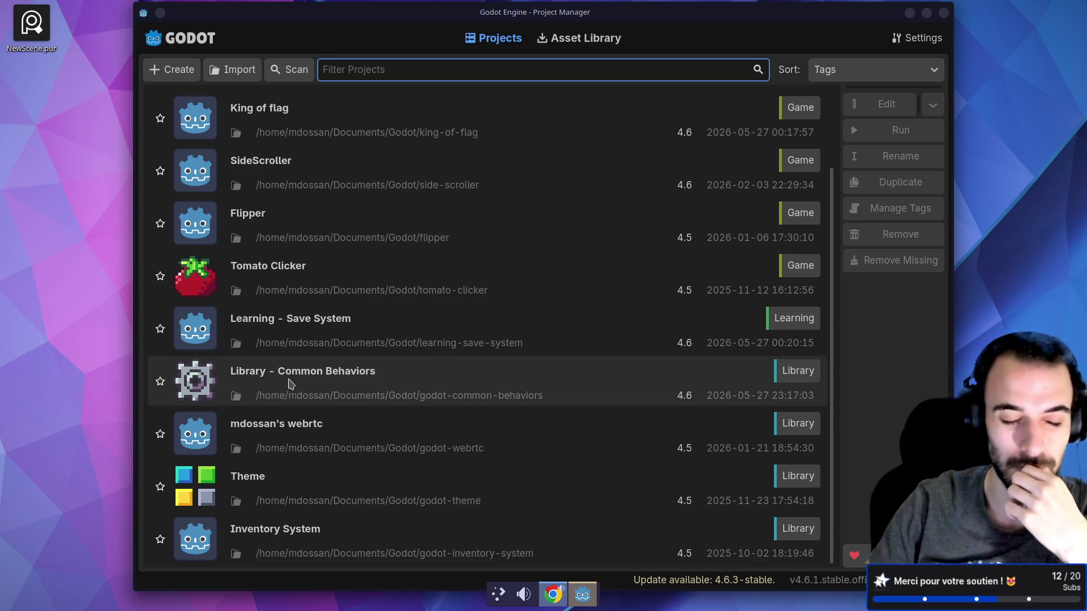
Step: Open Library - Common Behaviors, collapse the behaviors, life and despawn_after_timer folders, and enlarge the FileSystem panel
double_click(290, 384)
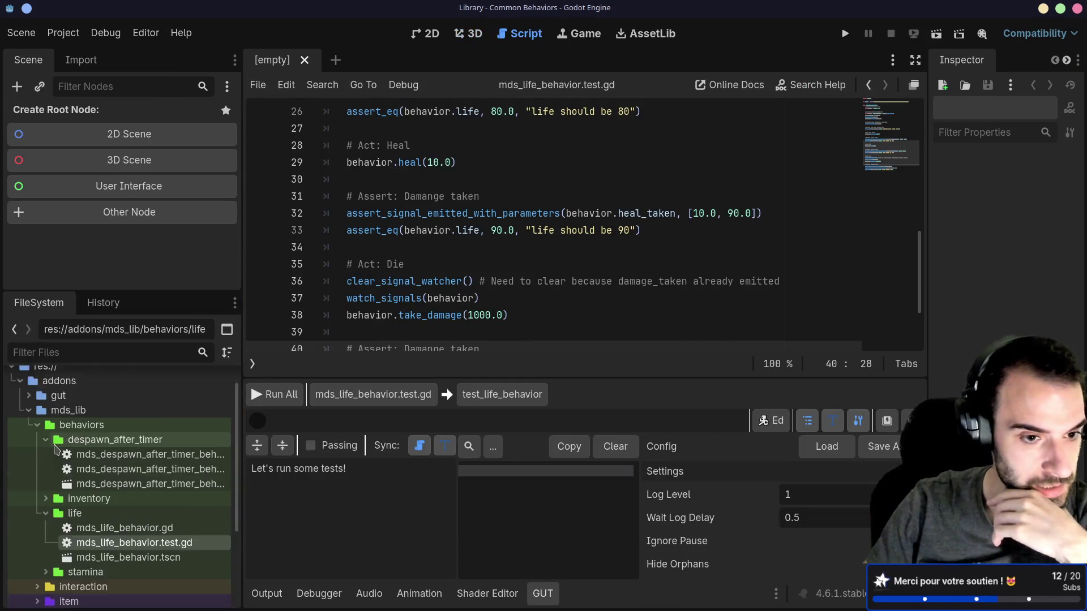
left_click(49, 423)
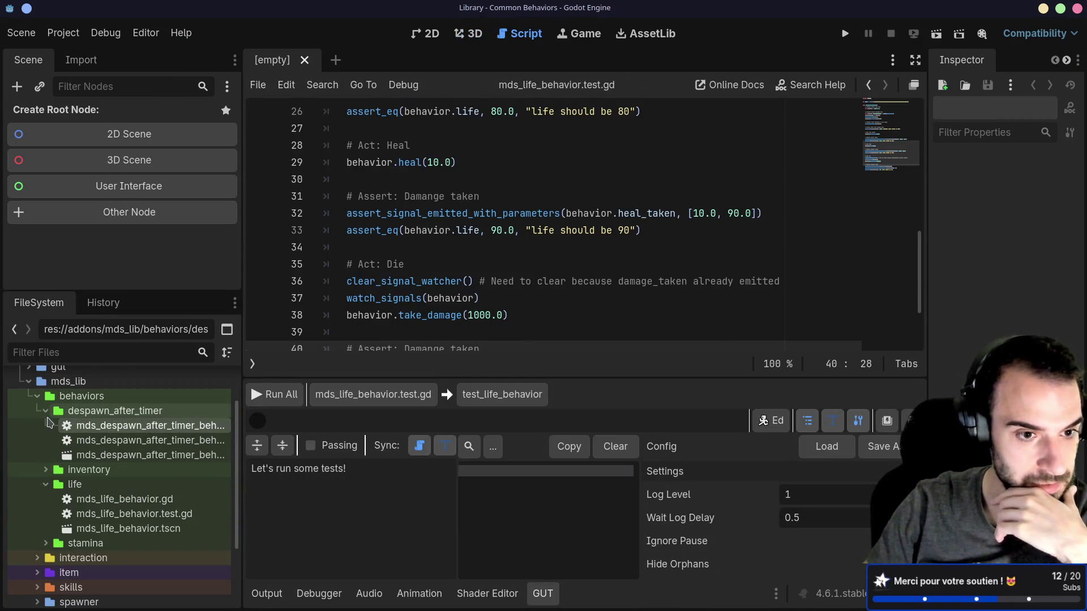
left_click(46, 410)
left_click(46, 440)
left_click(38, 396)
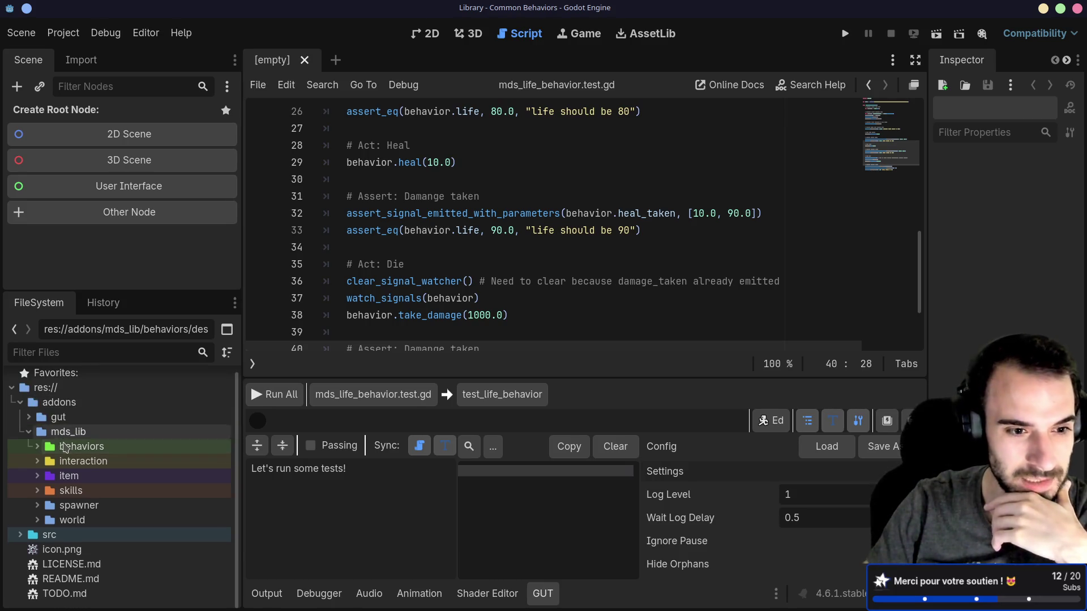
mouse_move(140, 292)
left_mouse_down()
mouse_move(140, 341)
mouse_move(141, 235)
left_mouse_up()
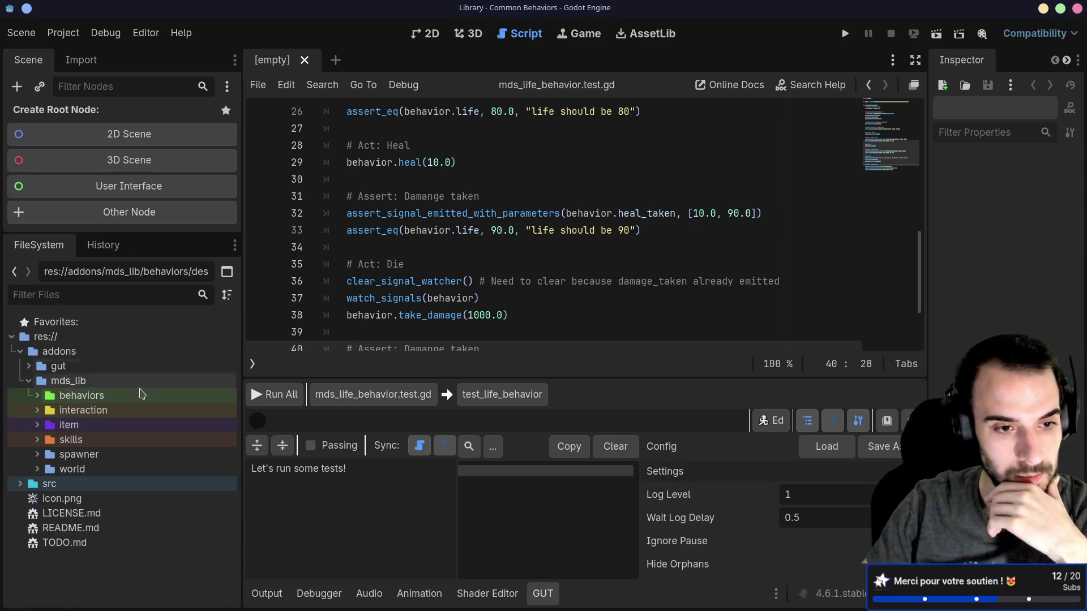
Step: Browse the skills, item and interaction subfolders of mds_lib and select README.md
left_click(89, 396)
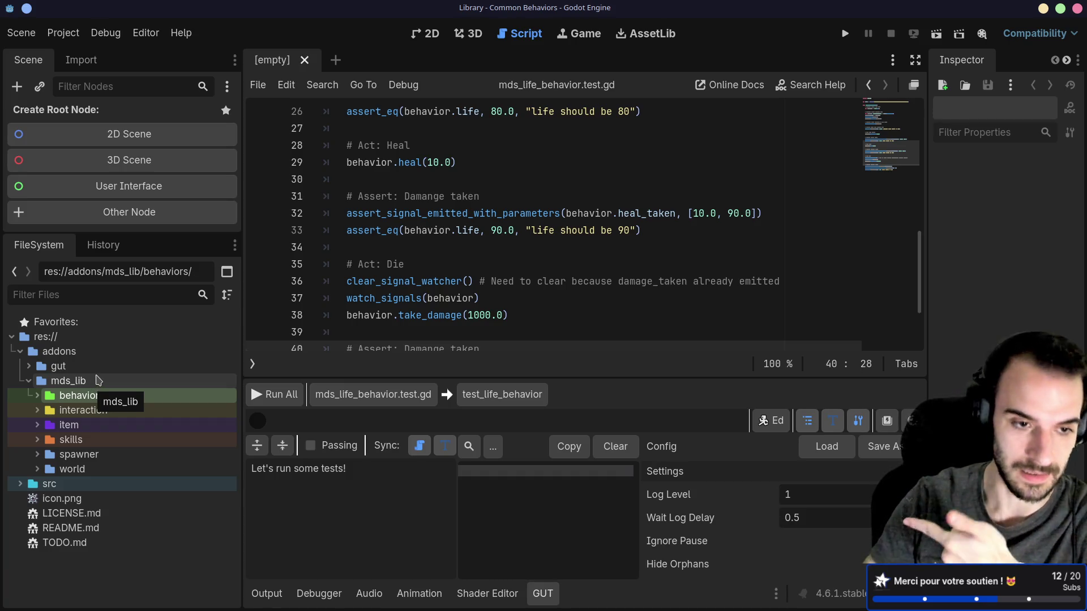
left_click(74, 442)
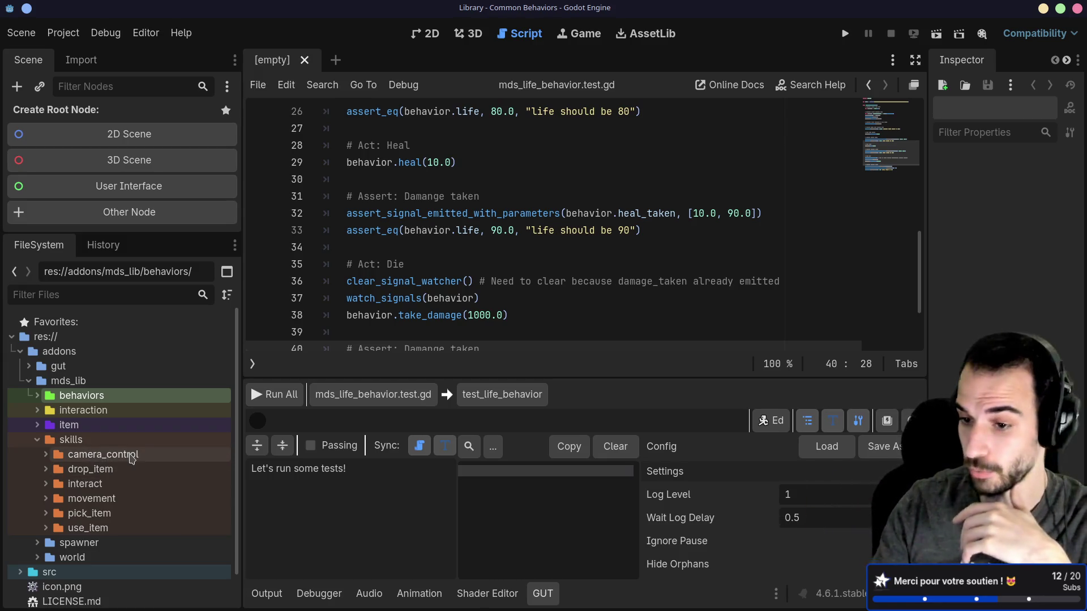
left_click(85, 485)
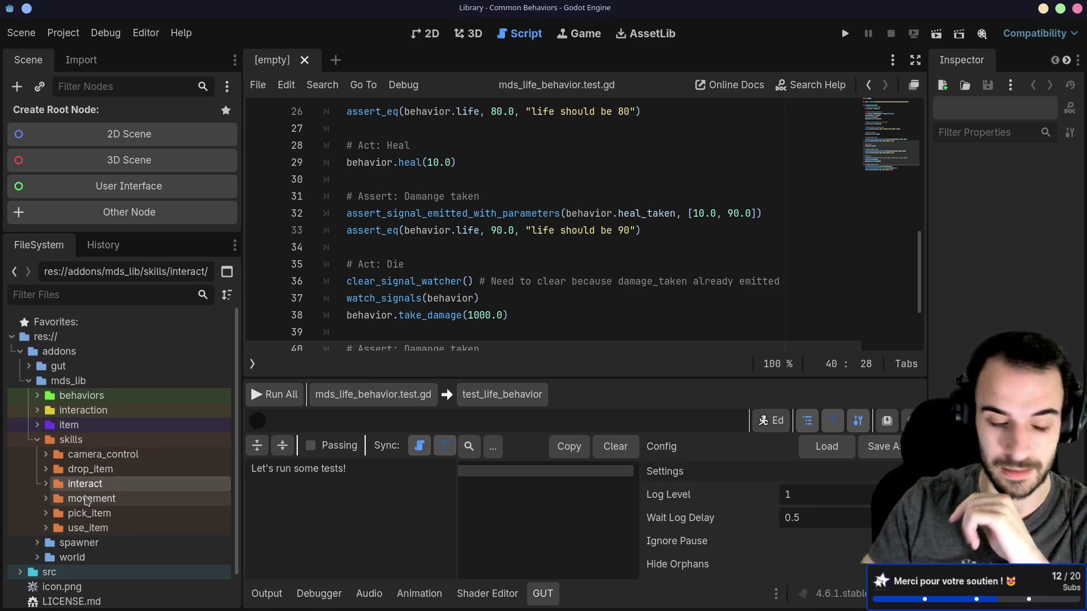
left_click(88, 501)
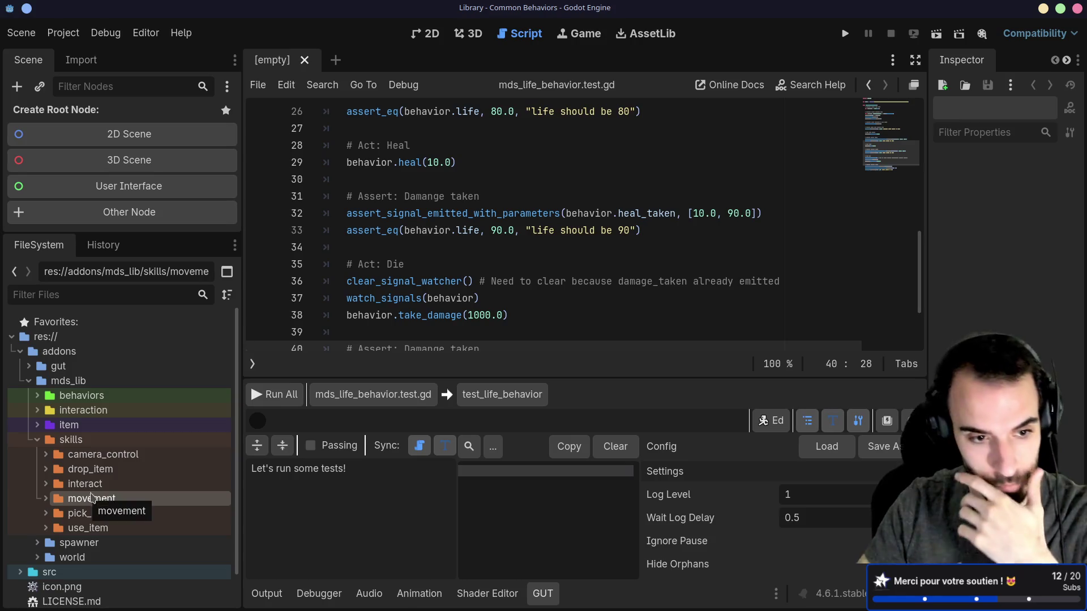
scroll(88, 501, "down", 1)
left_click(36, 404)
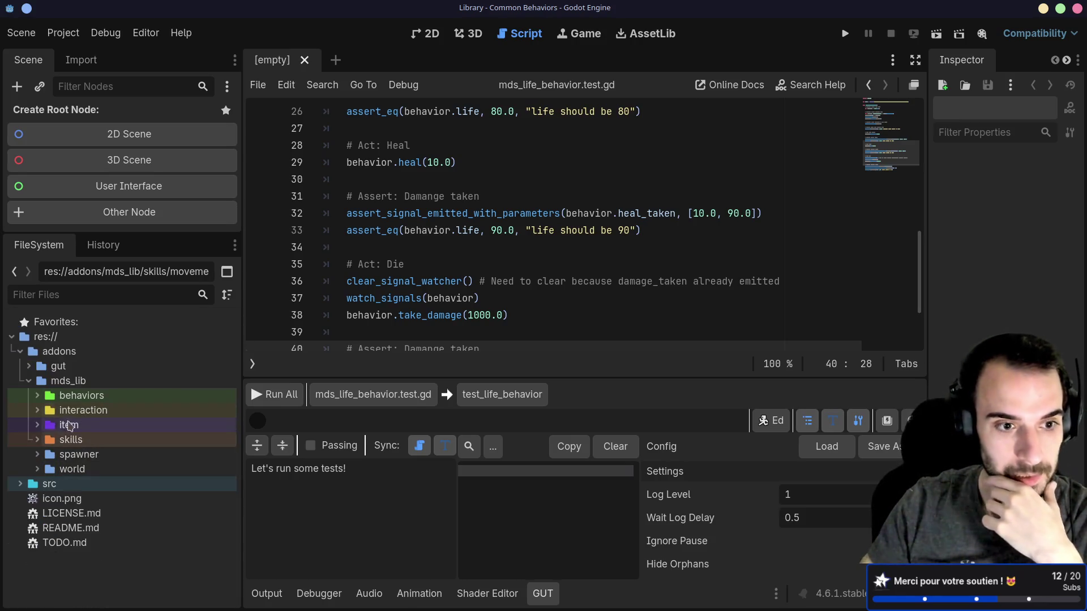
left_click(38, 425)
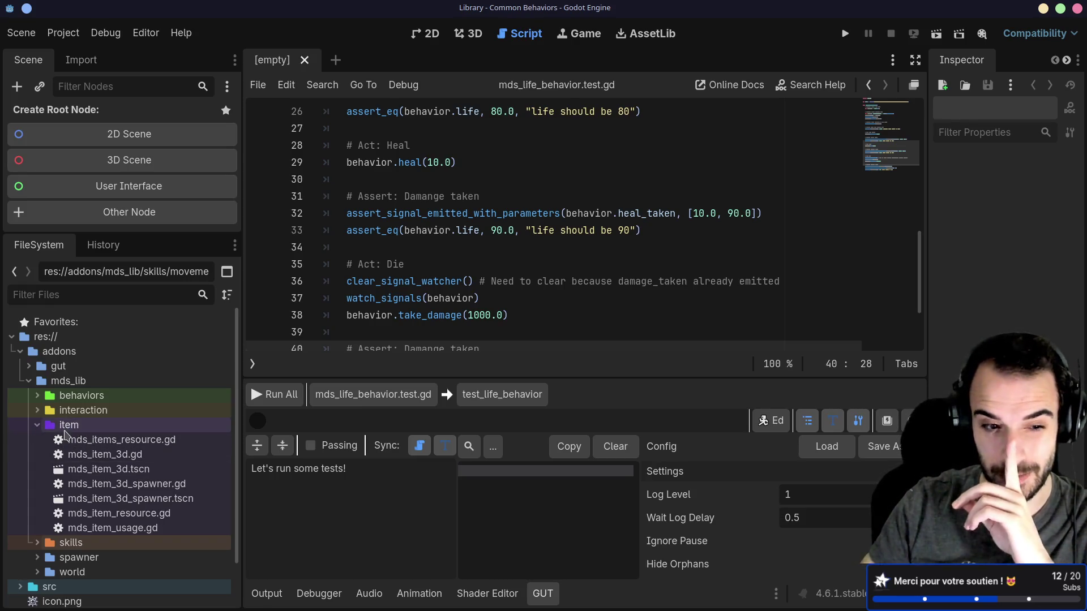
left_click(37, 426)
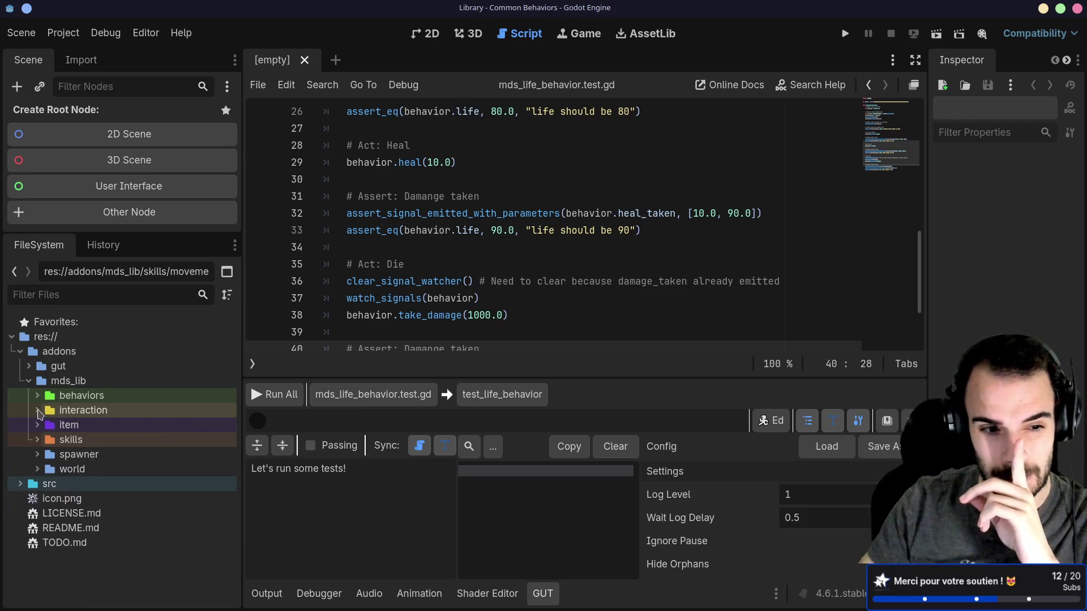
left_click(38, 411)
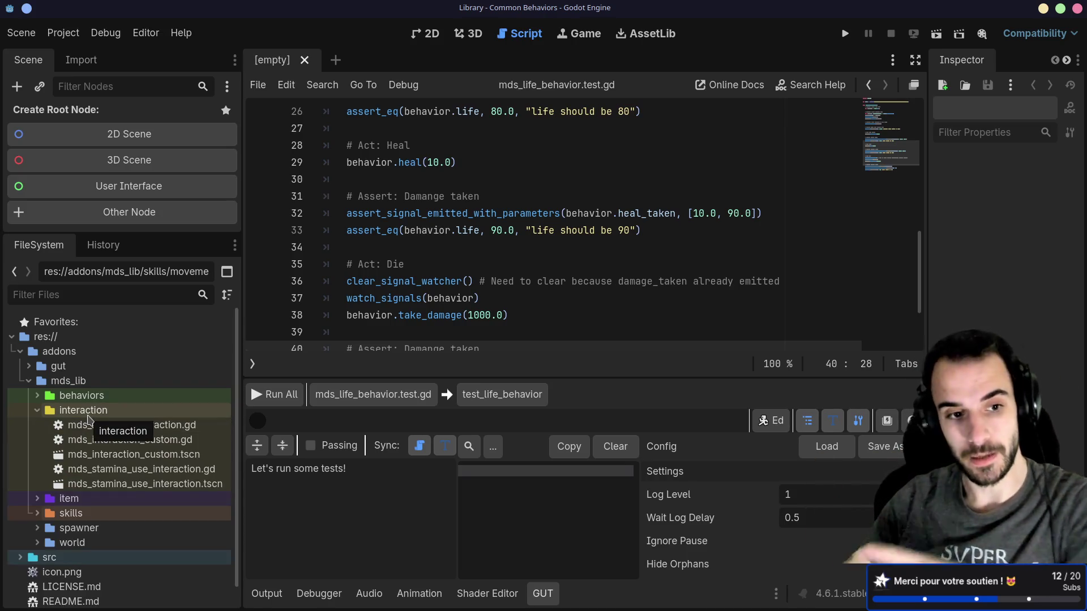
scroll(85, 464, "down", 1)
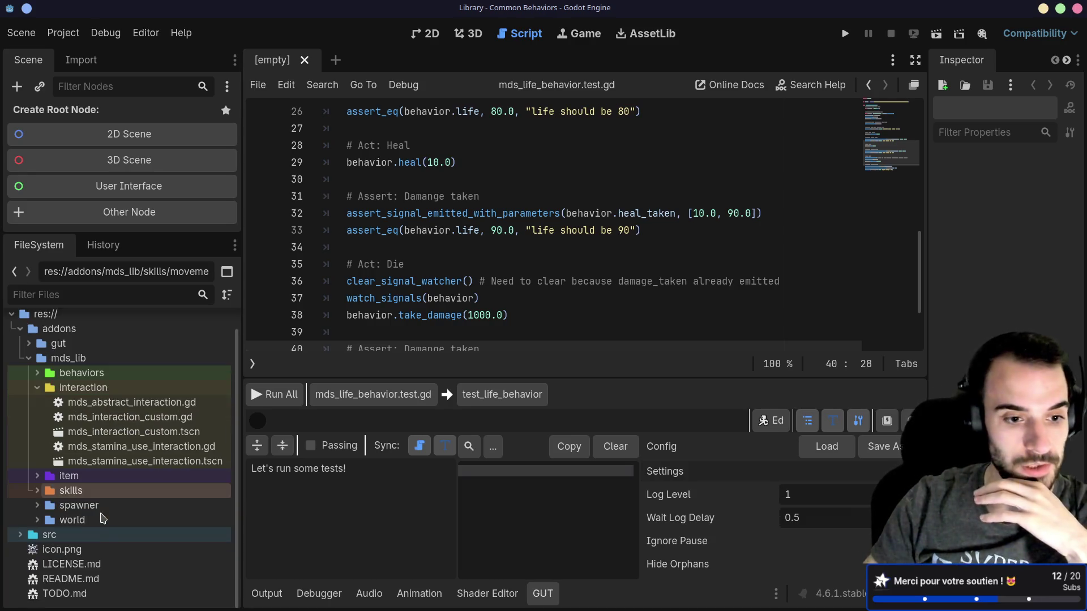
left_click(81, 576)
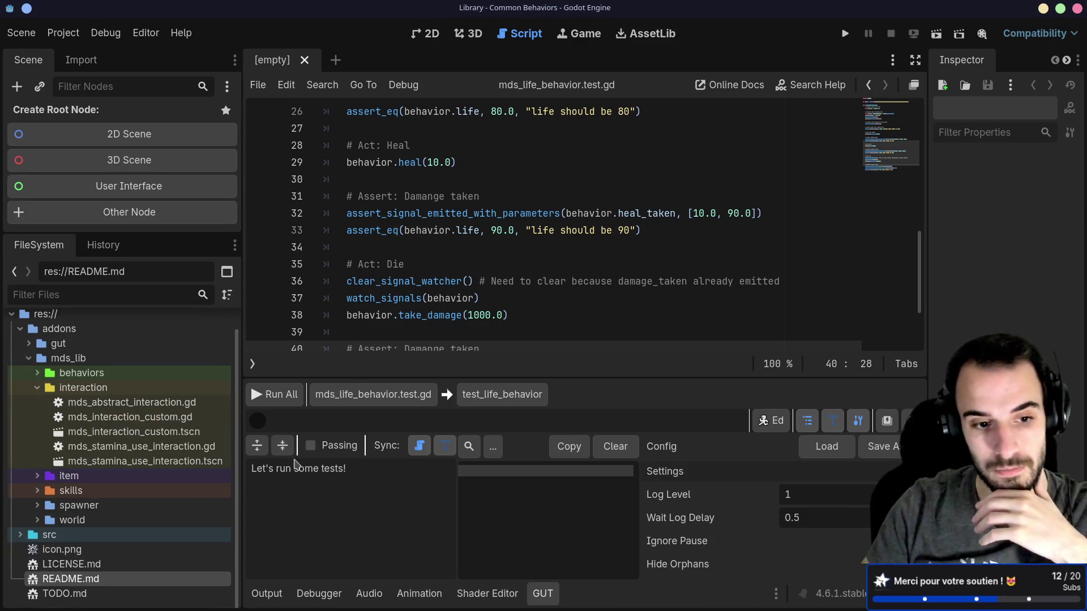
Step: Open README.md to its Definitions section, collapse the interaction folder, and save with Ctrl+S
double_click(97, 580)
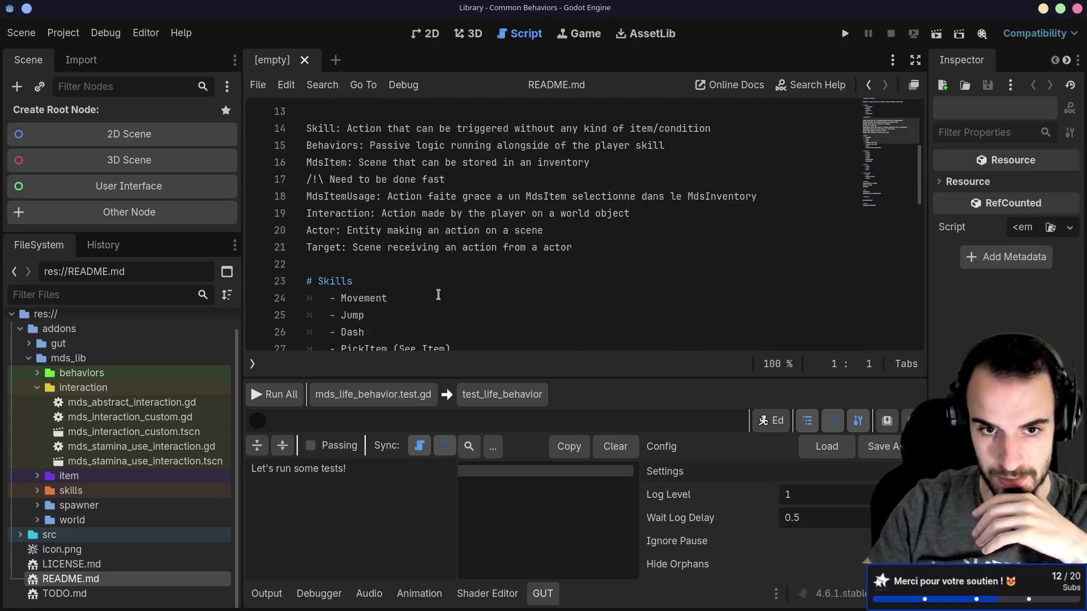
scroll(439, 293, "up", 1)
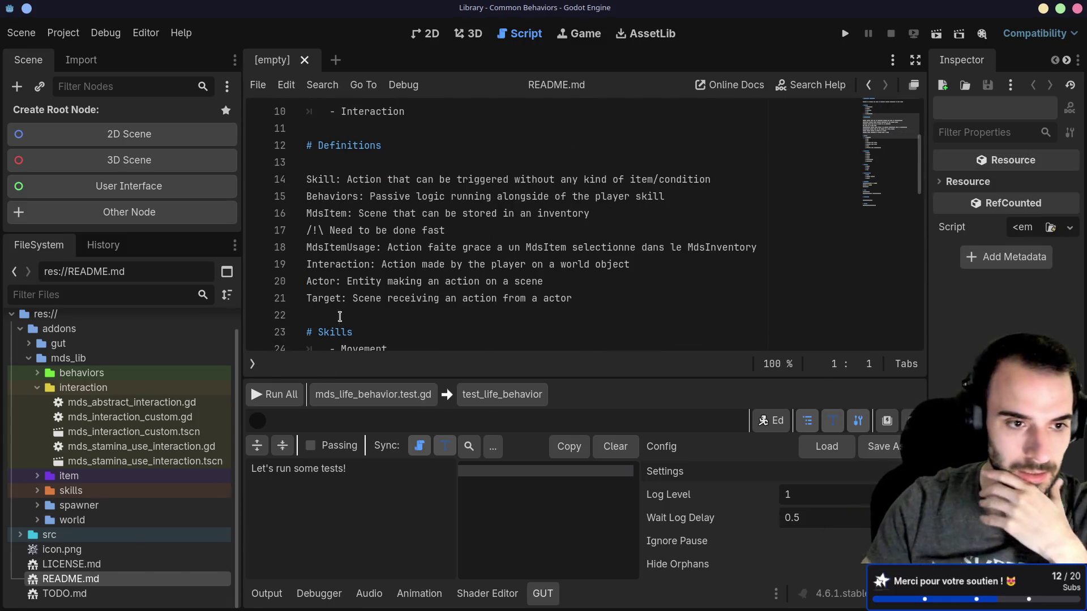
left_click(38, 388)
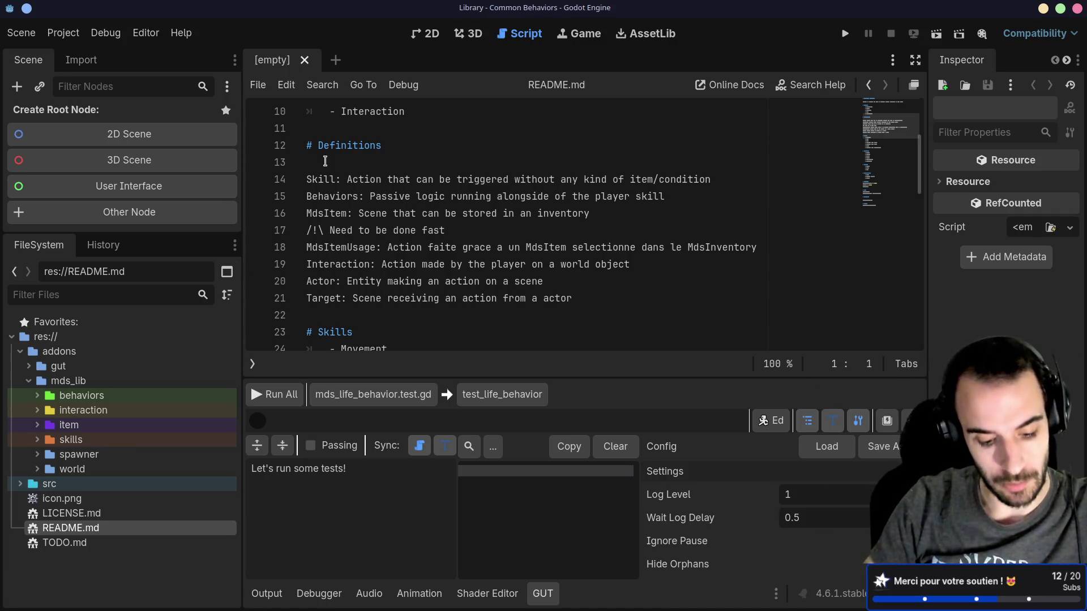
key("ctrl+s")
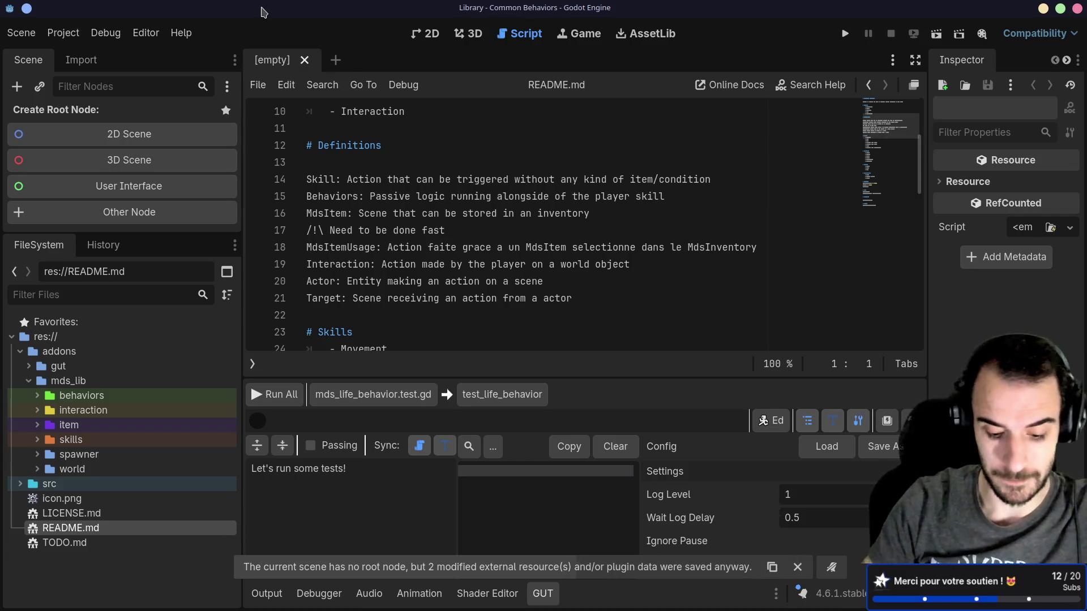
Step: In a new tmux window, change into the github folder and list its two project folders
key("ctrl+q")
key("ctrl+b")
type("c")
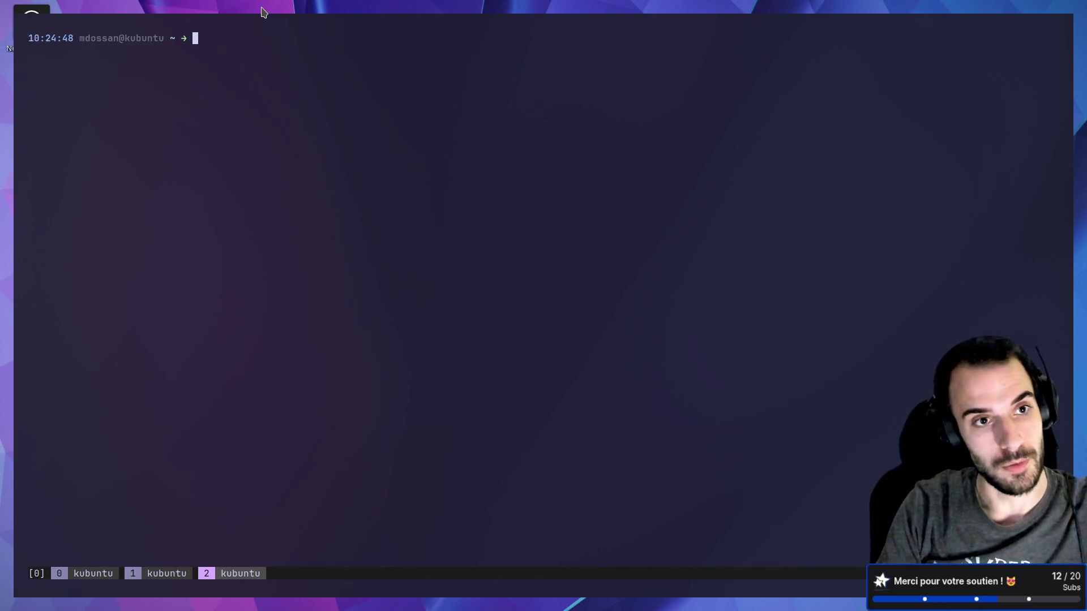
type("s")
key("Return")
type("cd g")
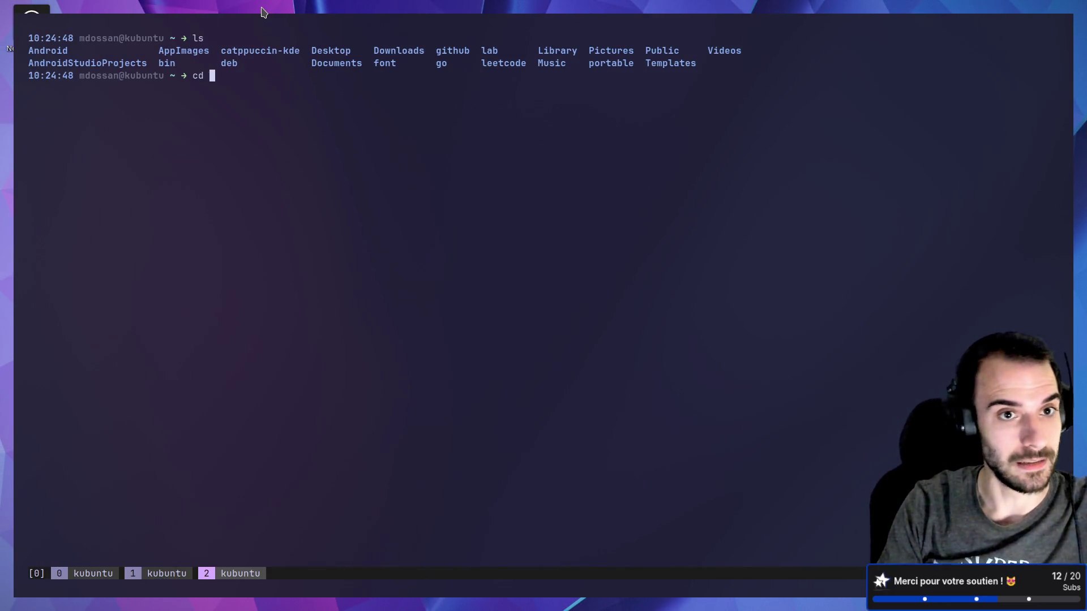
key("BackSpace")
key("BackSpace")
key("BackSpace")
type("cd git")
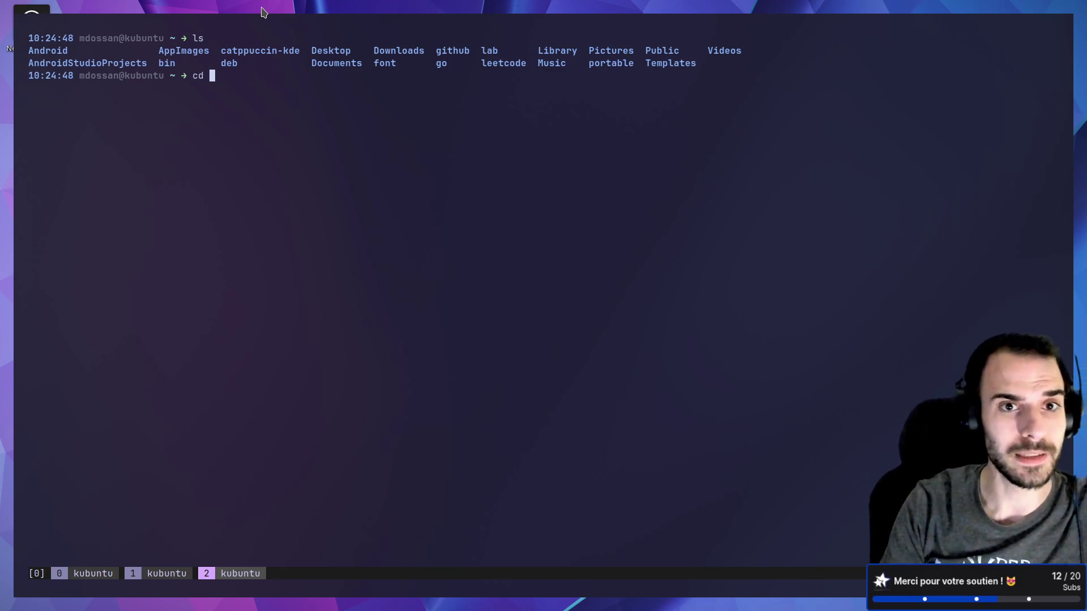
key("Tab")
key("BackSpace")
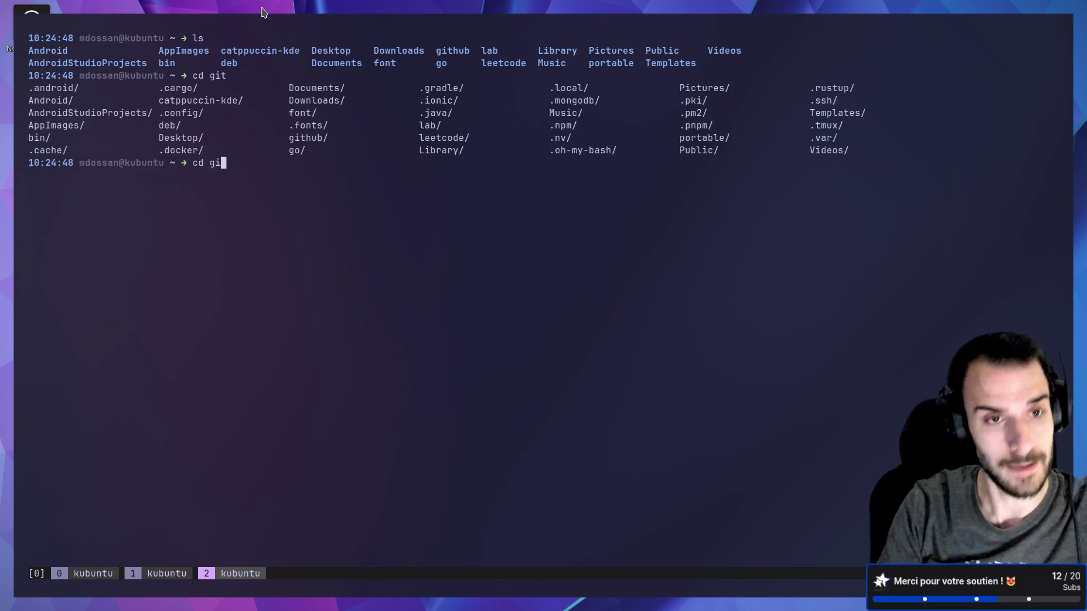
key("Tab")
key("Return")
type("ls")
key("Return")
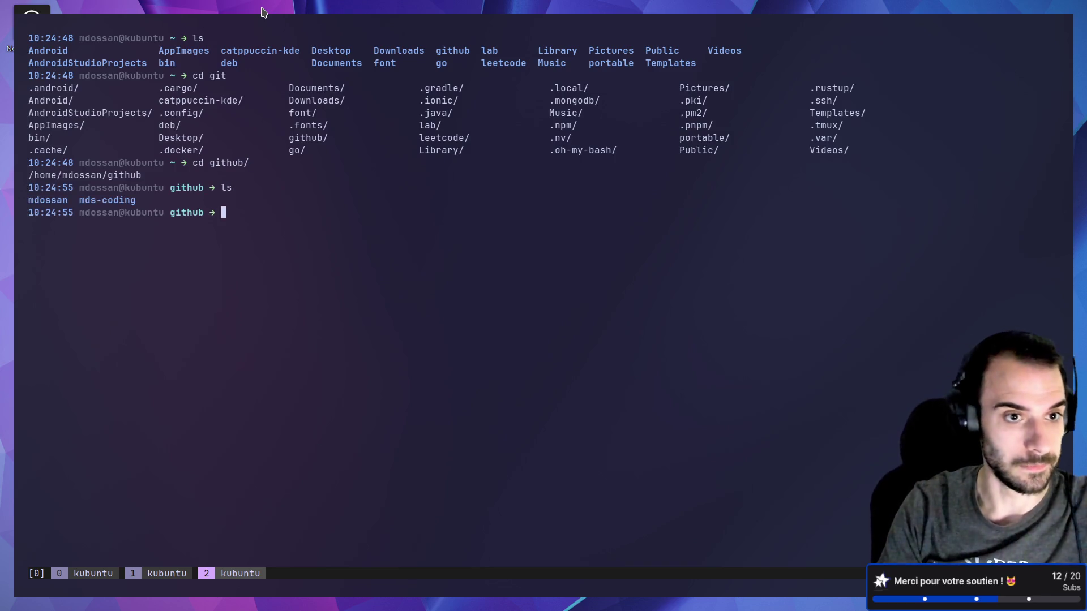
Step: Return to the home folder and tab-complete cd Documents/
type("cd md")
key("Tab")
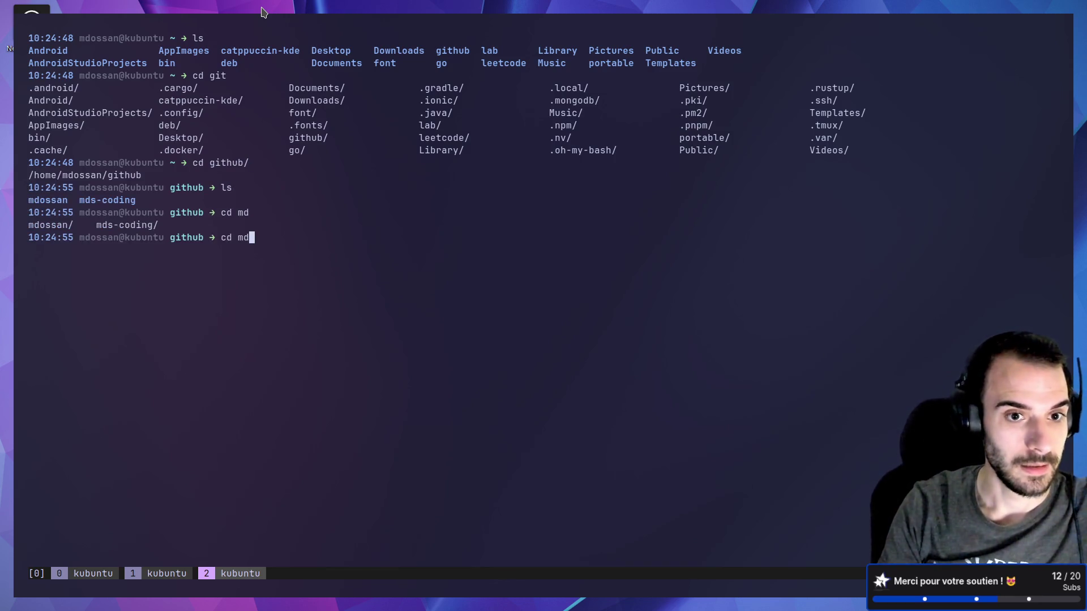
key("BackSpace")
key("BackSpace")
key("BackSpace")
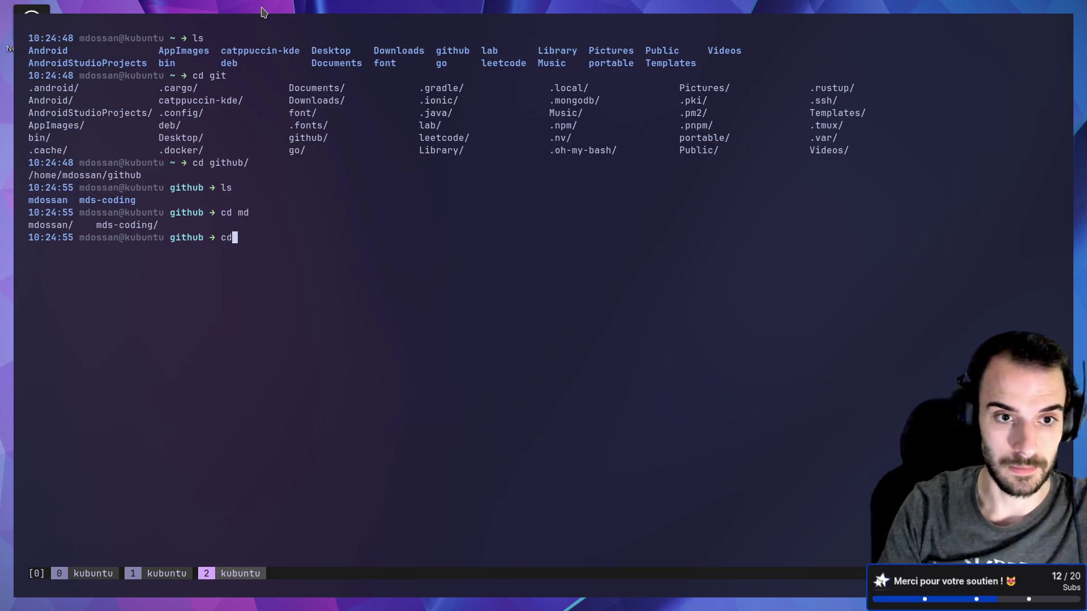
key("Return")
type("cd Doc")
key("Tab")
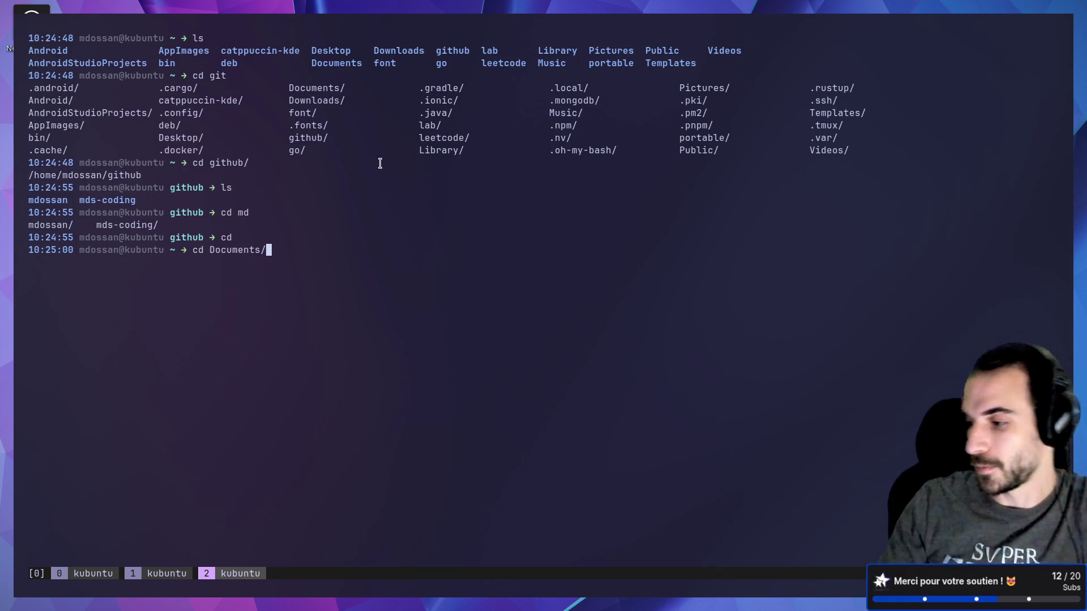
key("alt+Tab")
Step: Open the My Mini Farm game page from the itch.io profile, then open a fresh browser tab
key("ctrl+plus")
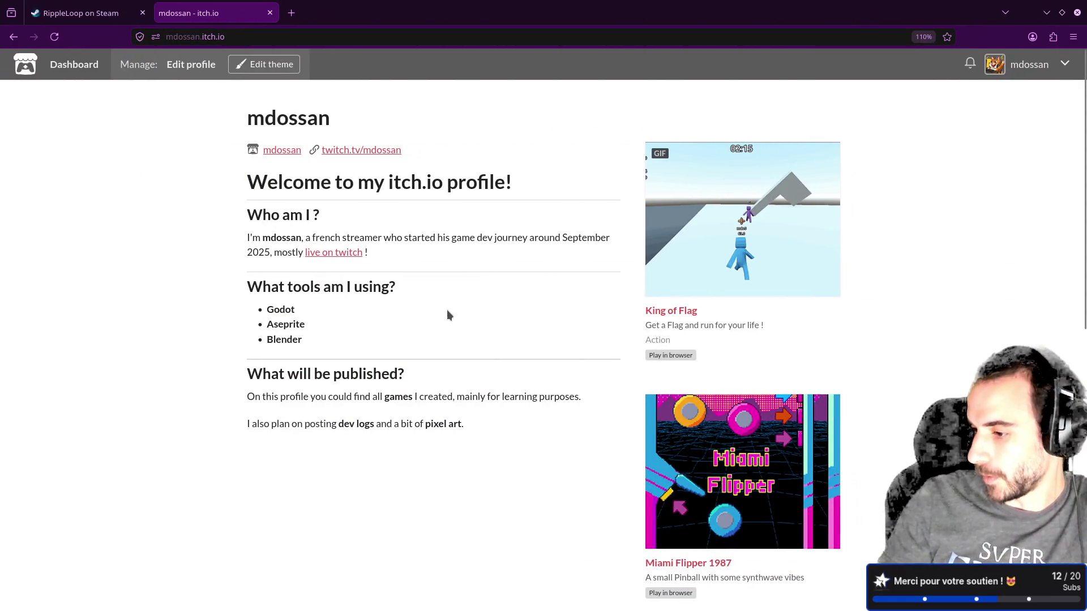
scroll(509, 323, "down", 2)
scroll(567, 333, "down", 5)
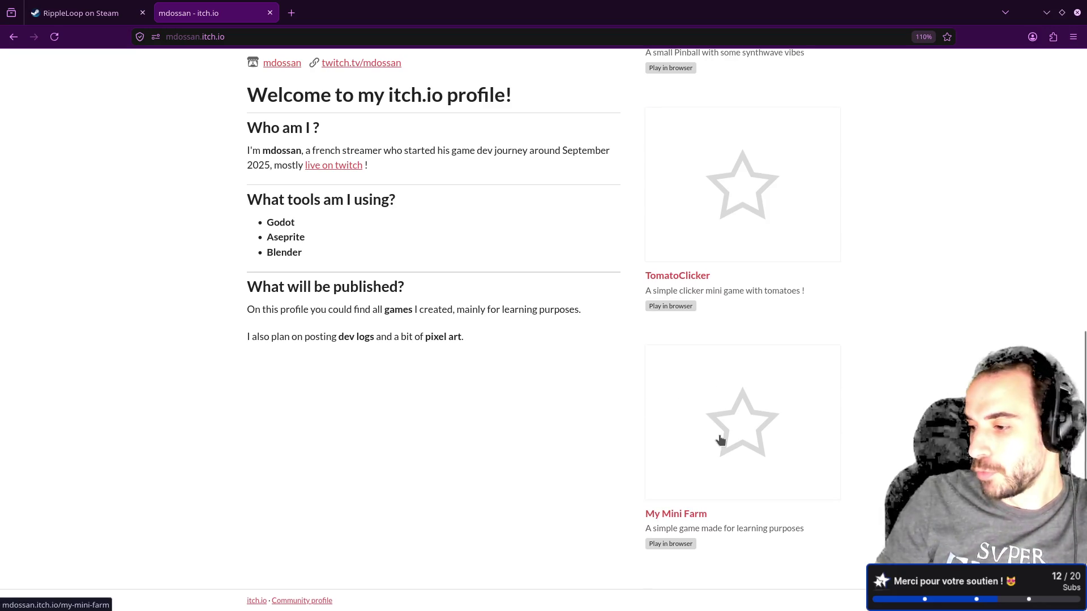
scroll(720, 440, "up", 3)
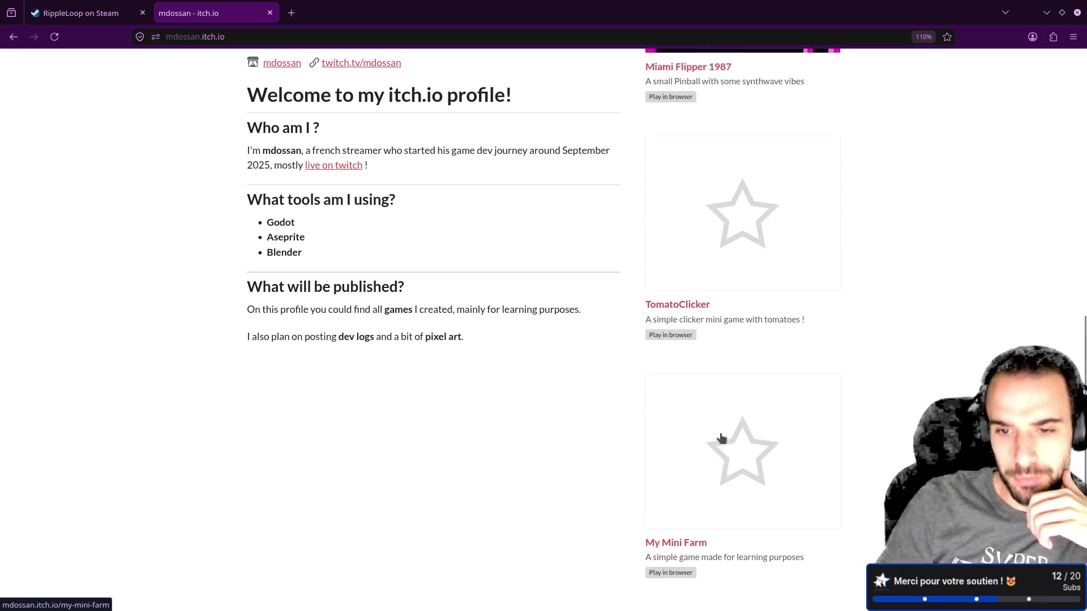
scroll(765, 508, "down", 3)
left_click(695, 448)
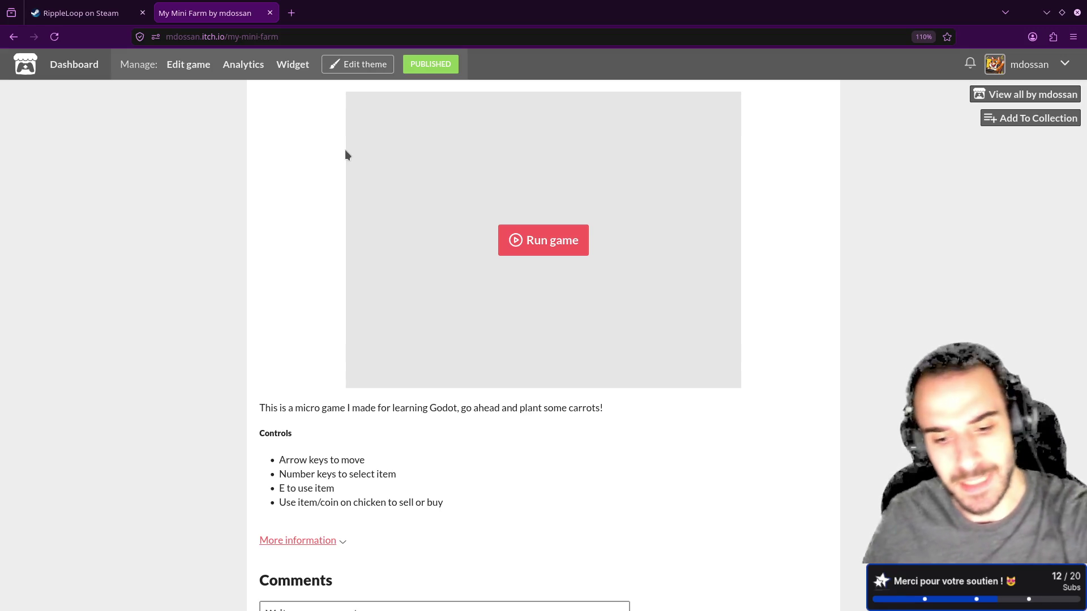
left_click(289, 10)
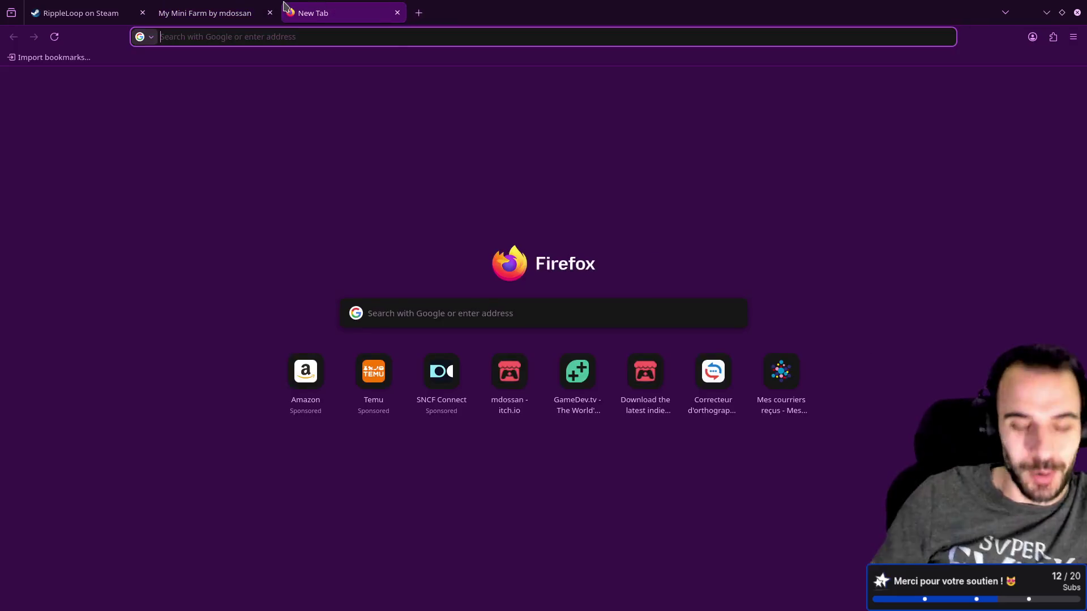
type("voiture ")
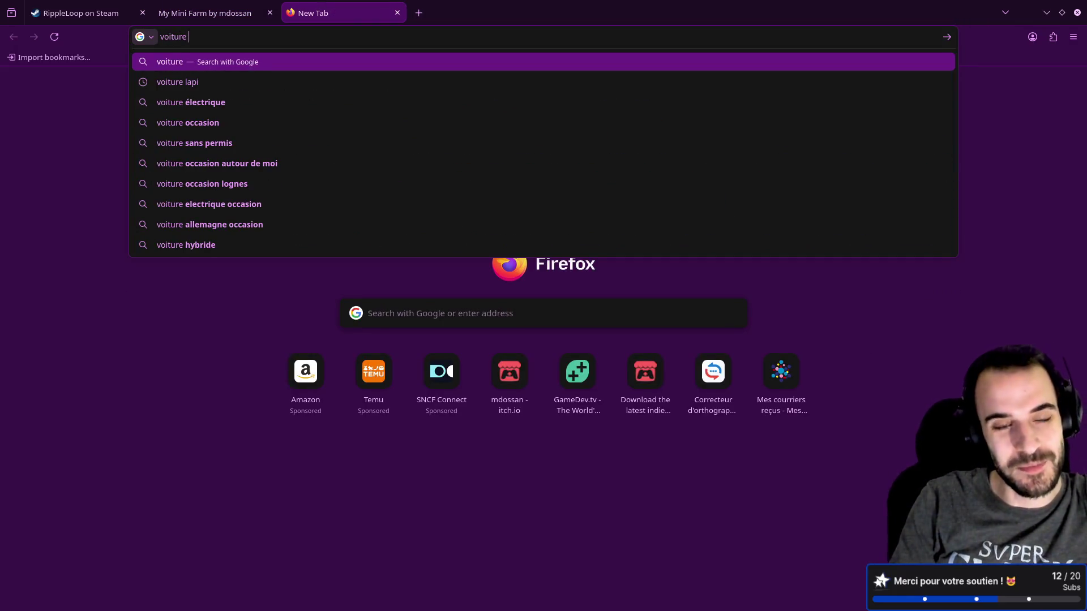
type("lapi")
key("Return")
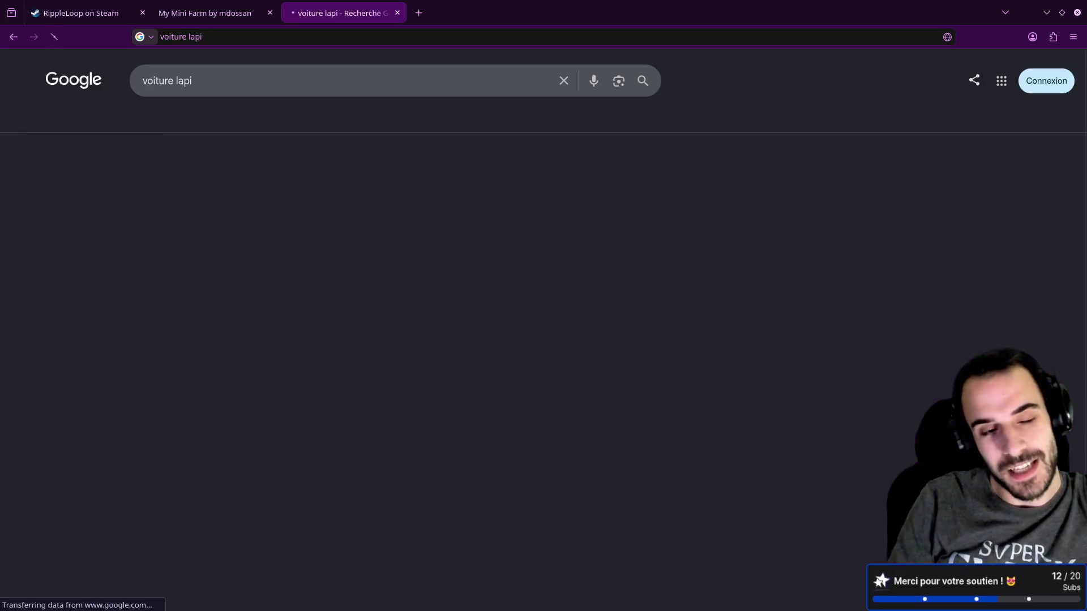
left_click(224, 261)
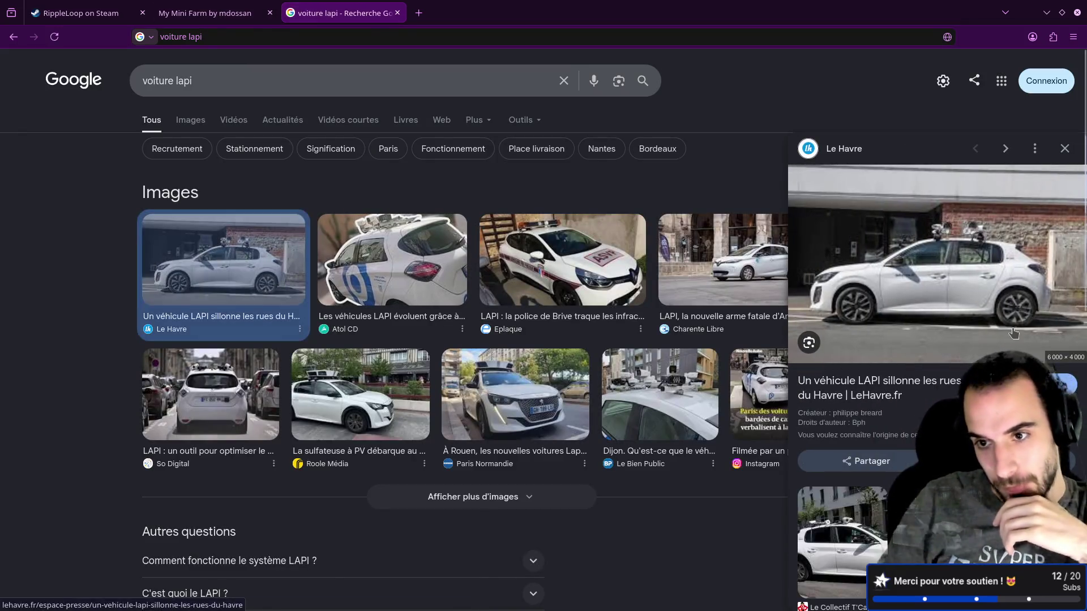
left_click(1014, 334)
scroll(438, 387, "down", 5)
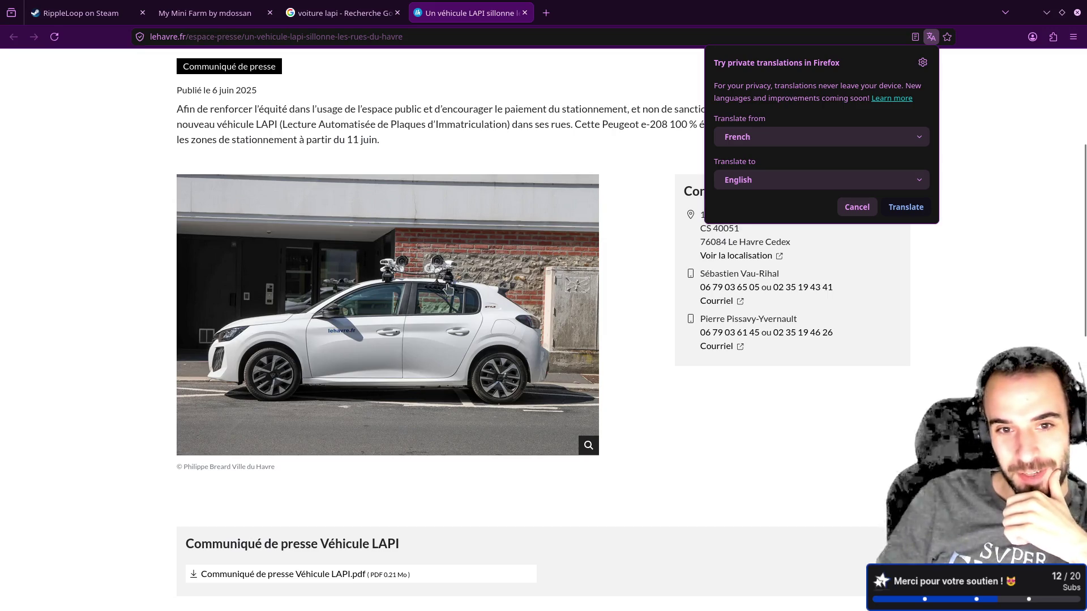
middle_click(514, 17)
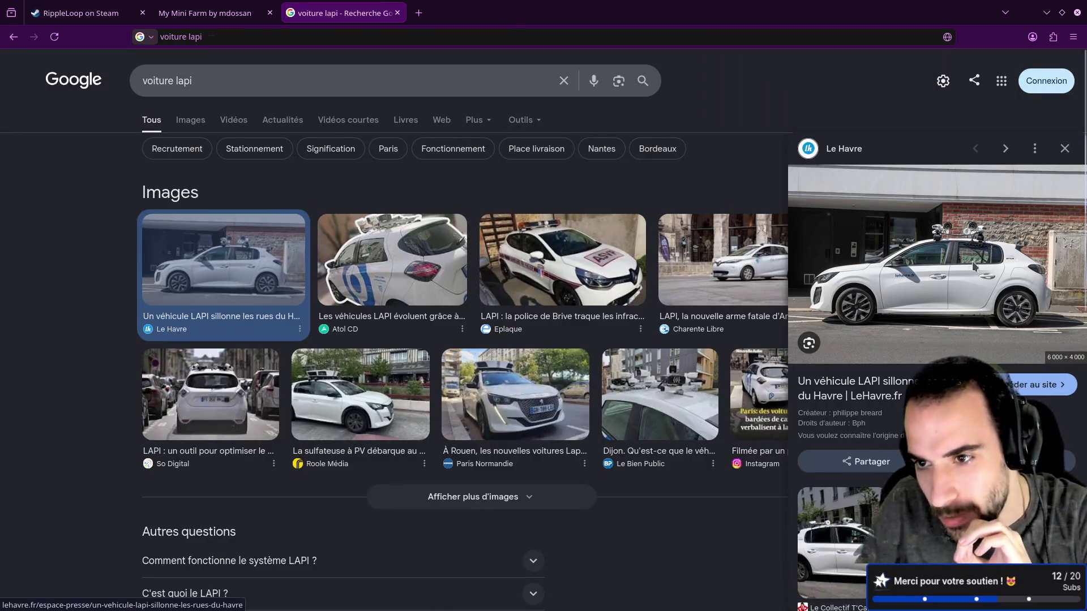
left_click(972, 261)
scroll(560, 443, "down", 2)
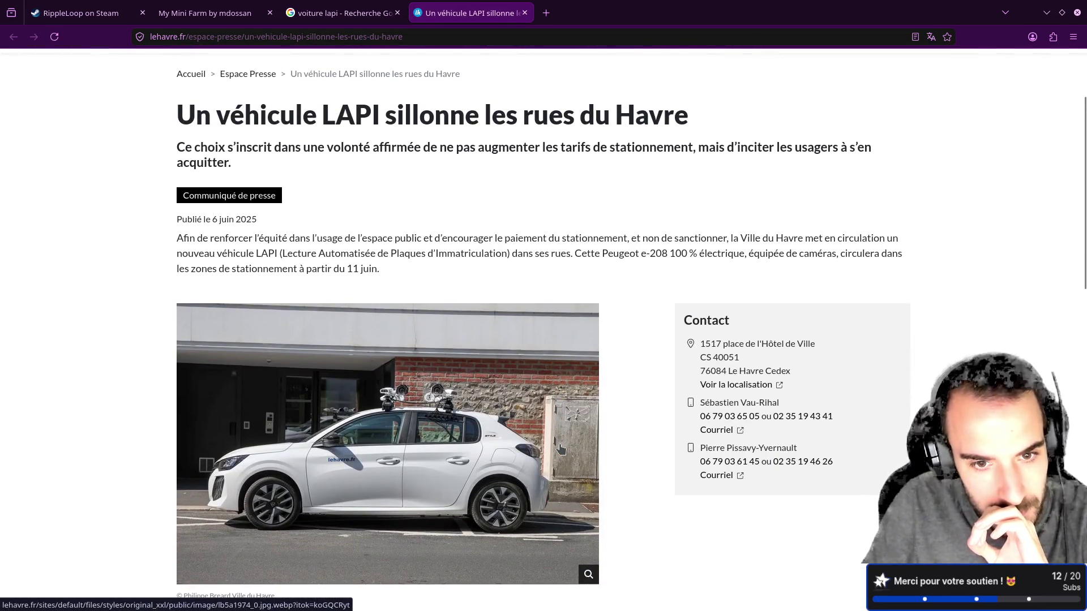
middle_click(432, 11)
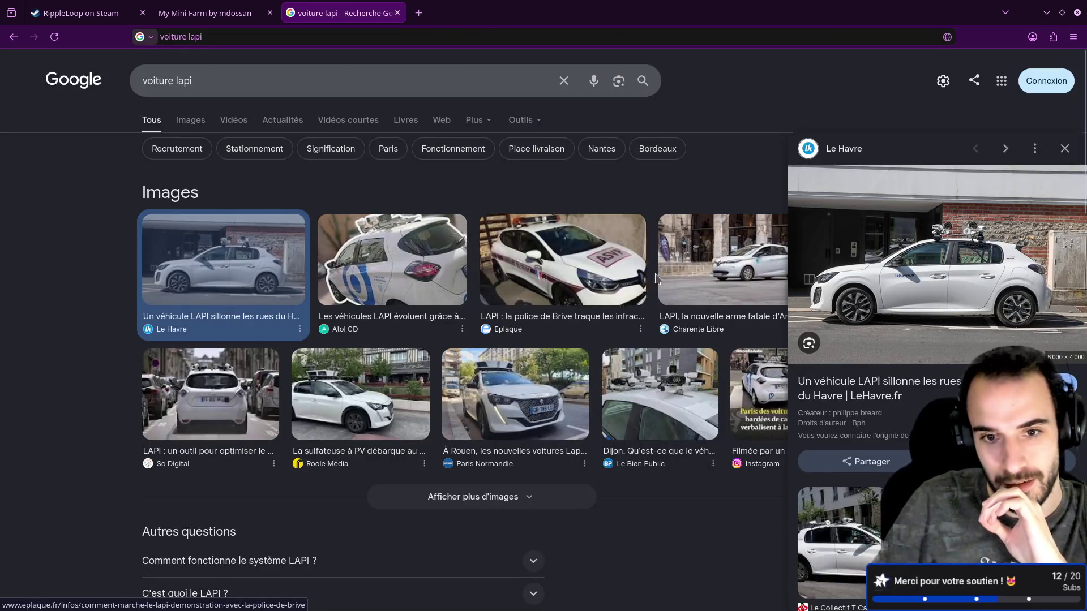
left_click(659, 390)
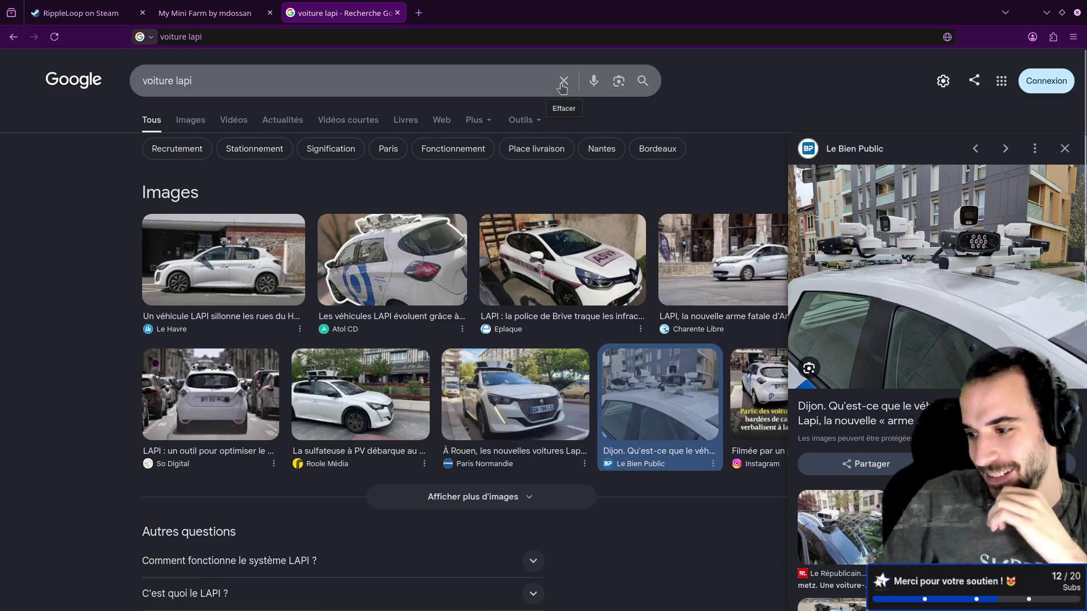
middle_click(319, 16)
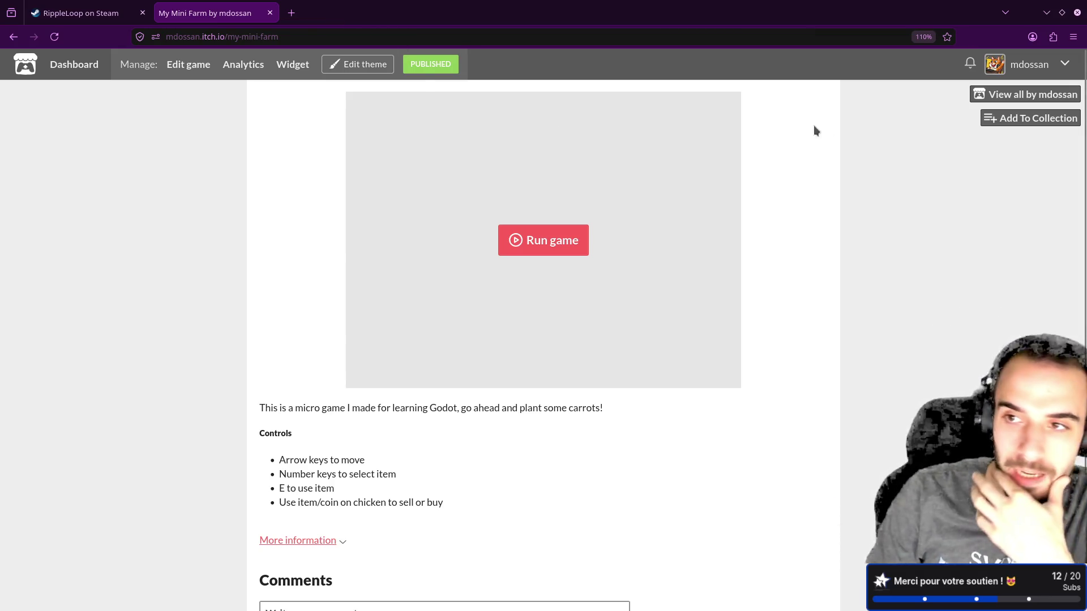
Step: Run My Mini Farm, start it, and walk the character over to the chicken
left_click(544, 240)
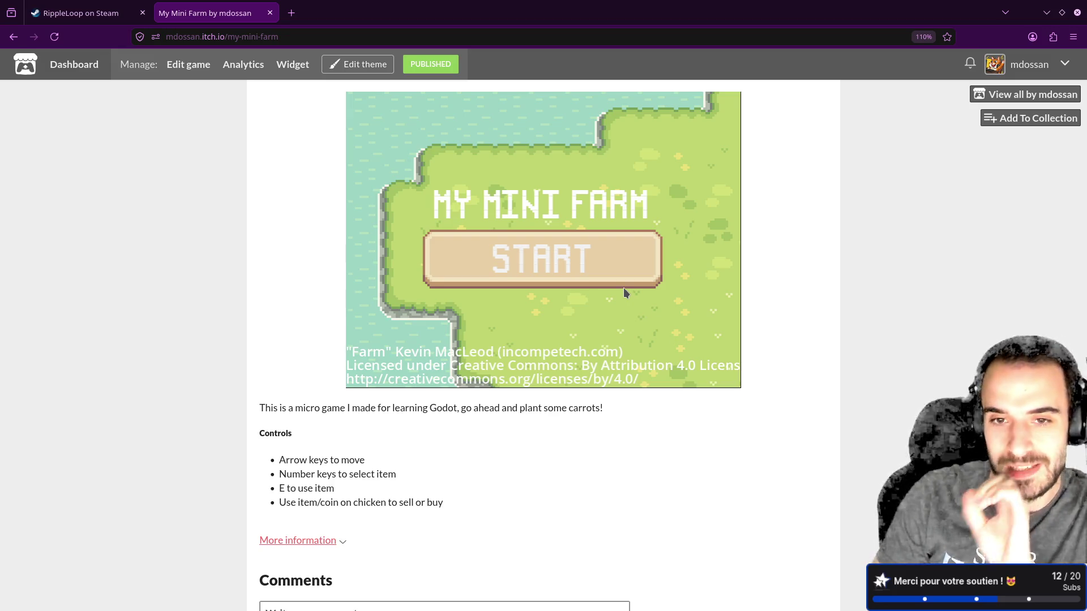
left_click(605, 274)
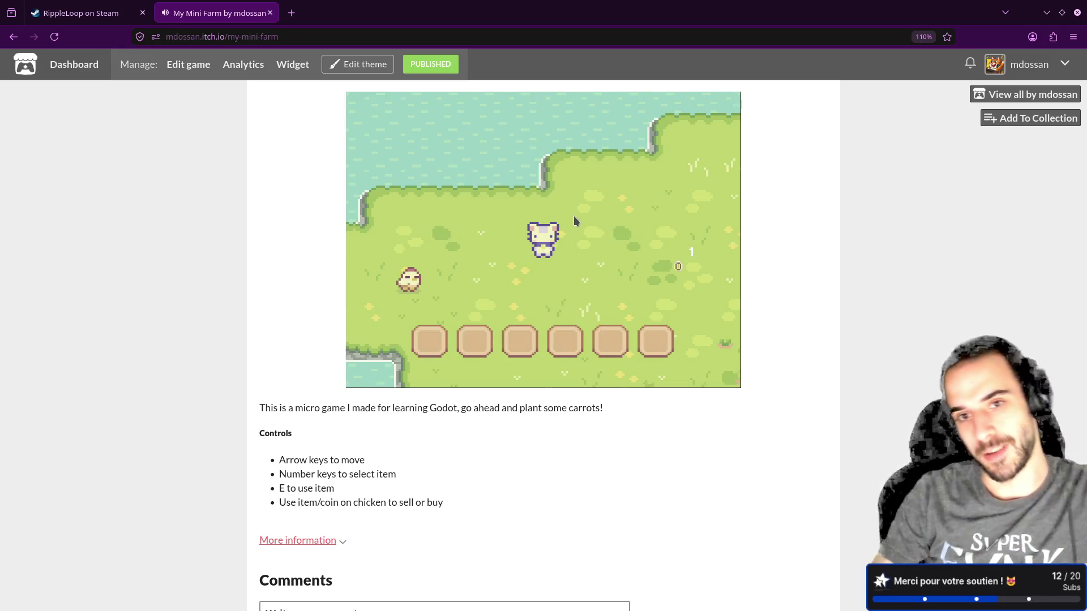
key("Right")
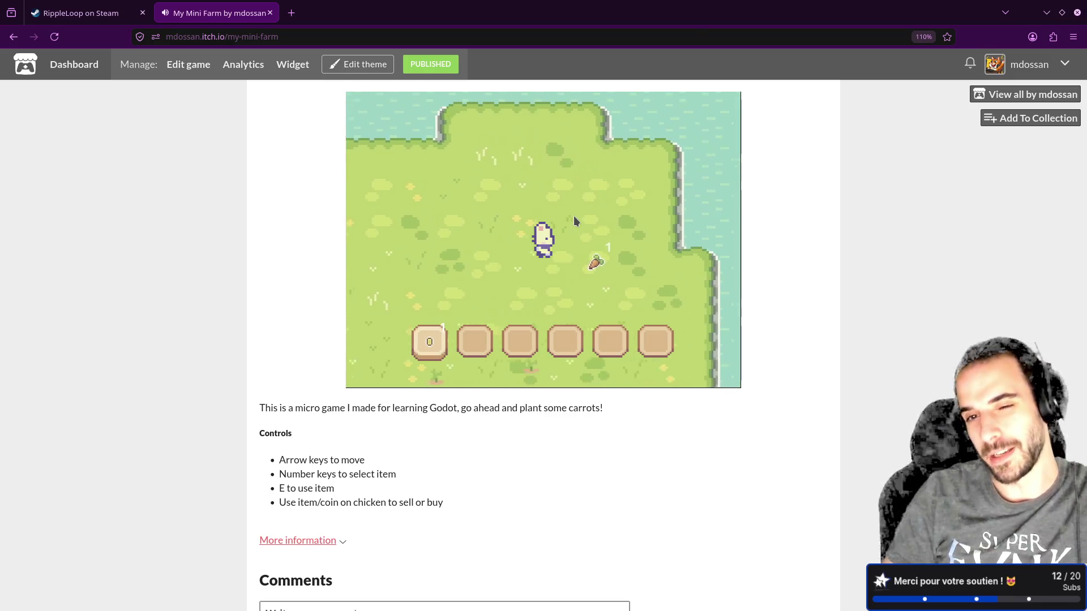
key("Left")
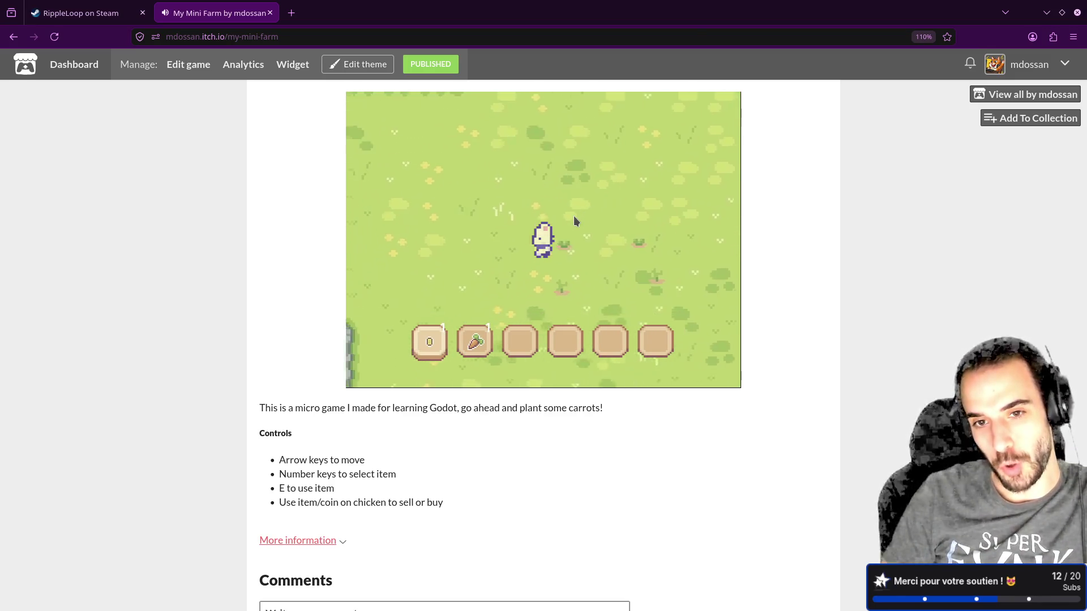
key("Up")
key("Left")
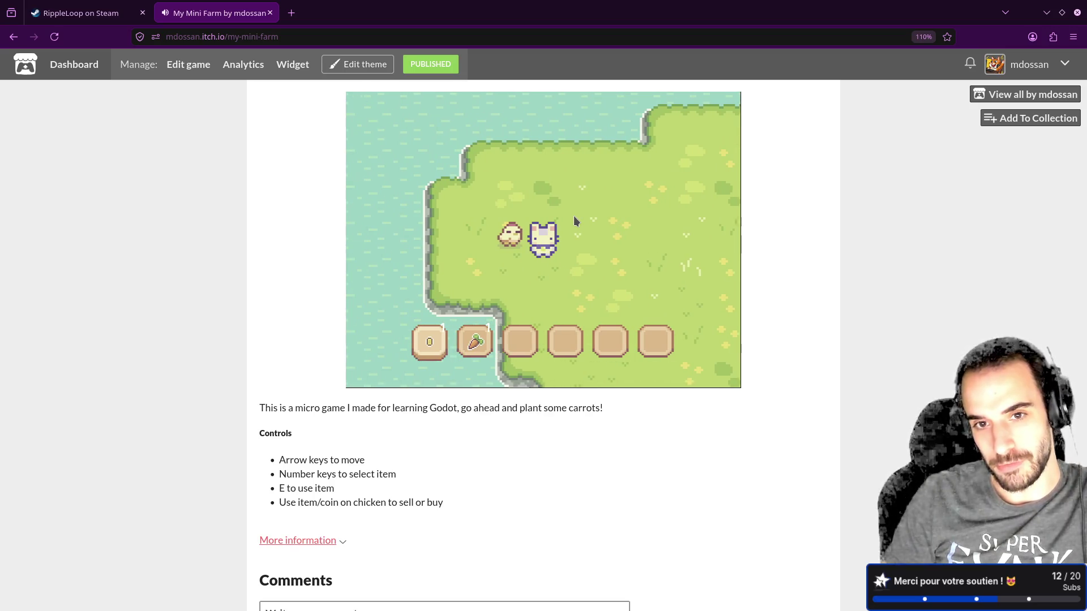
Step: Buy a seed packet, plant carrots in the field, and return to the creator's profile
key("e")
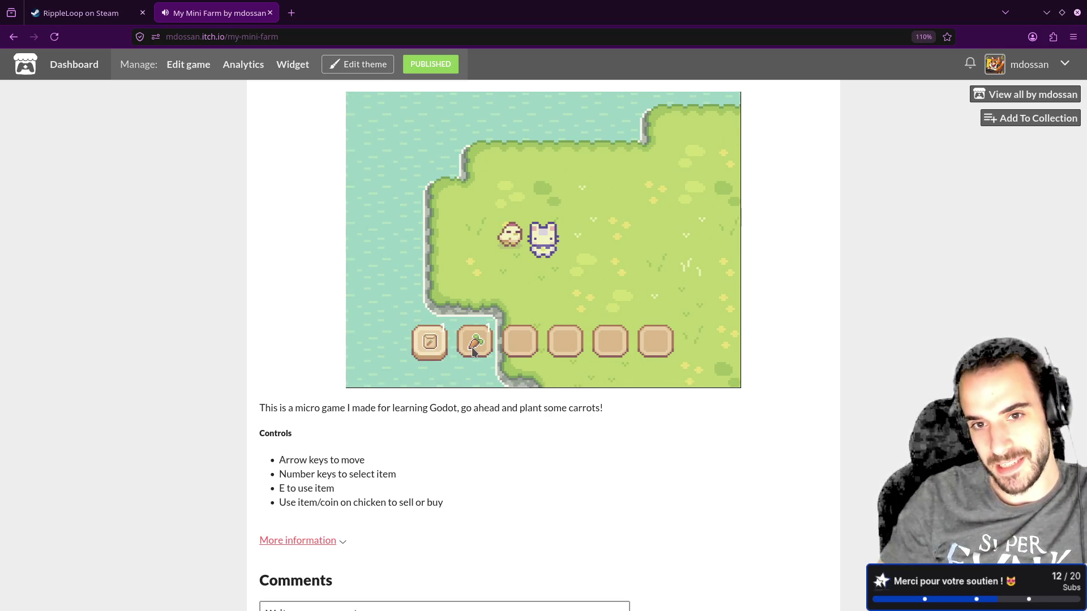
key("Down")
key("Up")
key("Right")
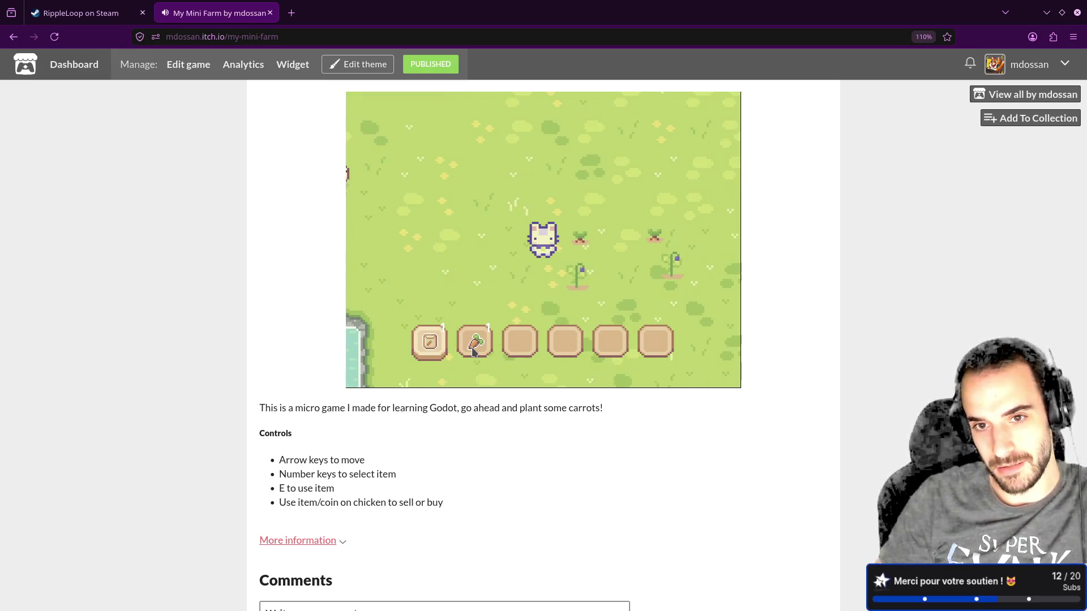
key("e")
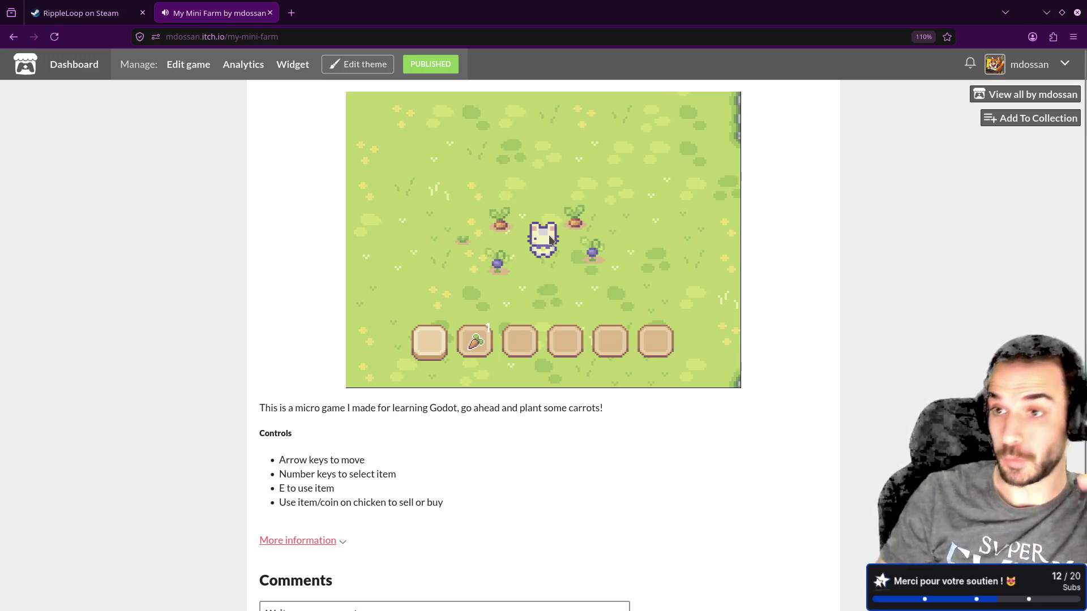
left_click(1003, 96)
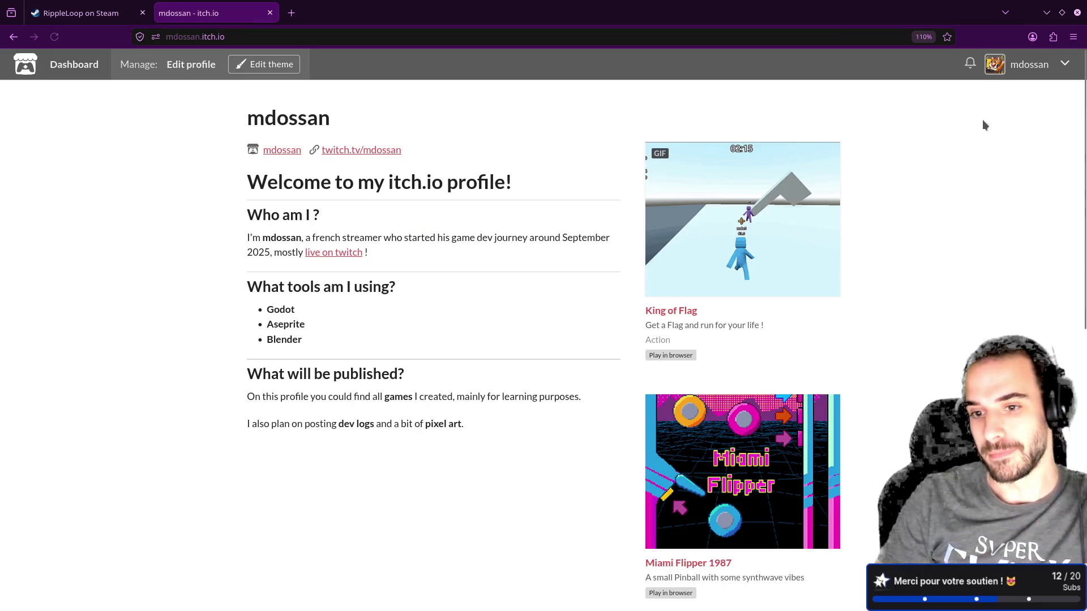
Step: Open TomatoClicker, collect tomatoes, and buy the first Ketchup upgrade
scroll(869, 222, "down", 3)
left_click(723, 351)
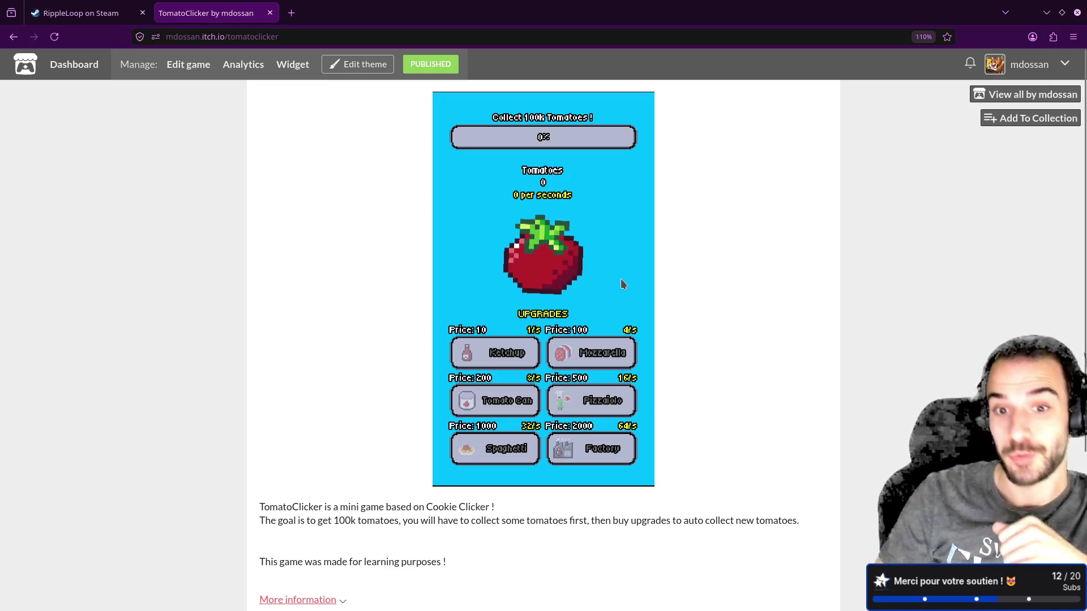
left_click(557, 275)
left_click(556, 274)
left_click(557, 274)
triple_click(557, 273)
triple_click(557, 272)
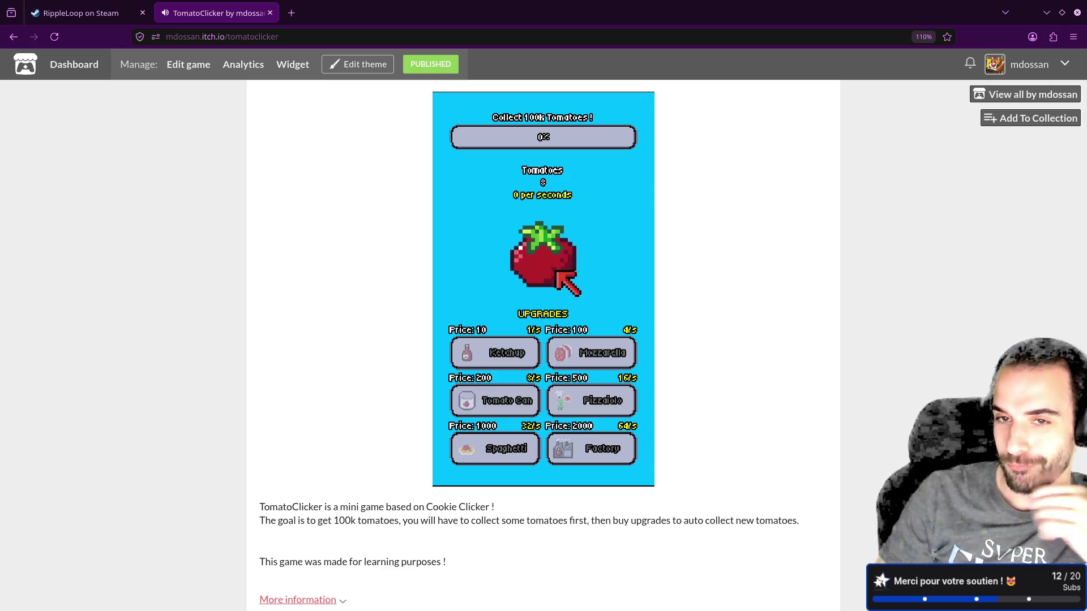
triple_click(557, 271)
double_click(558, 269)
left_click(536, 347)
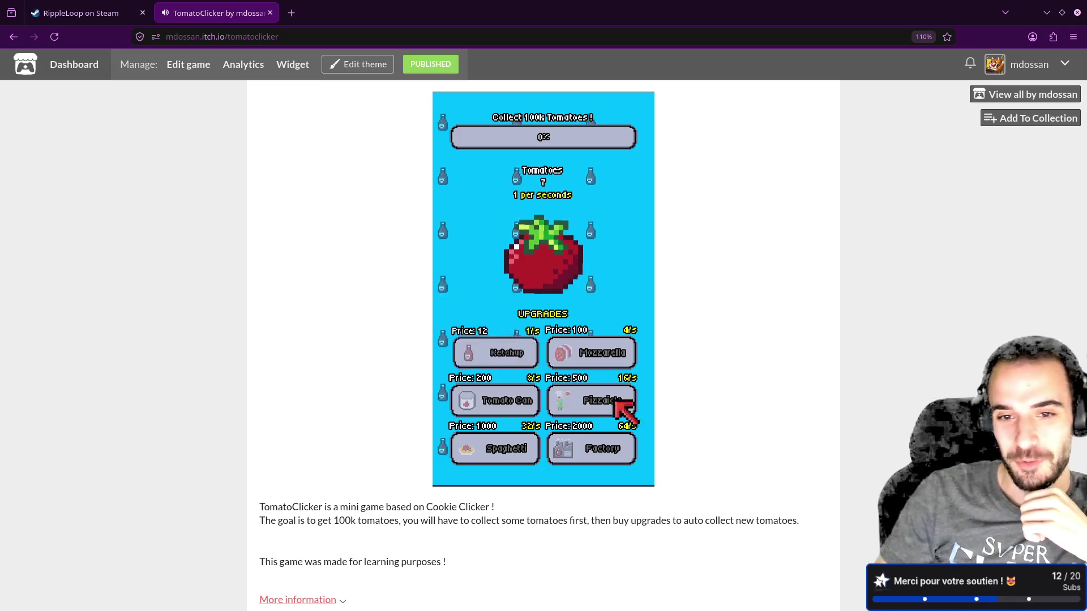
left_click(544, 261)
left_click(499, 238)
Step: Keep collecting tomatoes and buying Ketchup upgrades until reaching 5 per second, then return to the profile
left_click(512, 243)
left_click(535, 252)
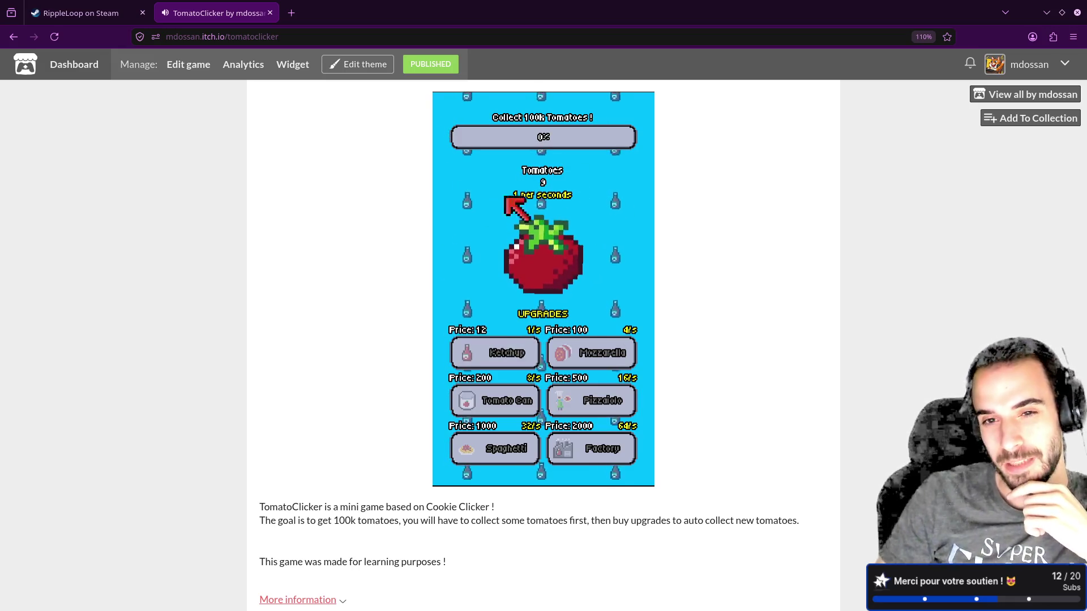
left_click(552, 284)
left_click(555, 246)
left_click(555, 246)
left_click(566, 255)
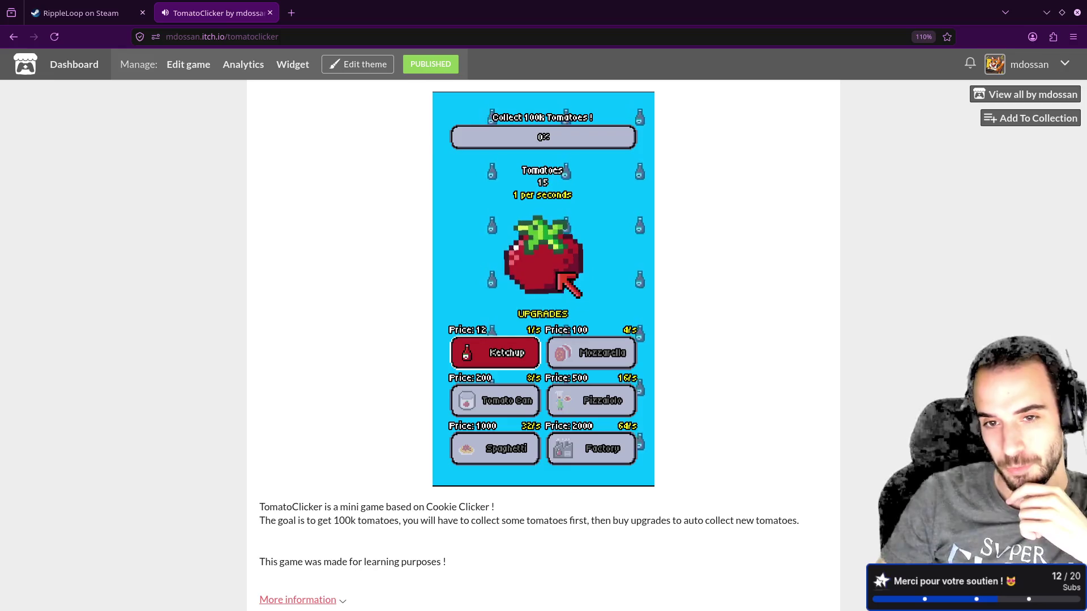
left_click(573, 279)
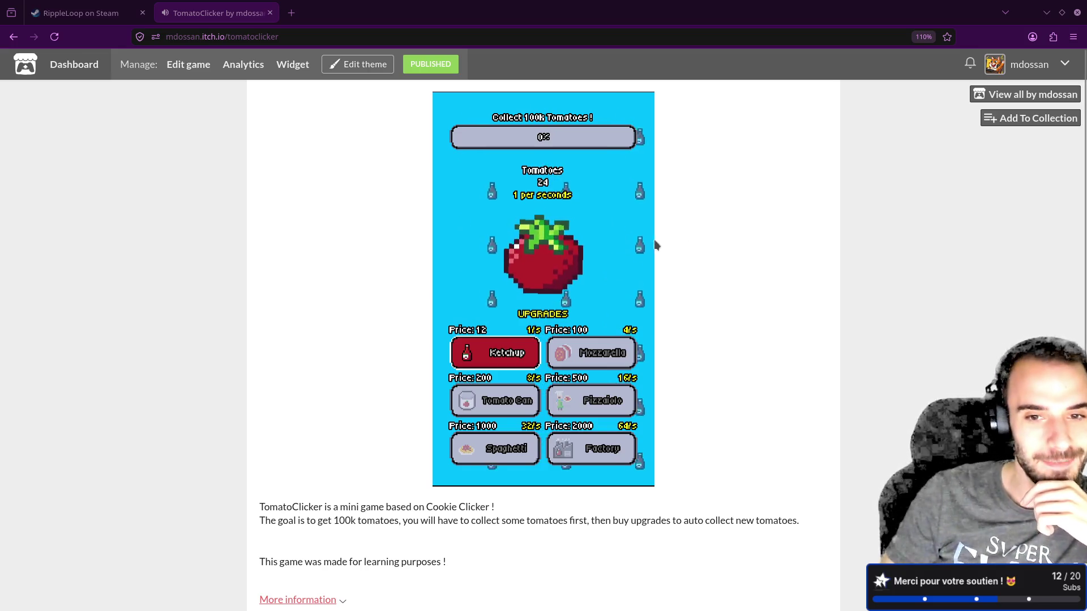
left_click(502, 351)
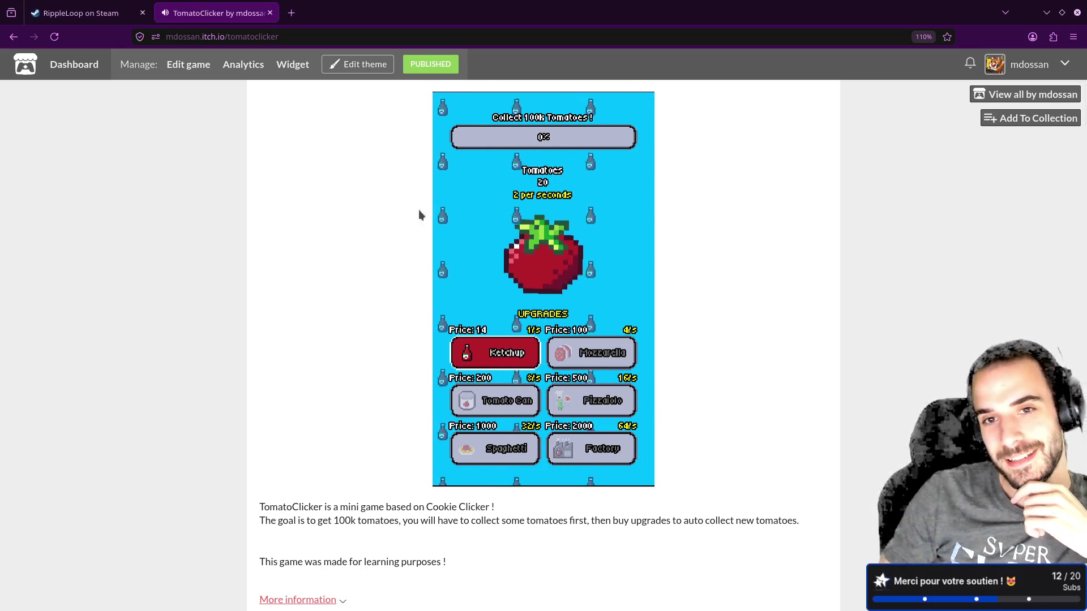
left_click(518, 247)
left_click(518, 248)
left_click(518, 247)
left_click(518, 247)
left_click(518, 248)
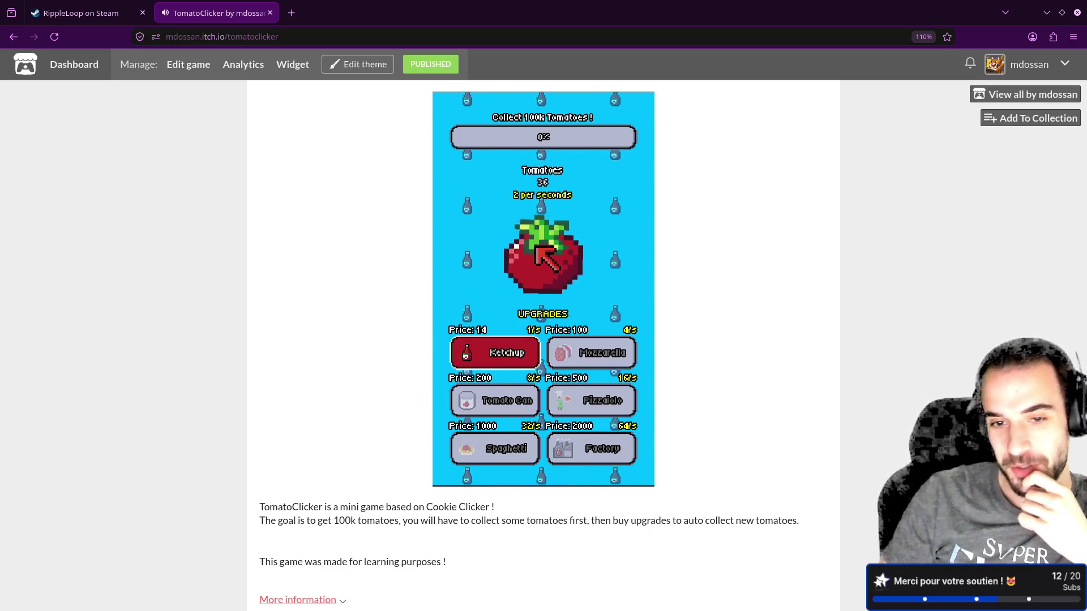
left_click(498, 350)
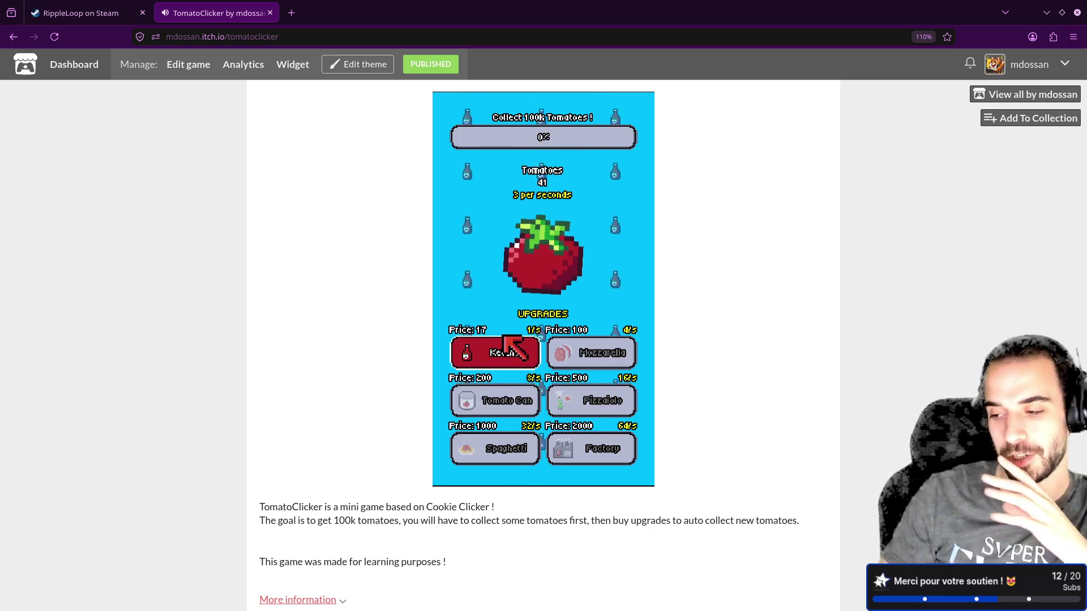
left_click(505, 349)
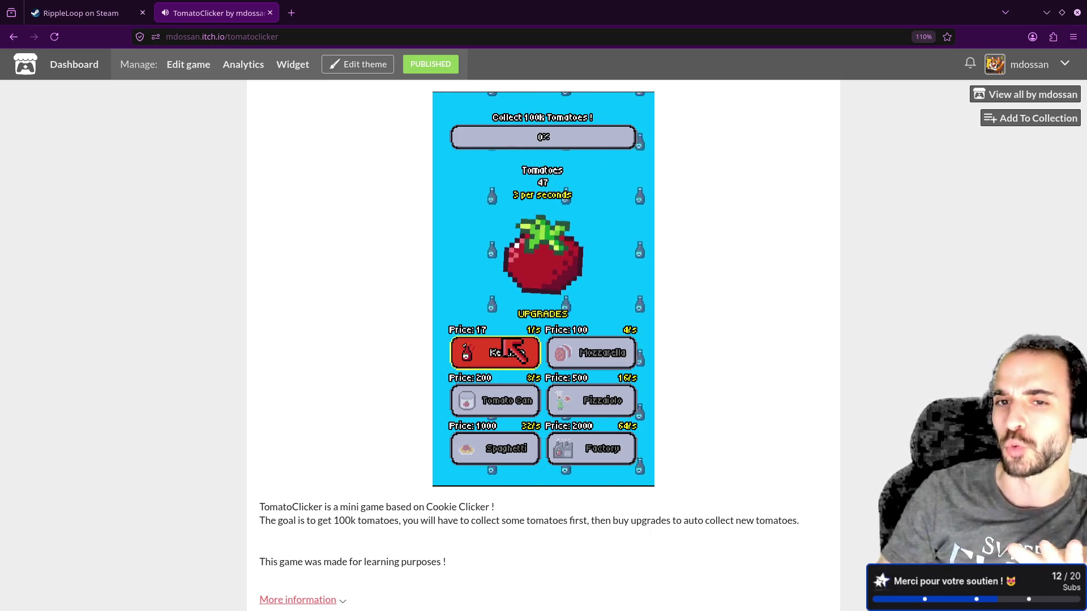
left_click(509, 362)
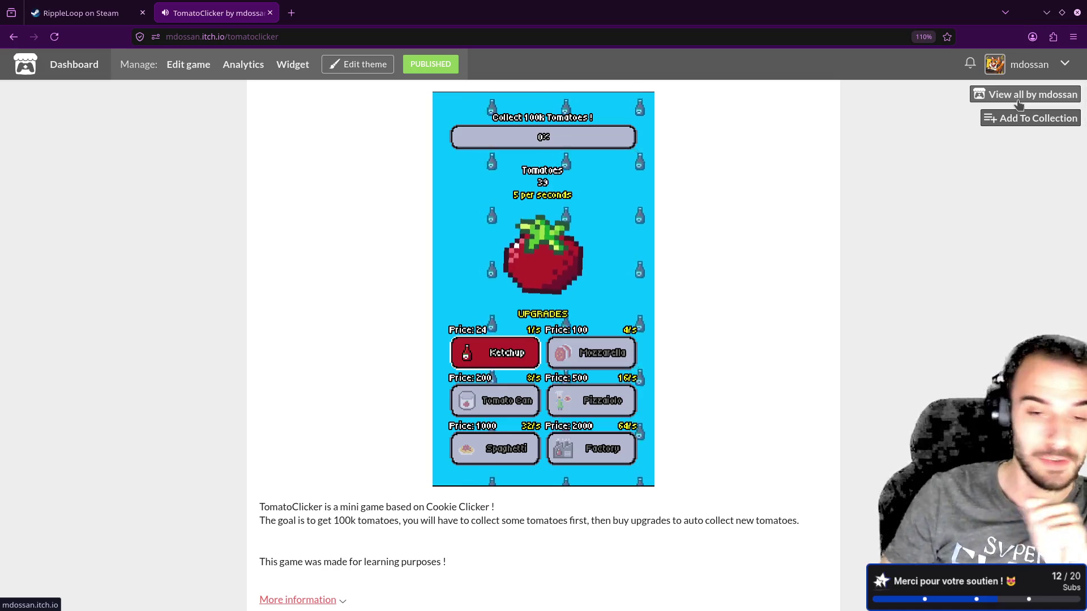
left_click(1019, 102)
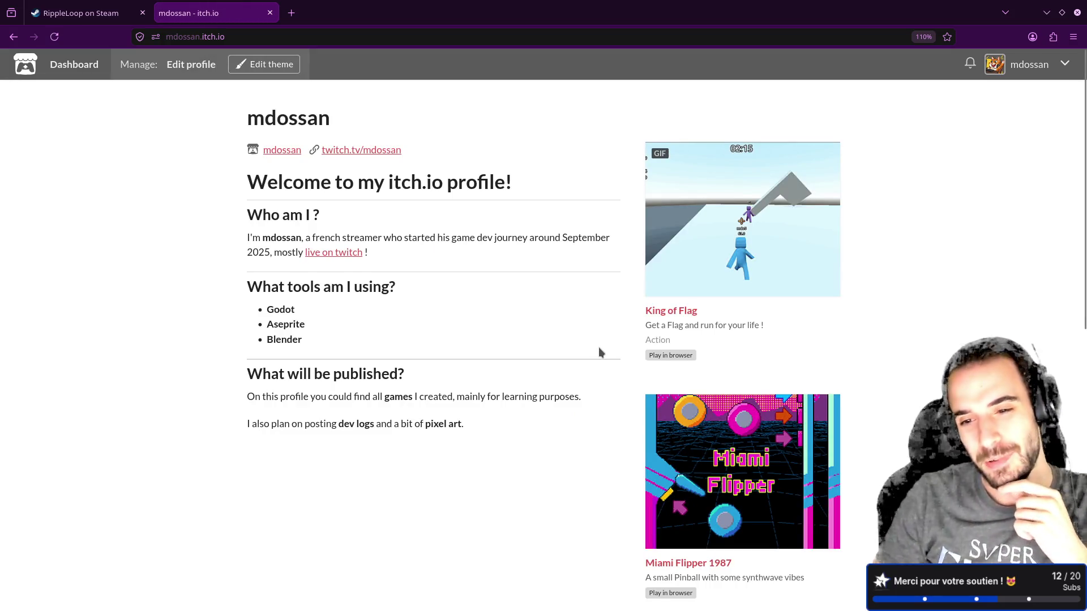
Step: Open Miami Flipper 1987 from the profile and play pinball up to 7600 points
scroll(601, 352, "down", 3)
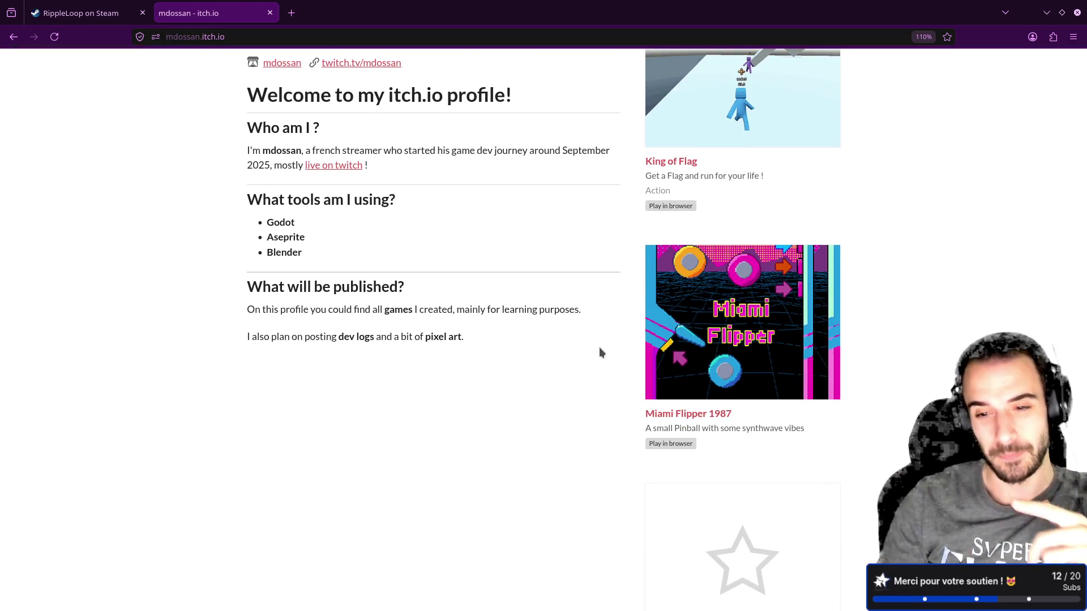
scroll(601, 353, "down", 3)
left_click(730, 279)
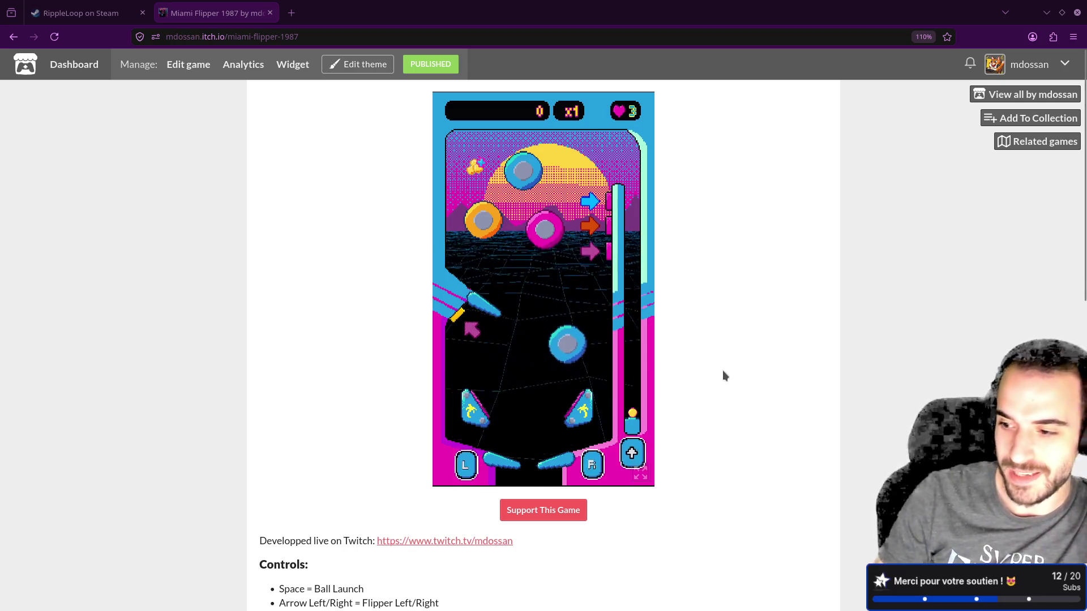
mouse_move(586, 606)
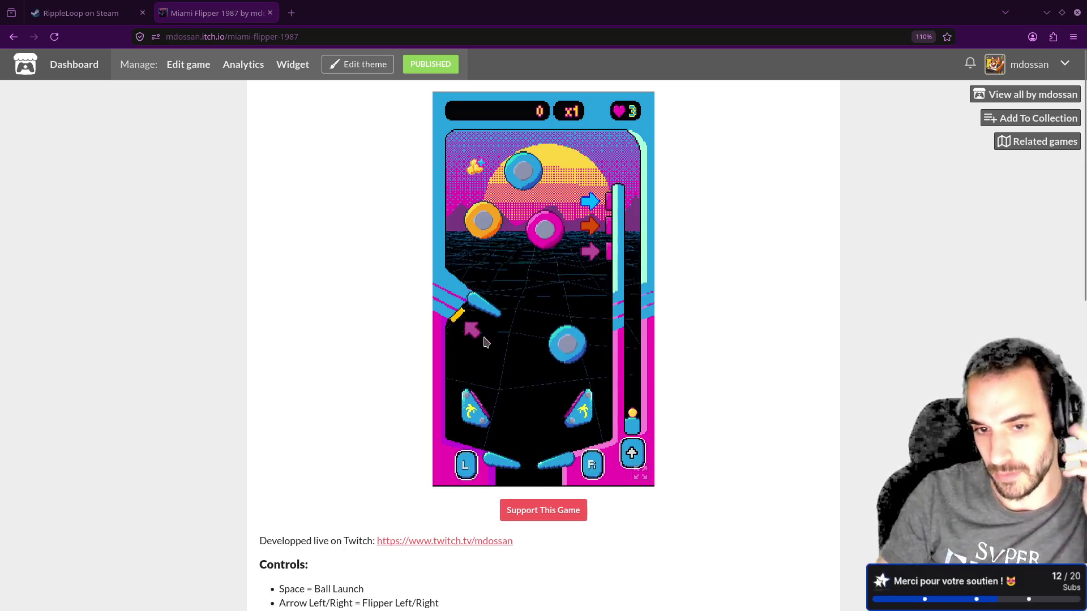
left_click(544, 349)
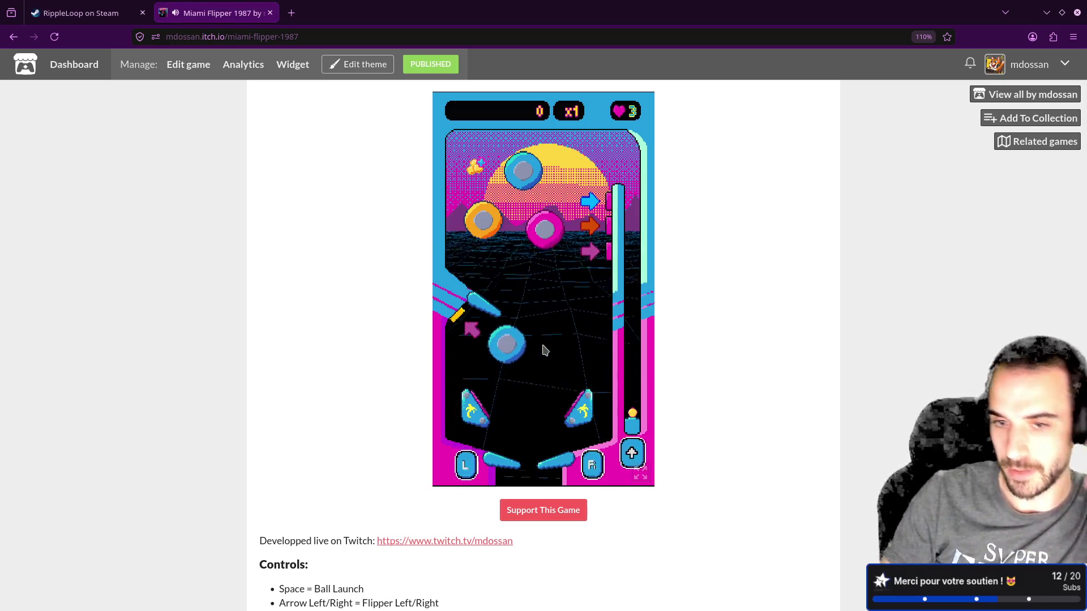
key("space")
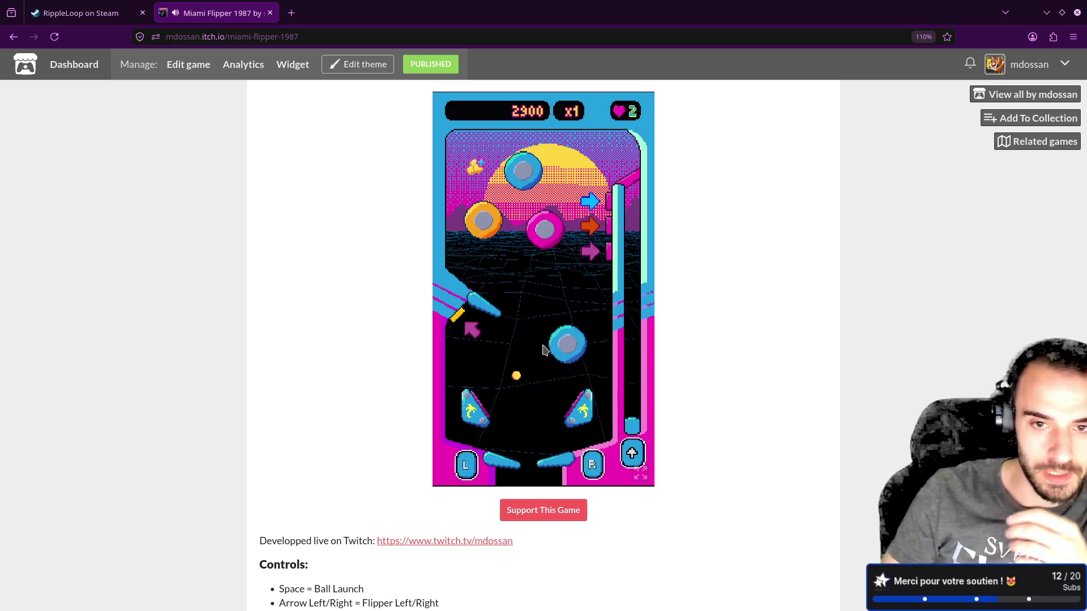
key("Left")
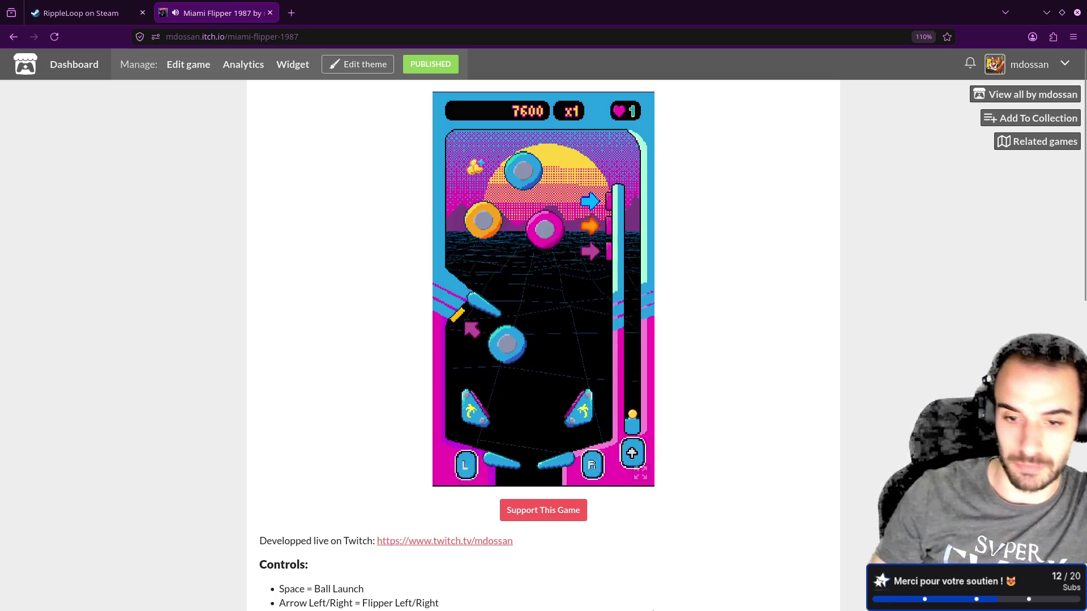
key("alt+Tab")
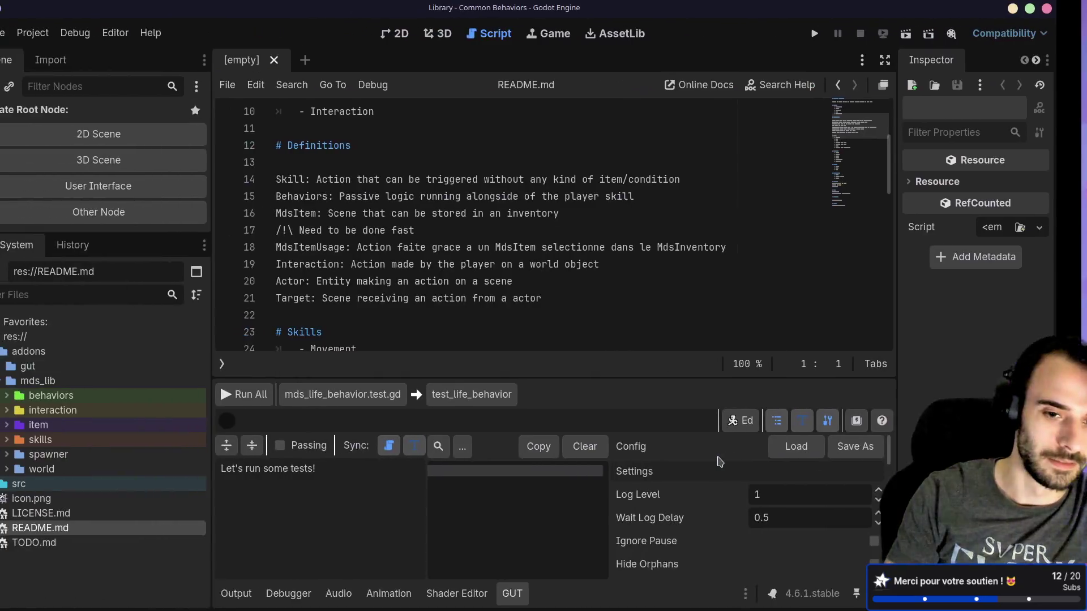
Step: Set the browser window to show on All Desktops from the taskbar, then relaunch the pinball ball
key("alt+Tab")
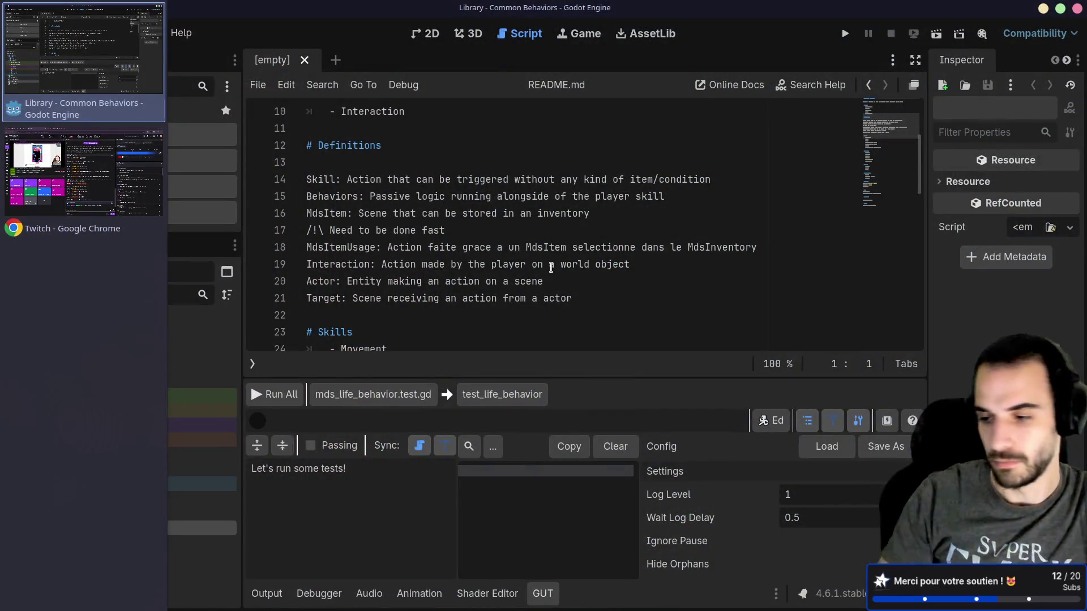
key("Tab")
key("Tab")
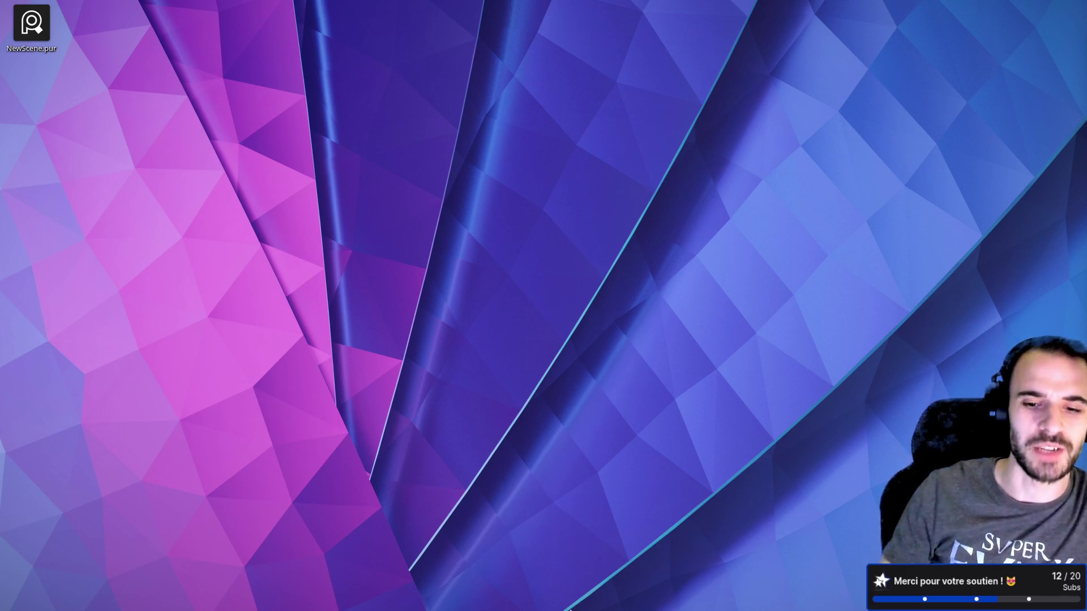
right_click(583, 594)
mouse_move(622, 525)
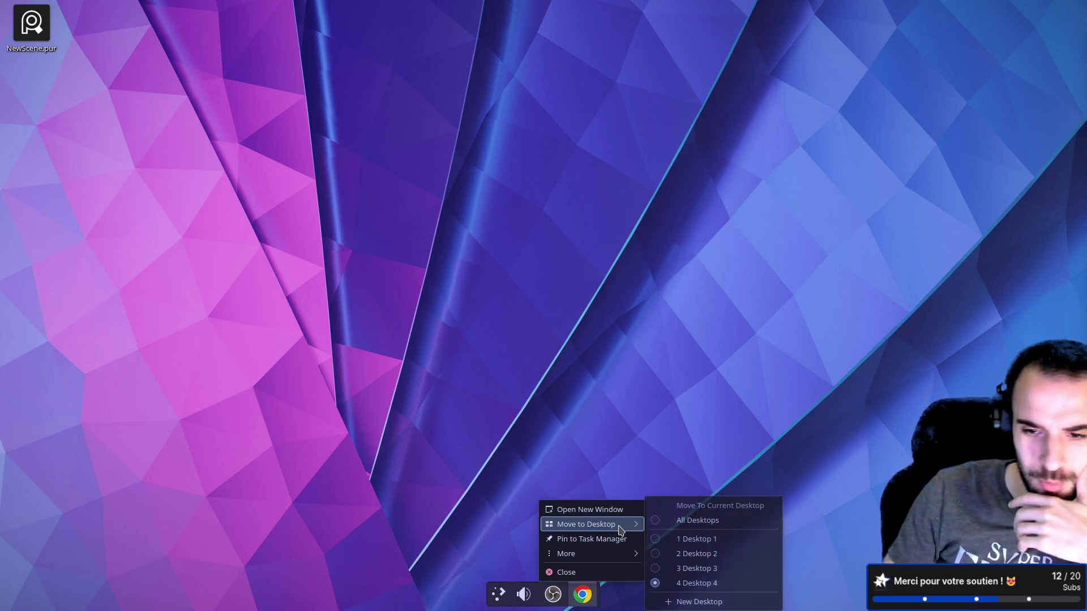
left_click(661, 528)
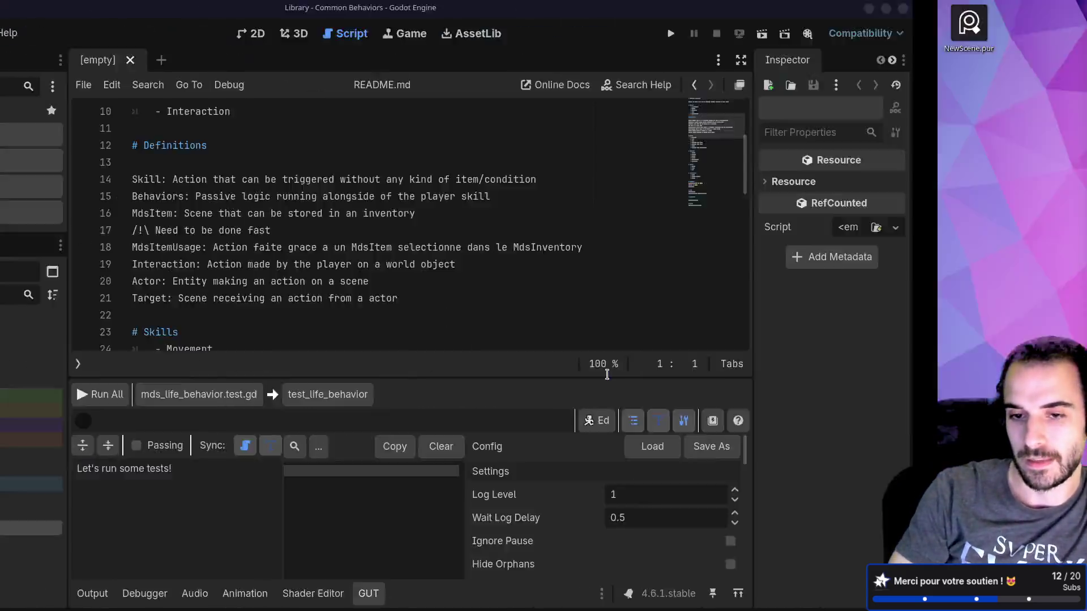
key("space")
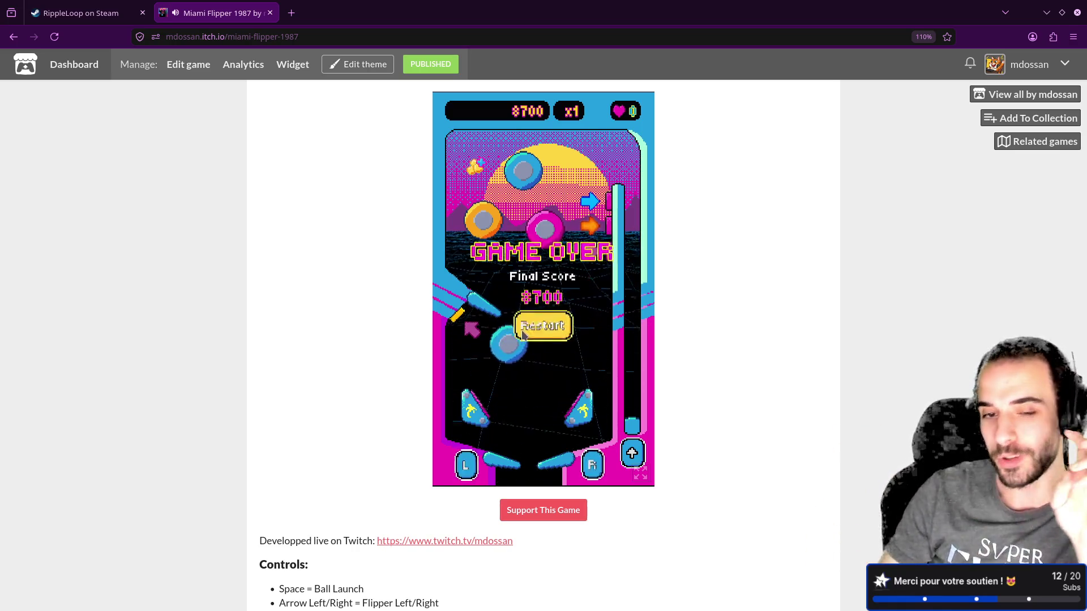
Step: Finish the pinball game at 8700 points, go back to the developer's profile, and open King of Flag
key("Left")
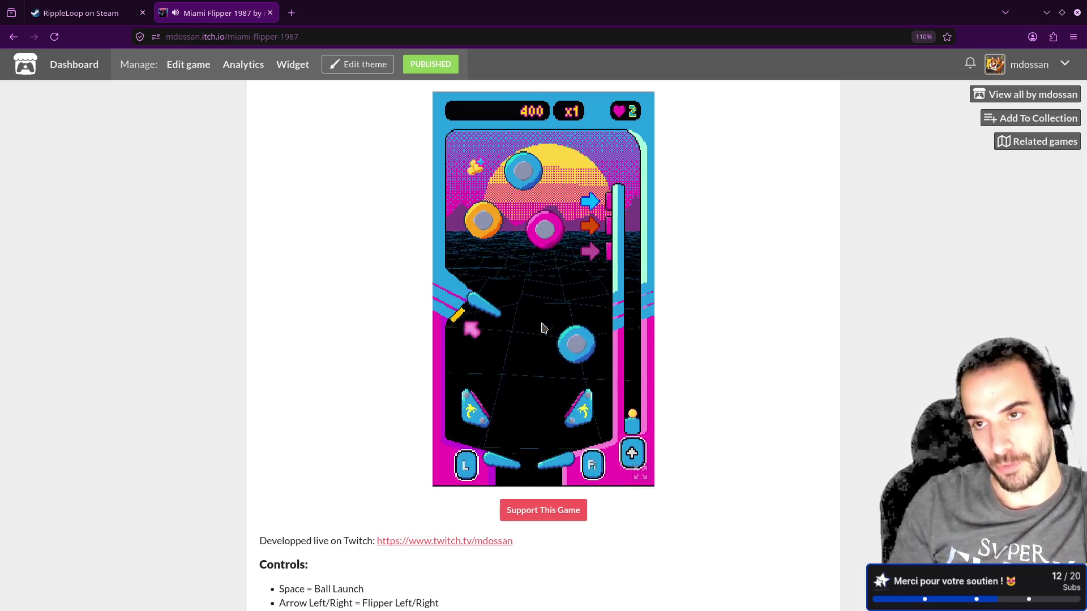
left_click(1025, 95)
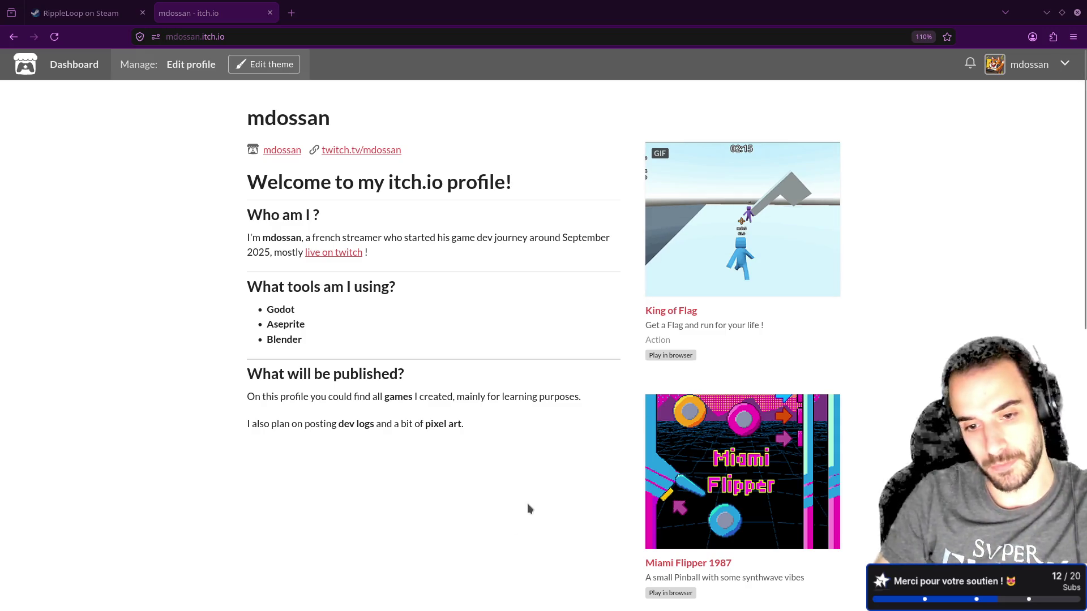
mouse_move(535, 606)
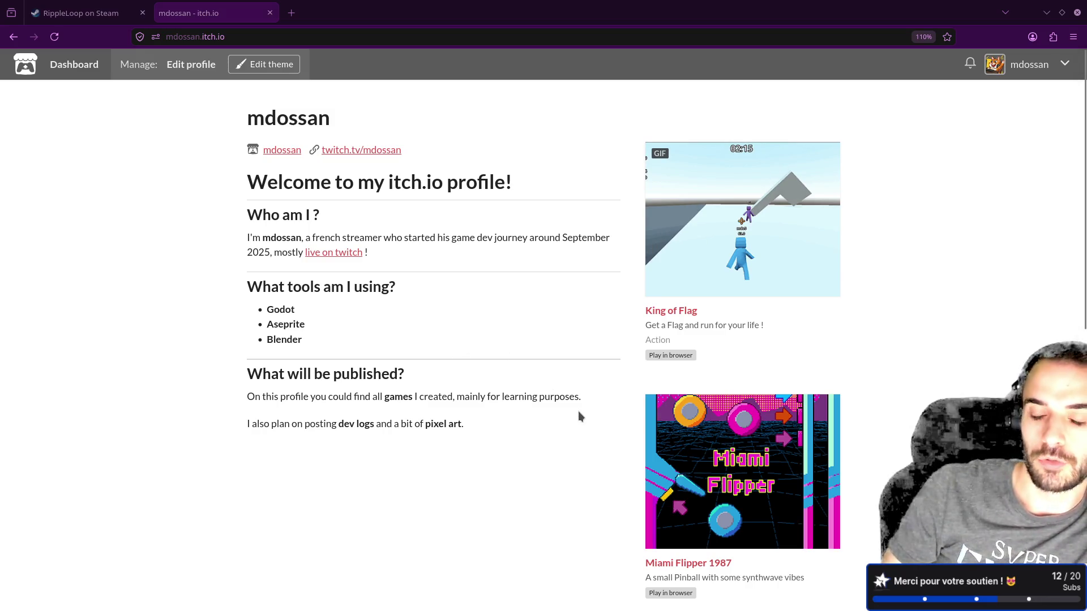
scroll(577, 415, "down", 3)
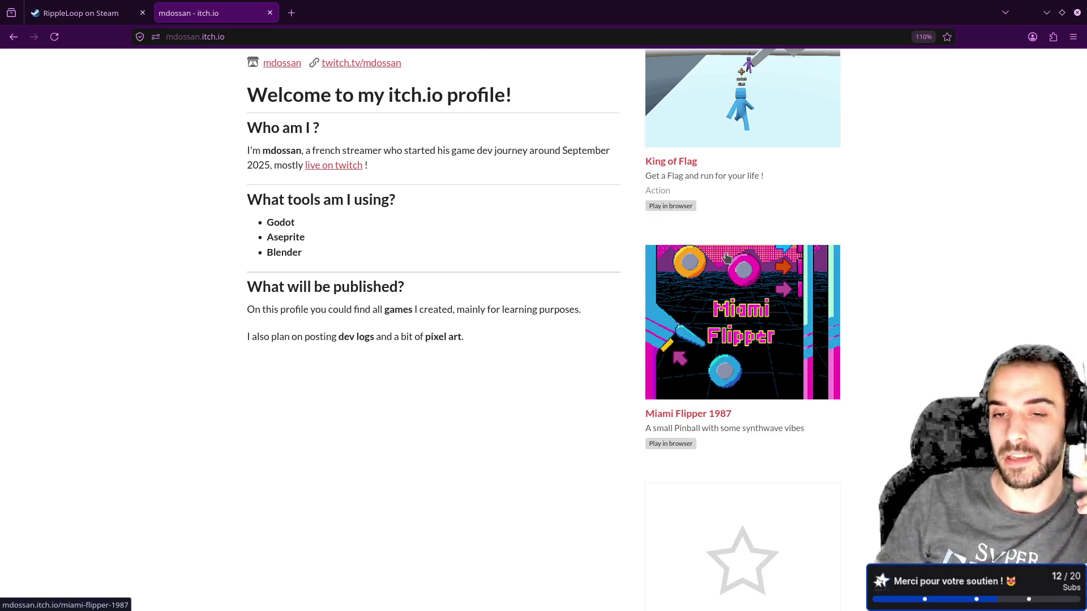
scroll(728, 259, "up", 3)
left_click(735, 227)
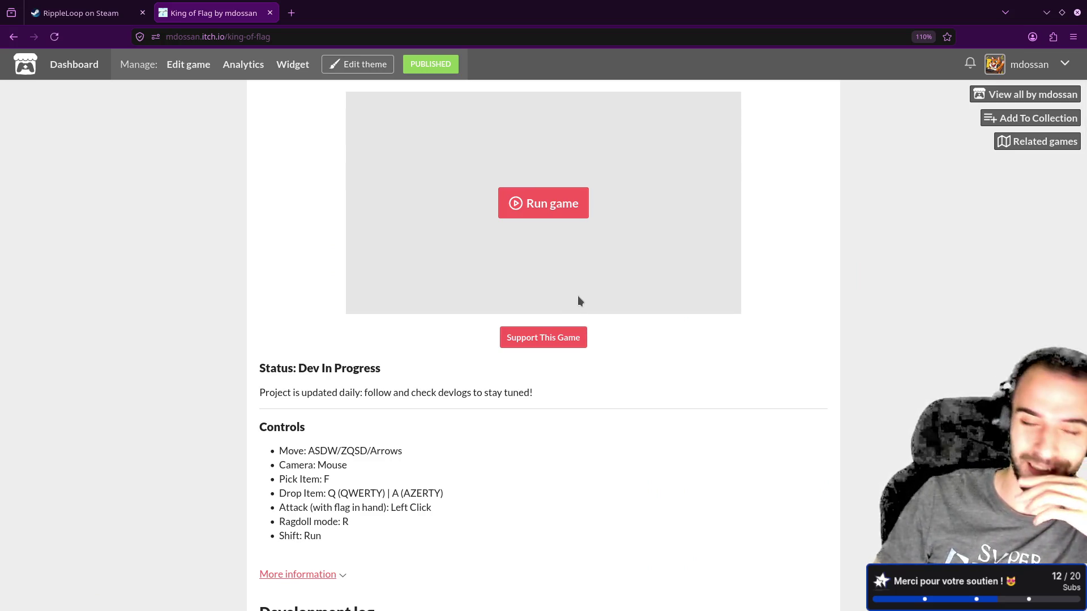
Step: Scroll through the current devlog post, then open the full King of Flag devlog list
scroll(594, 272, "down", 3)
scroll(594, 306, "down", 3)
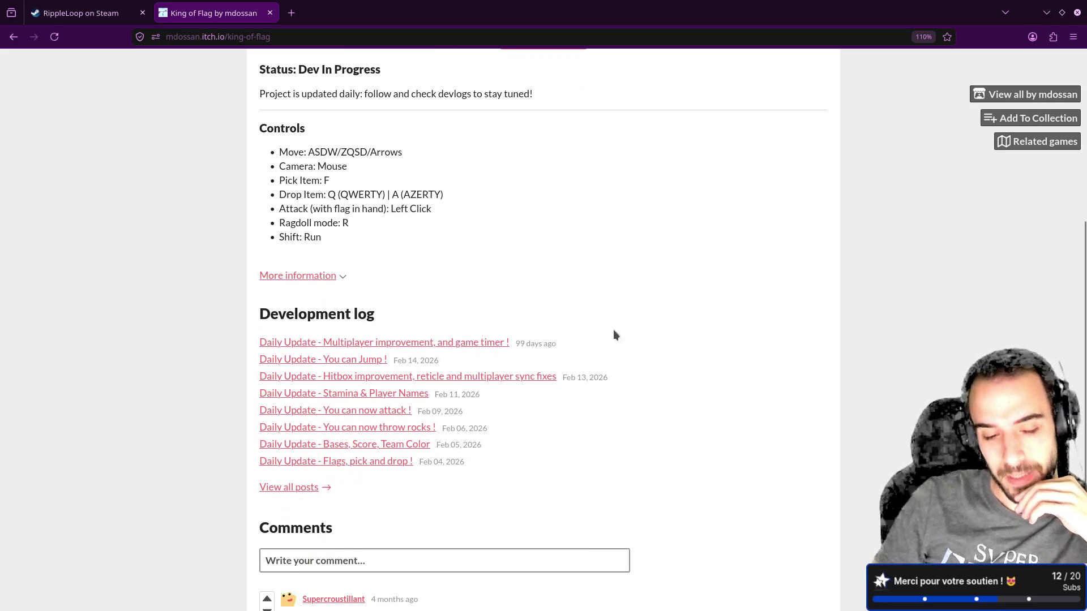
scroll(431, 438, "up", 5)
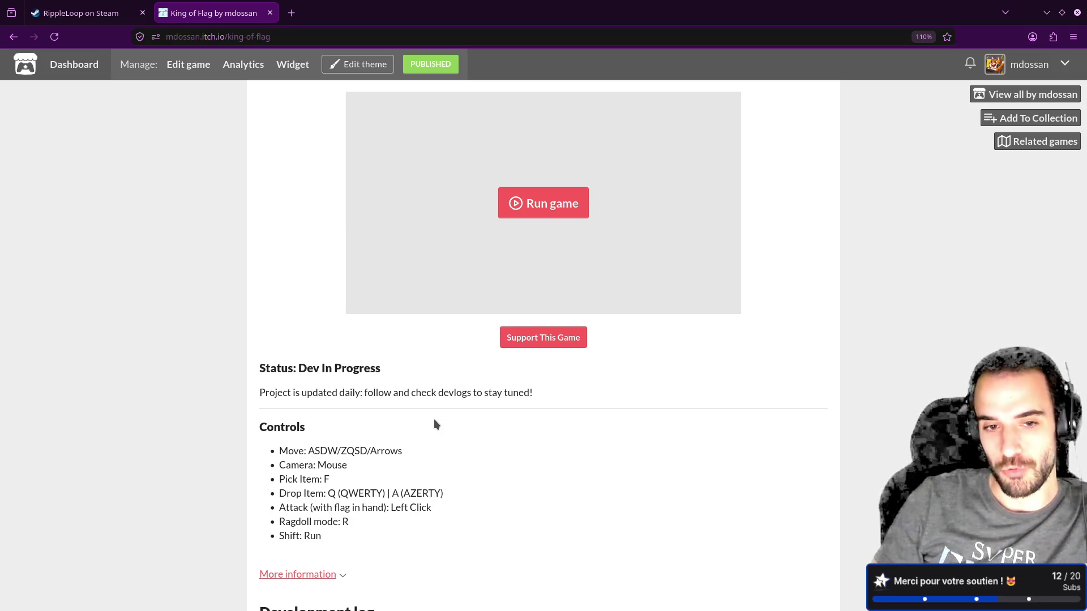
scroll(433, 425, "down", 4)
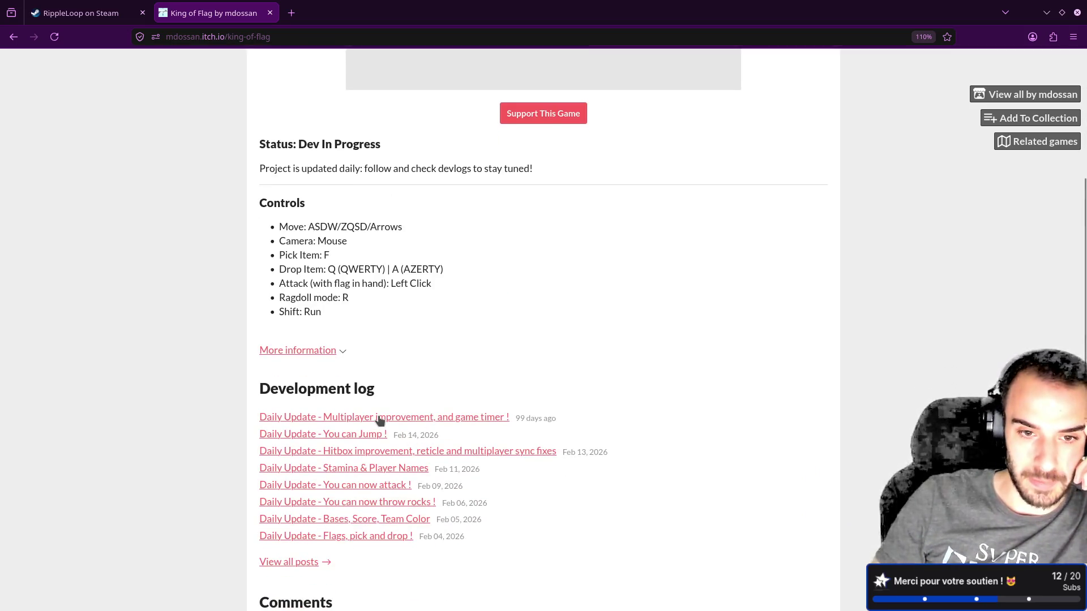
scroll(604, 409, "down", 3)
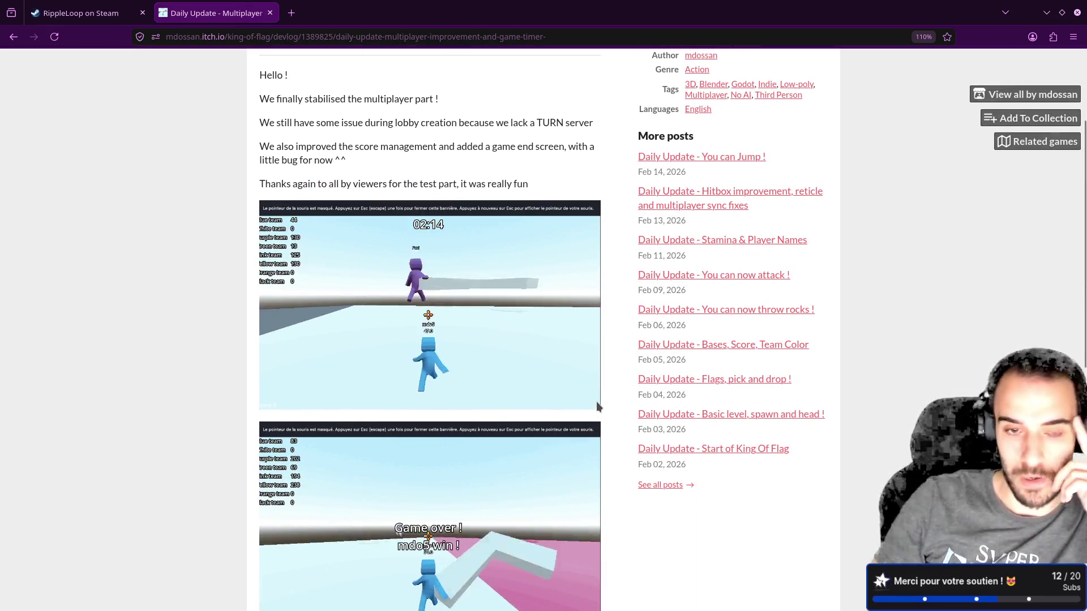
scroll(596, 404, "down", 3)
scroll(526, 400, "up", 2)
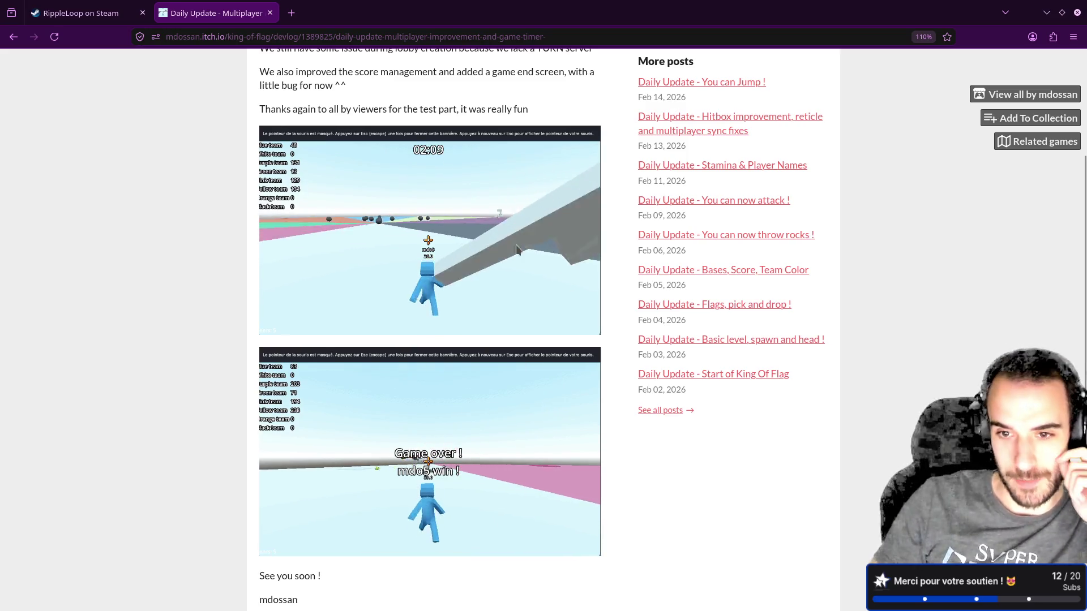
left_click(662, 416)
scroll(640, 315, "down", 10)
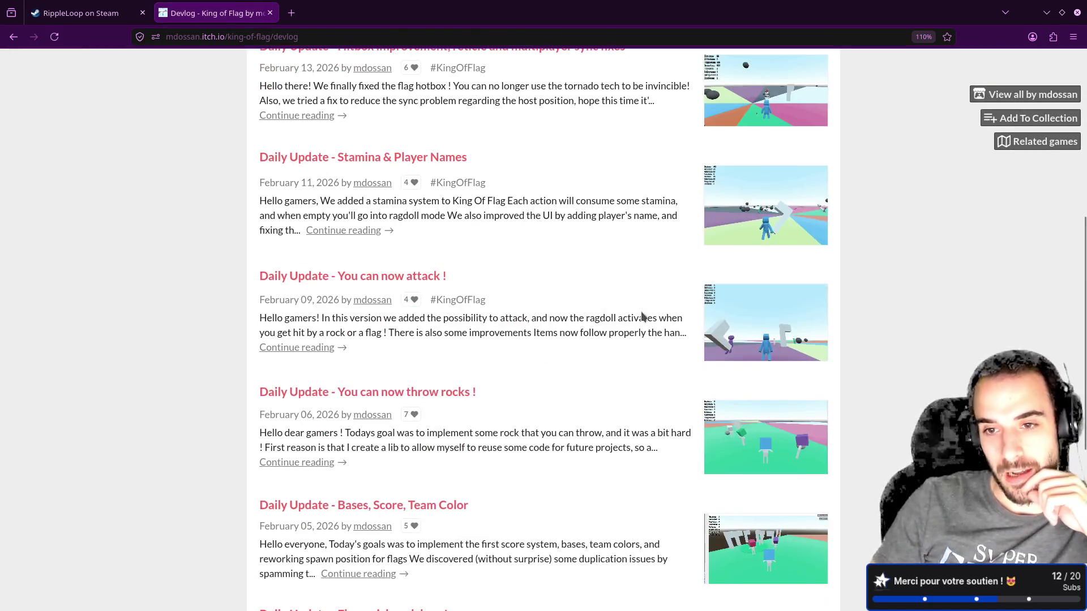
scroll(642, 316, "down", 1)
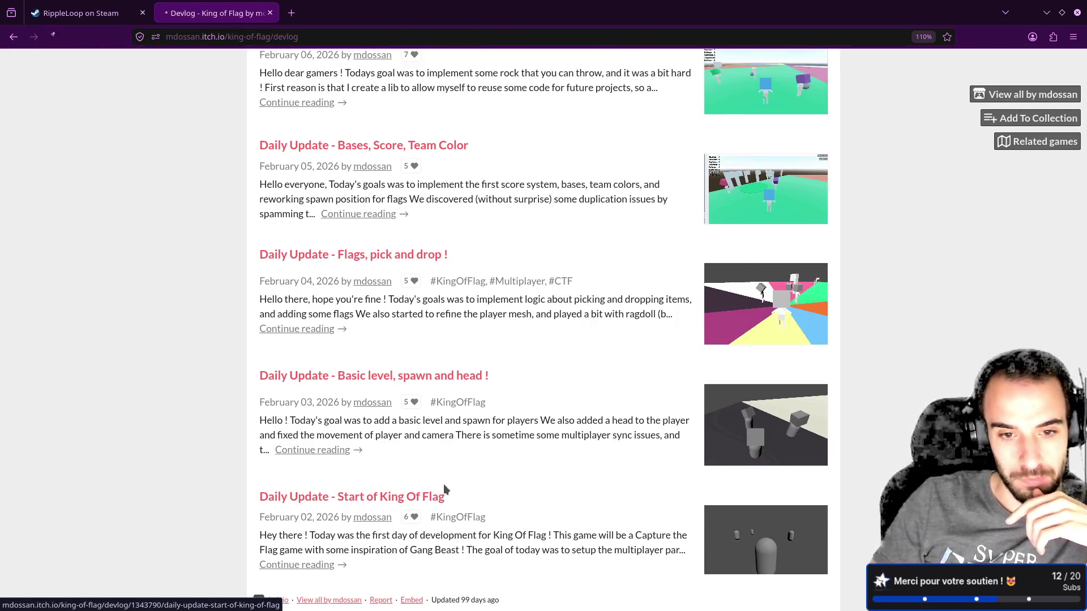
Step: Read the 'Start of King Of Flag', 'Flags, pick and drop' and 'You can now attack !' posts
left_click(441, 492)
scroll(359, 429, "down", 3)
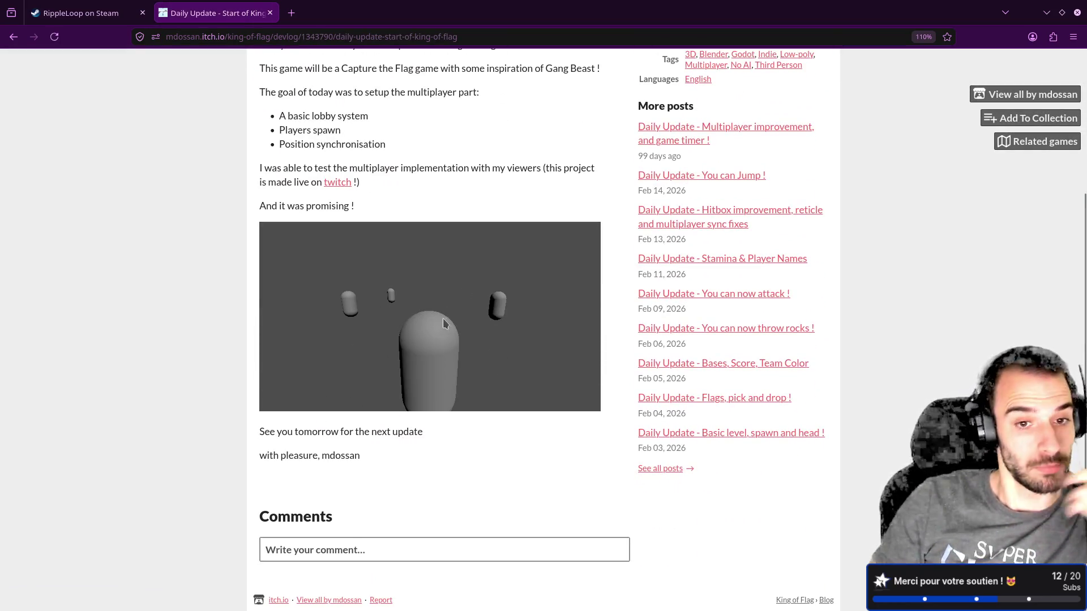
left_click(682, 400)
scroll(434, 413, "down", 3)
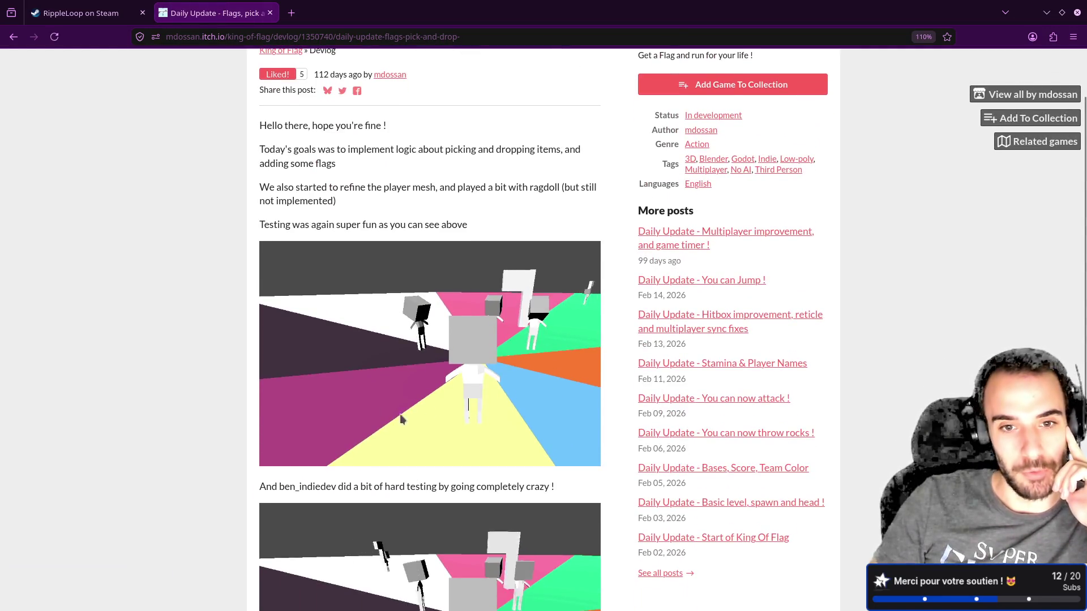
left_click(663, 399)
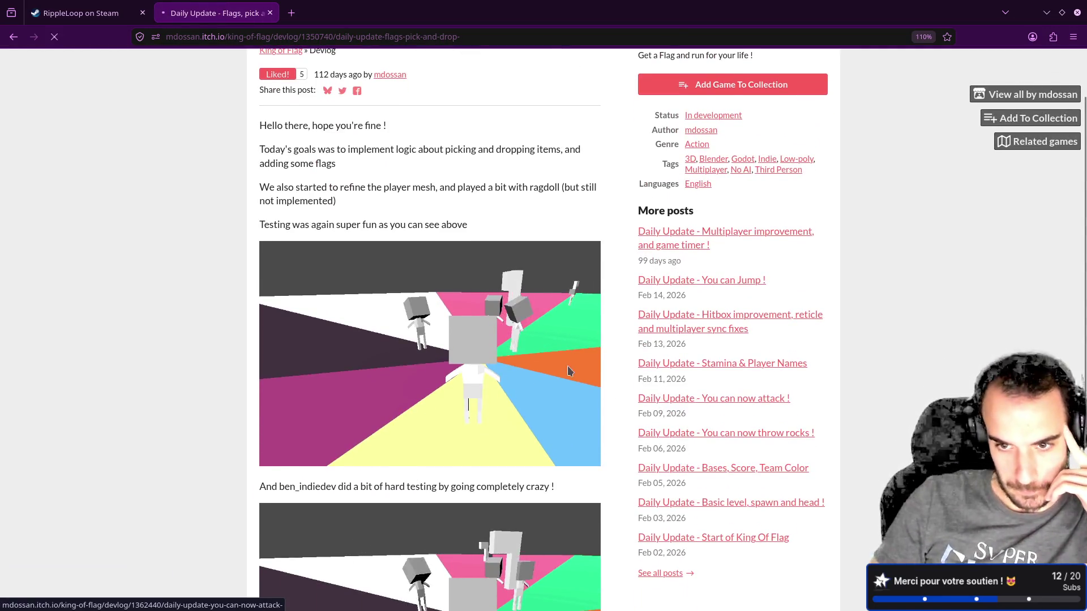
scroll(419, 340, "down", 2)
scroll(447, 267, "up", 2)
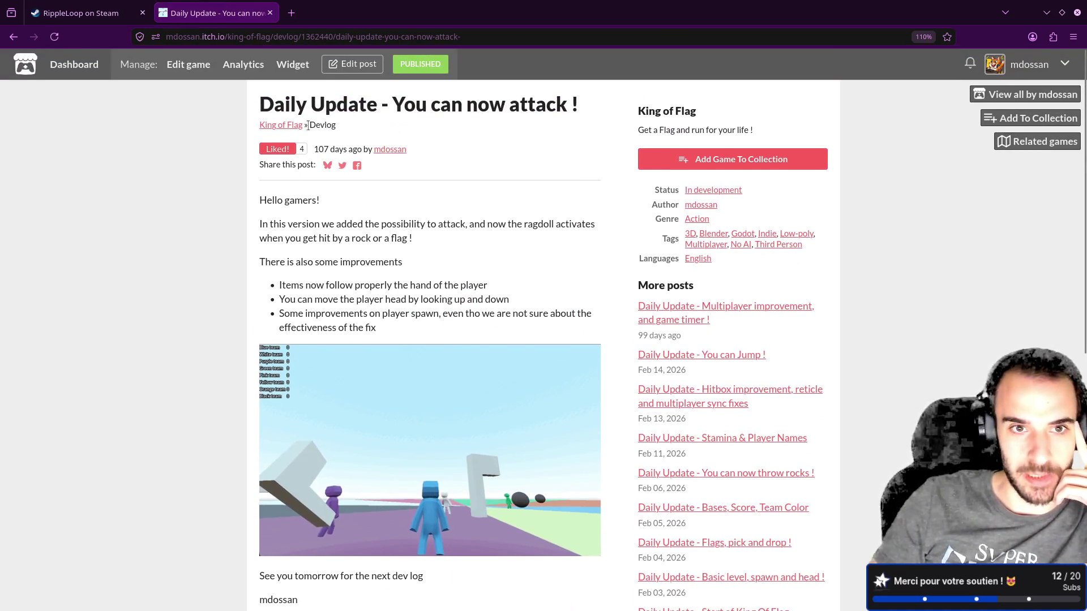
left_click_drag(285, 93, 489, 93)
scroll(420, 396, "down", 2)
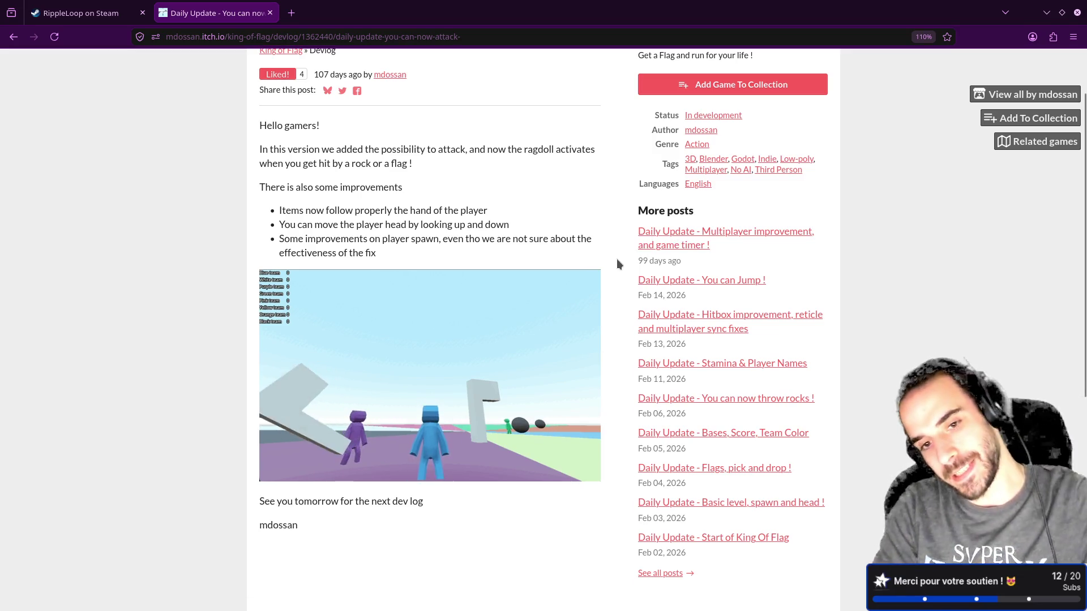
Step: Switch virtual desktops over to the empty workspace
key("super+Right")
key("super+Left")
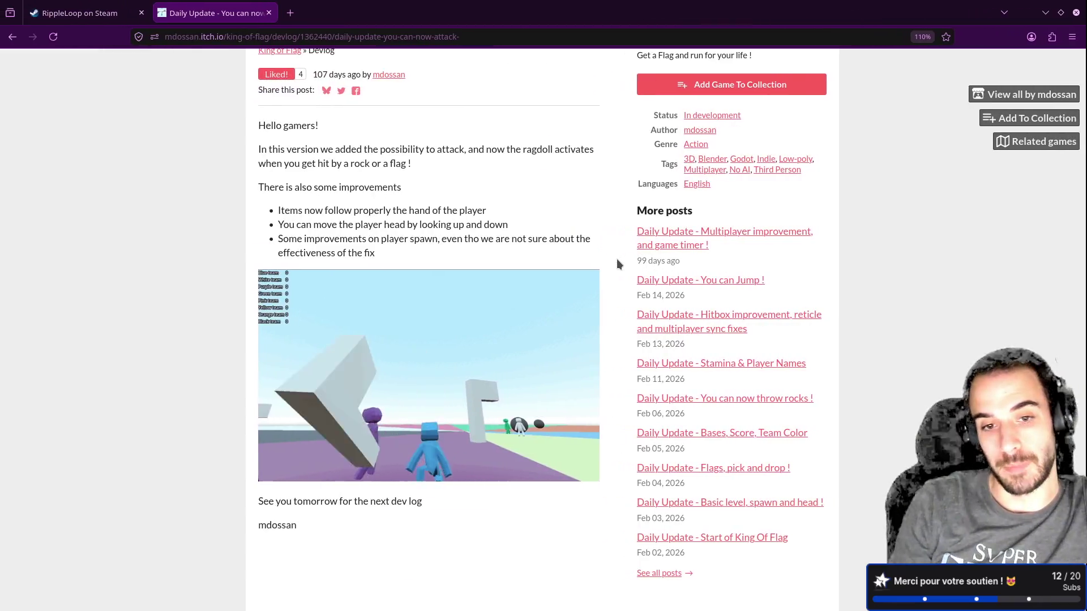
key("super+Right")
key("super+Right")
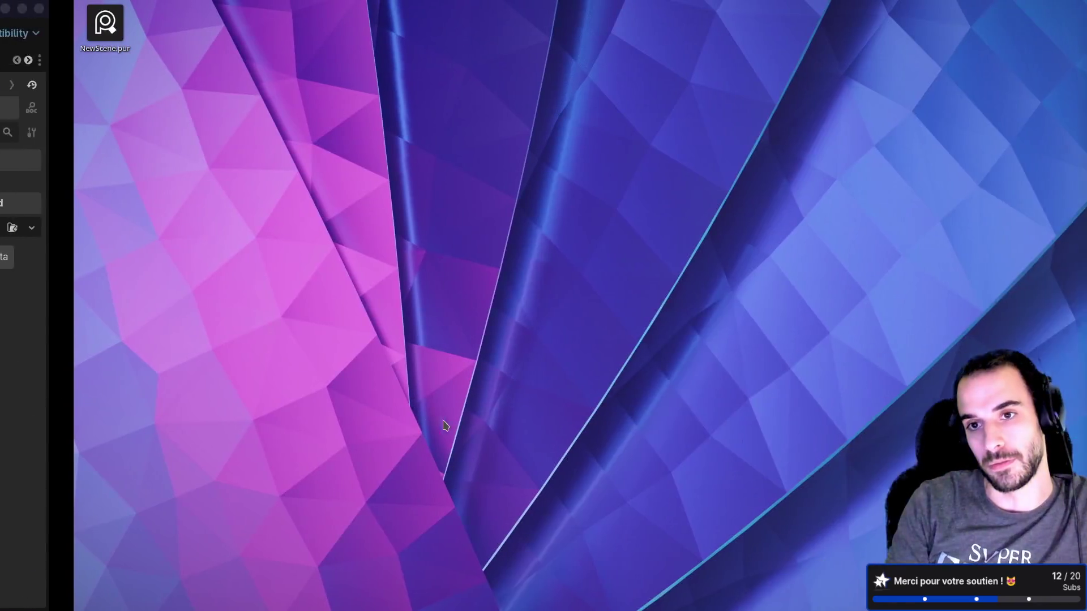
Step: Launch Blender from the launcher search 'blend' and maximize its window
key("super")
type("blend")
key("Return")
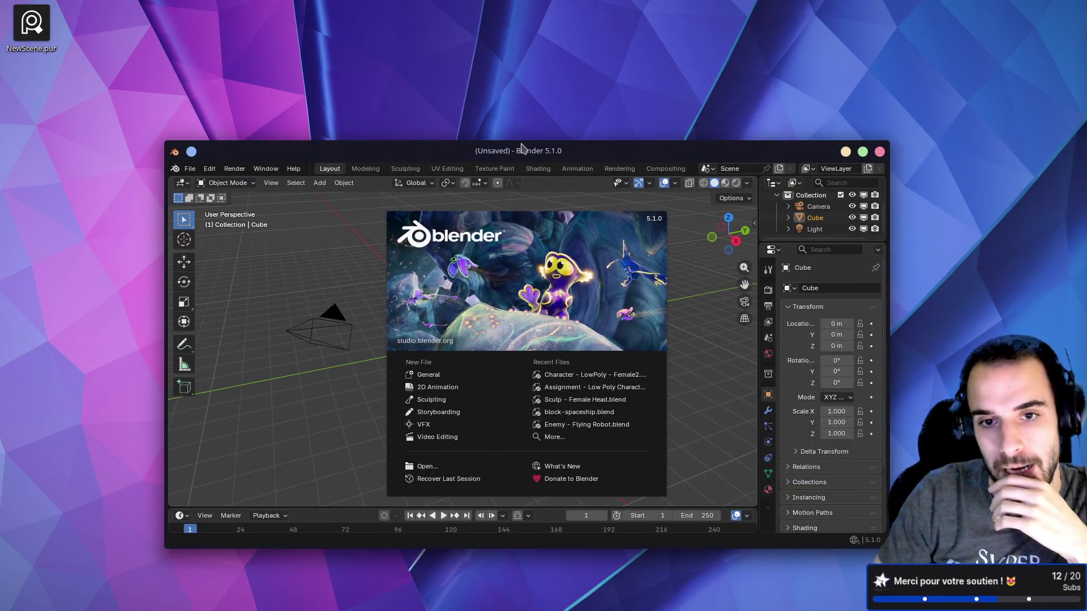
left_click_drag(522, 148, 537, 317)
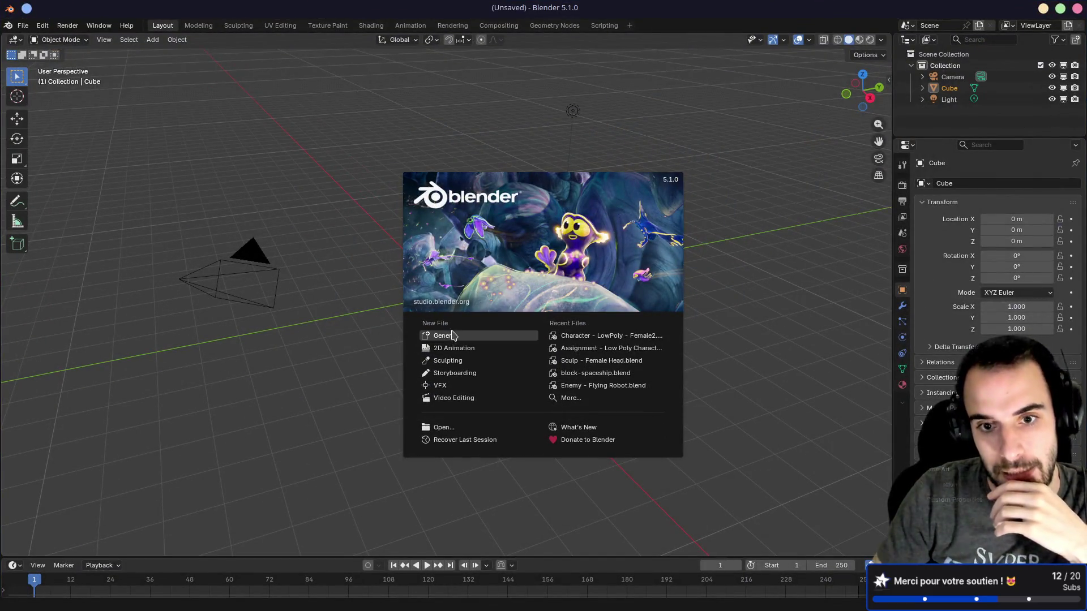
Step: Open Character - LowPoly - Female2.blend and orbit around the character and crate
left_click(566, 336)
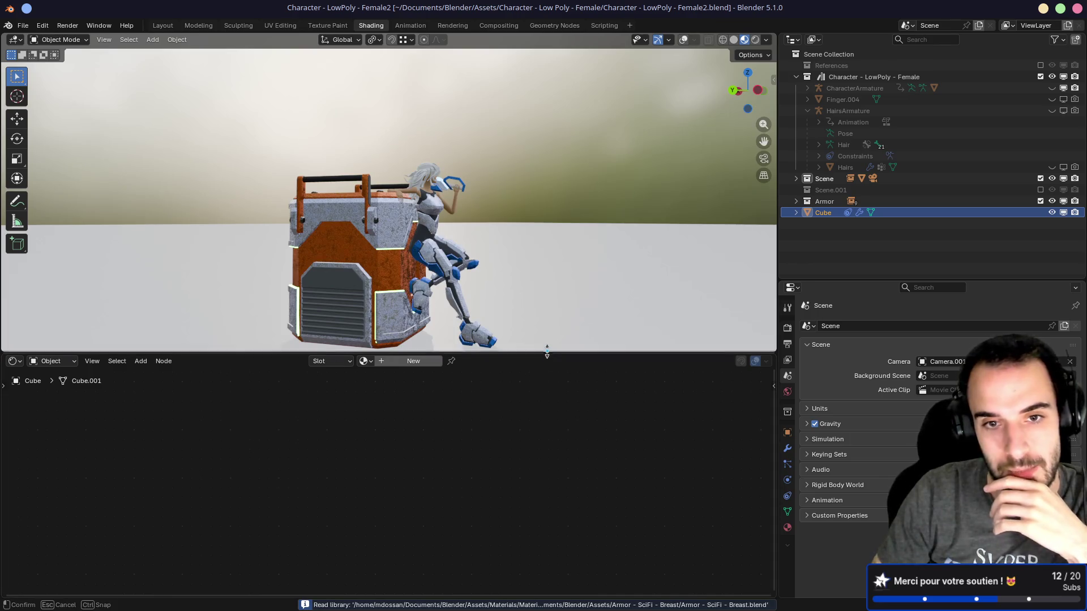
left_click_drag(546, 356, 546, 417)
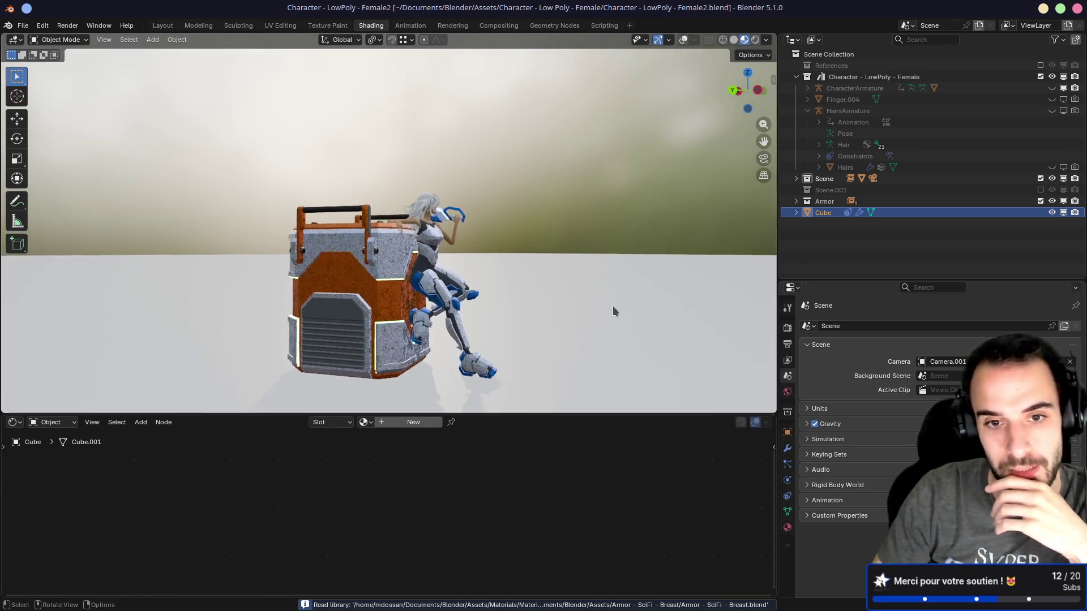
mouse_move(613, 308)
left_mouse_down()
mouse_move(427, 310)
mouse_move(536, 296)
mouse_move(442, 293)
mouse_move(509, 283)
mouse_move(473, 281)
mouse_move(568, 294)
mouse_move(448, 286)
left_mouse_up()
scroll(447, 286, "down", 1)
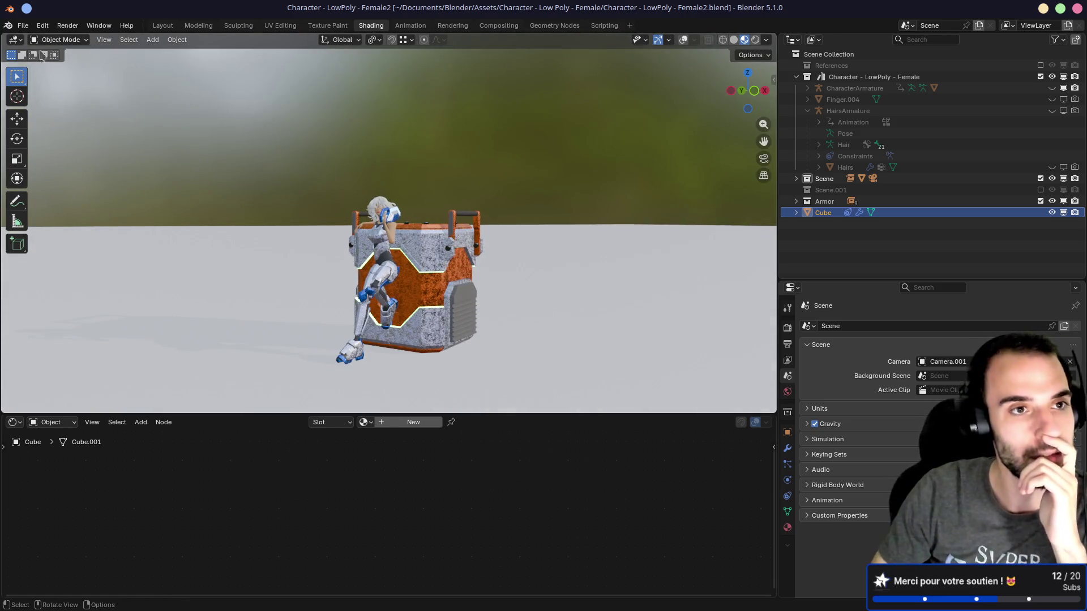
left_click(22, 25)
Step: Open Assignment - Low Poly Character.blend from recent files, set Rendered shading and play the animation
mouse_move(54, 63)
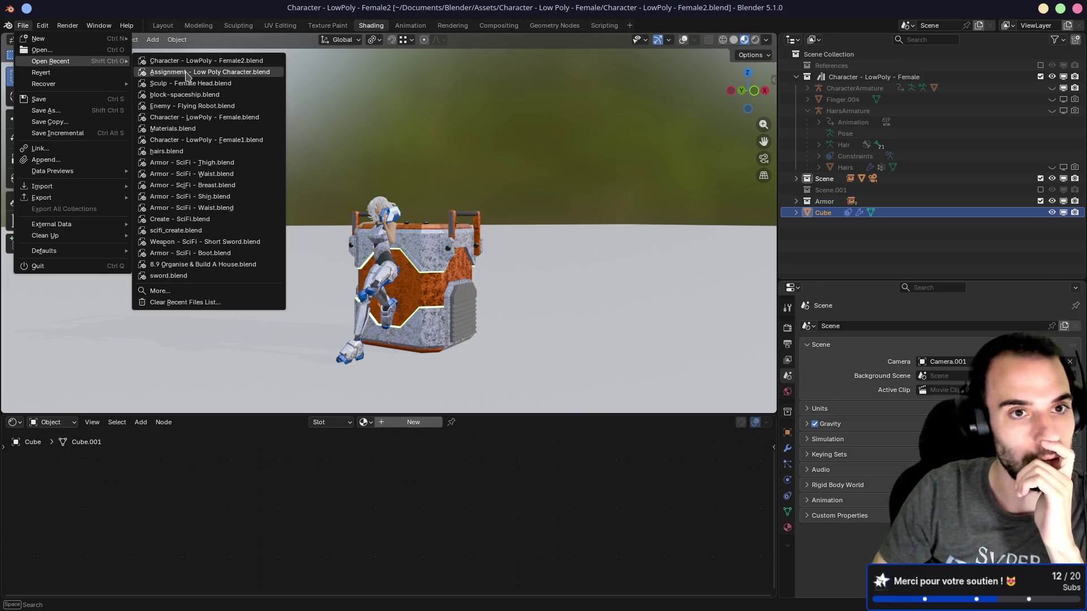
left_click(192, 72)
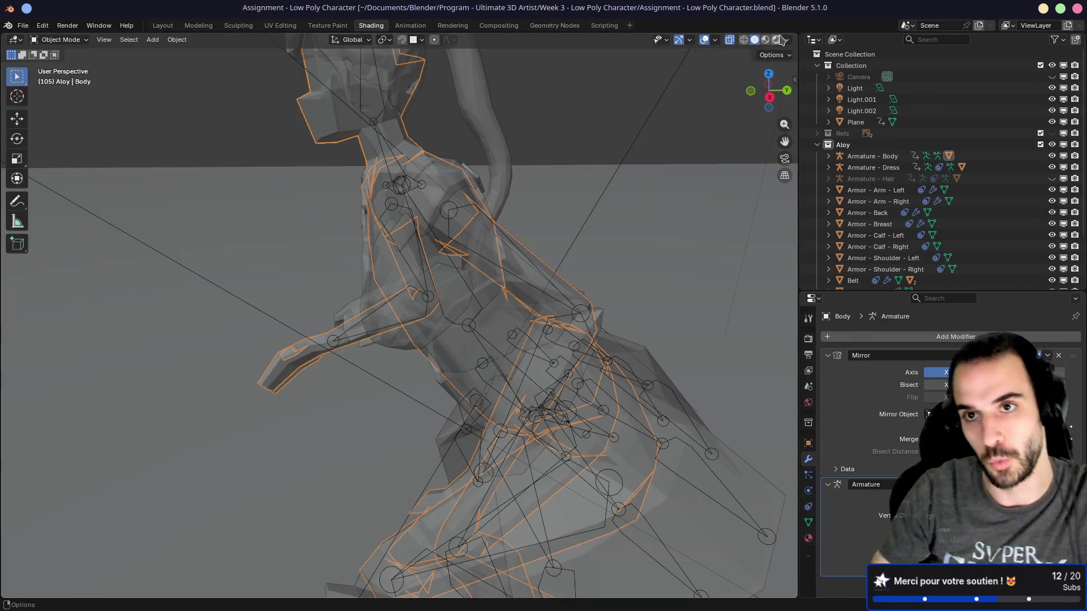
left_click(776, 39)
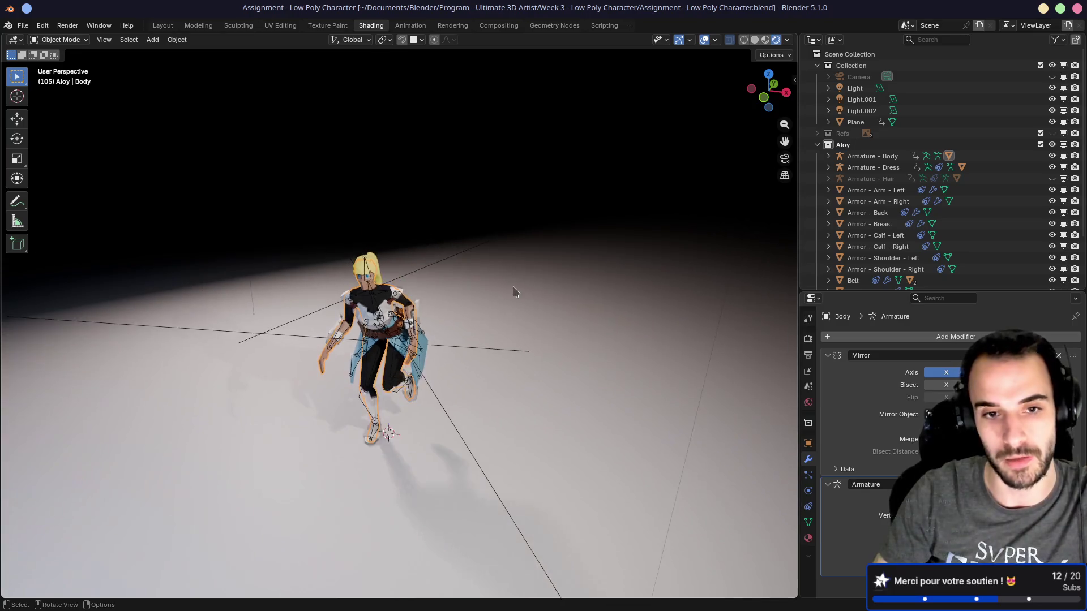
key("space")
mouse_move(453, 244)
left_mouse_down()
mouse_move(549, 235)
mouse_move(403, 257)
mouse_move(582, 244)
mouse_move(505, 234)
left_mouse_up()
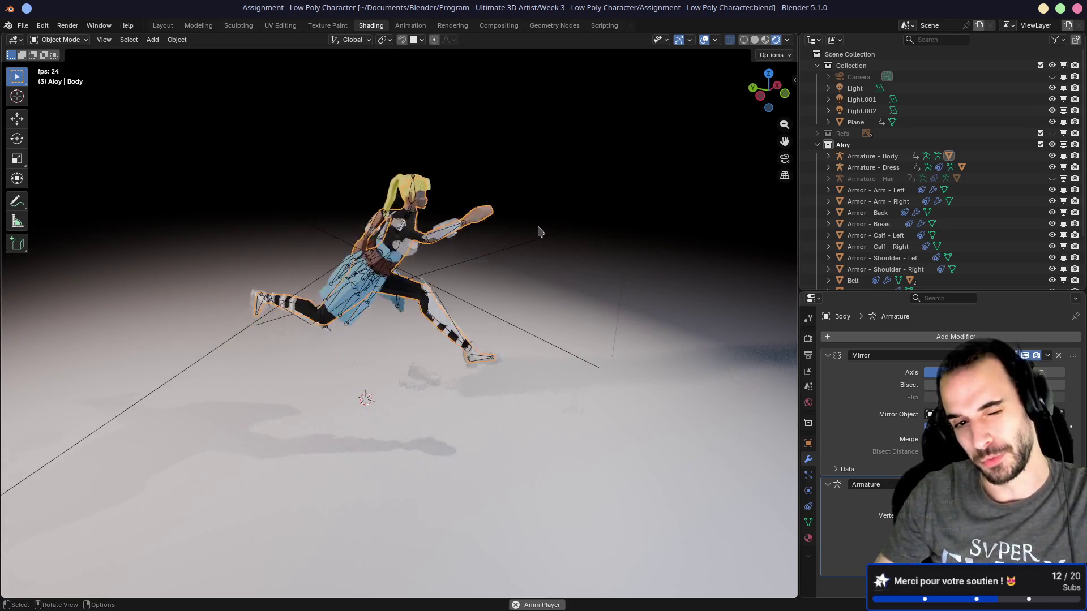
key("super+Right")
key("super+Right")
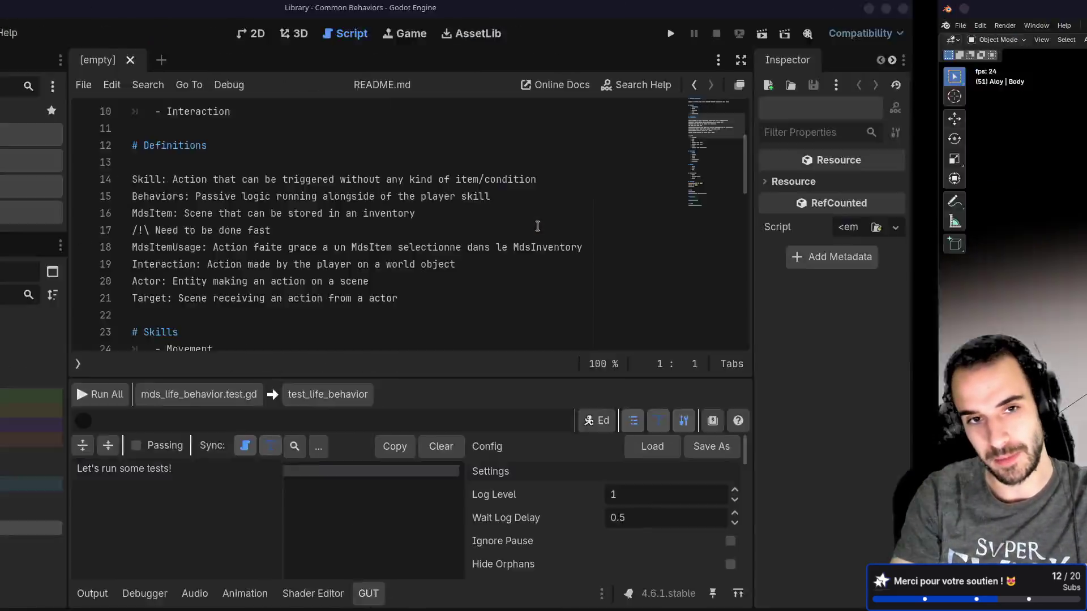
Step: Load GameDev.tv in a new tab and open the Ultimate Indie program page
key("ctrl+t")
type("gamedev.tv/")
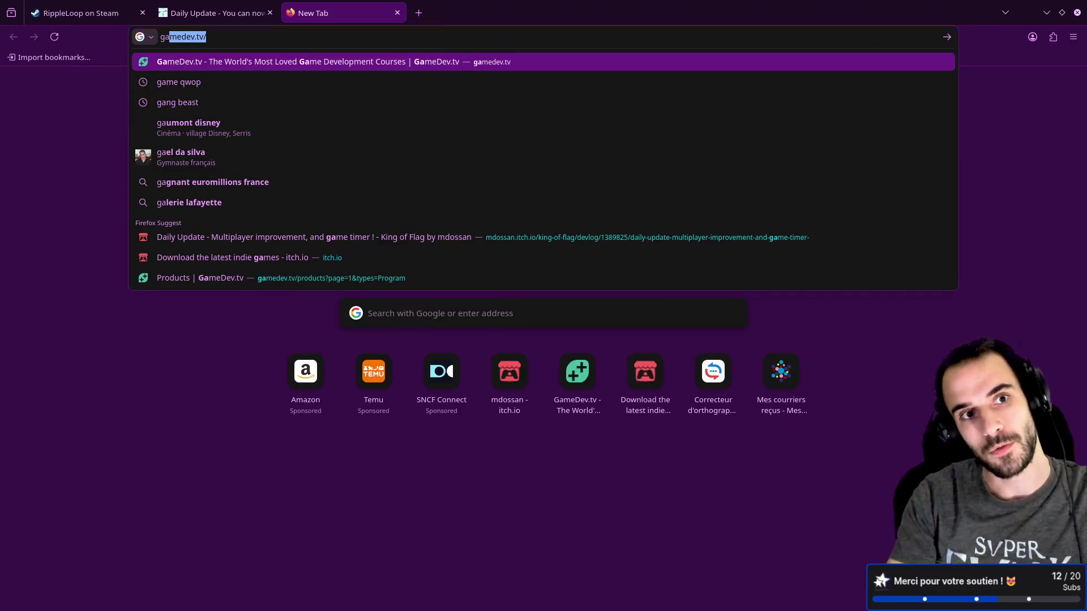
key("Return")
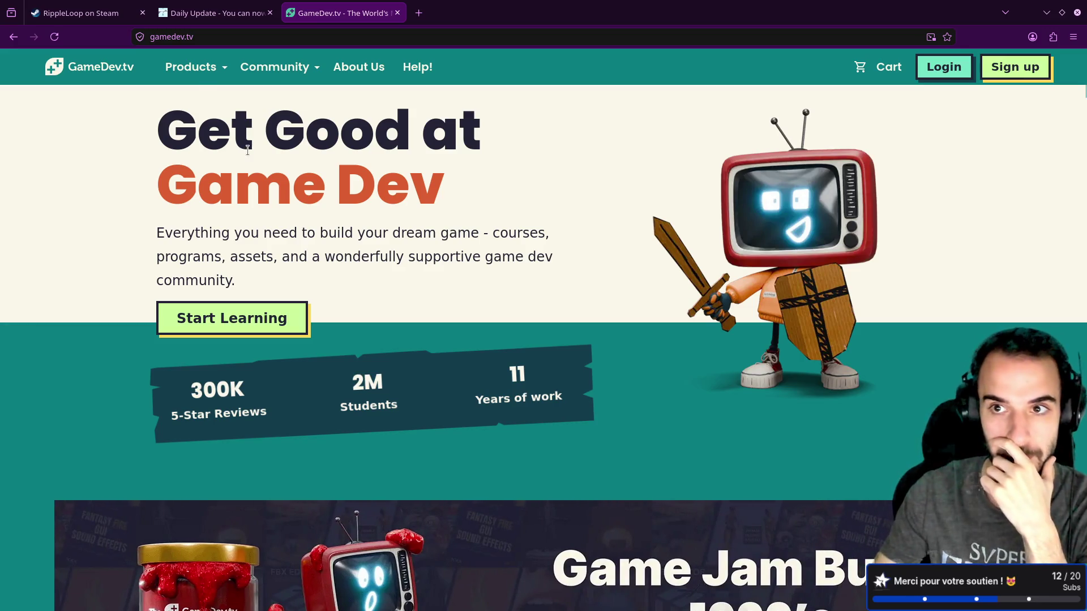
mouse_move(199, 71)
left_click(210, 163)
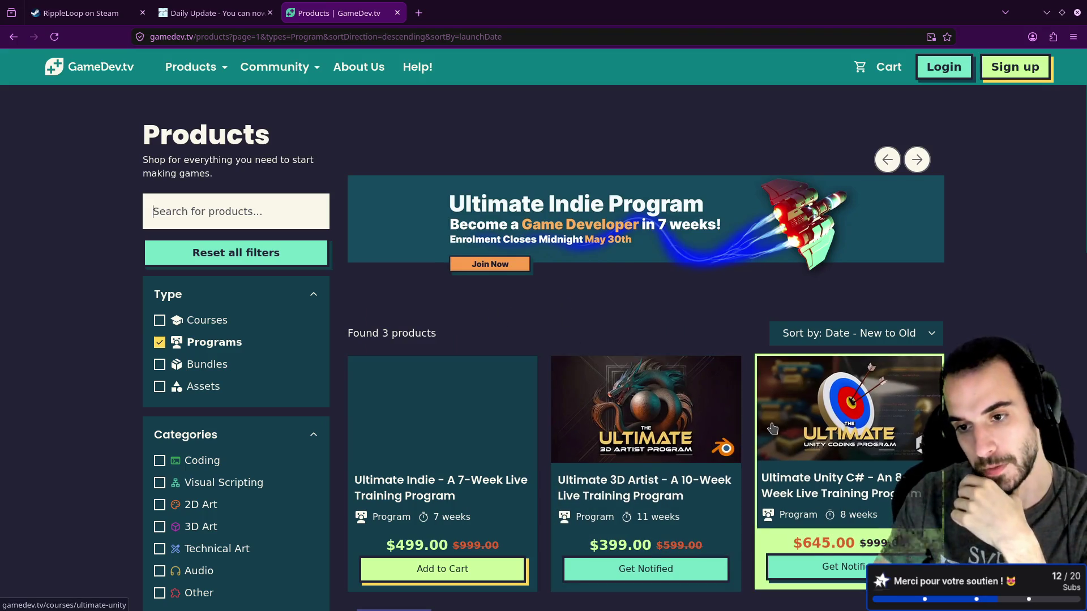
scroll(702, 473, "down", 2)
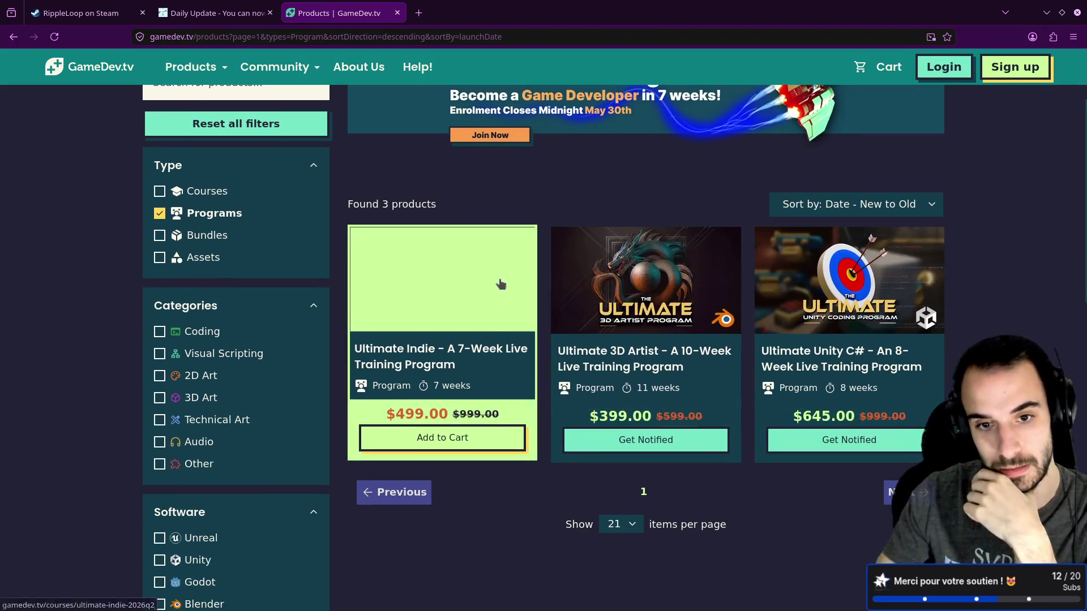
left_click(500, 284)
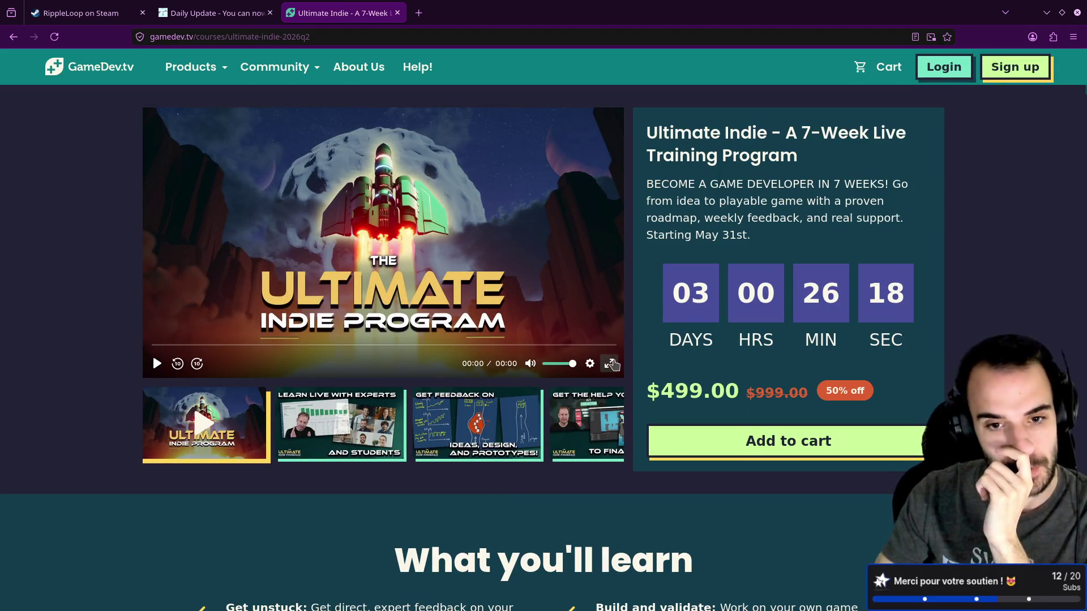
Step: Flip through the course gallery slides up to 'Get the help you need'
scroll(613, 364, "down", 3)
left_click(340, 233)
scroll(449, 389, "up", 3)
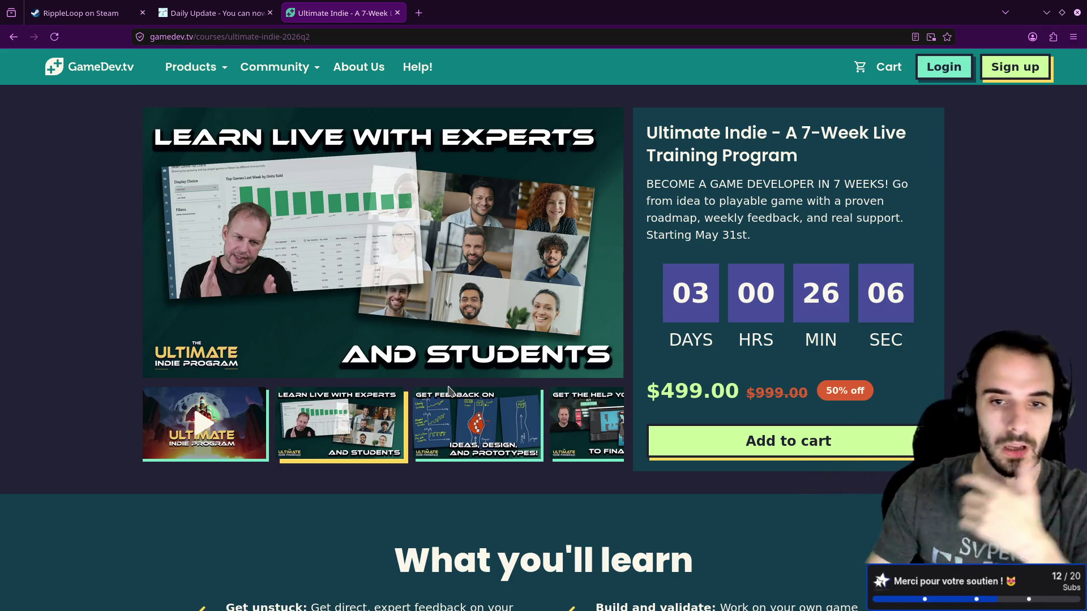
left_click(526, 402)
left_click(535, 419)
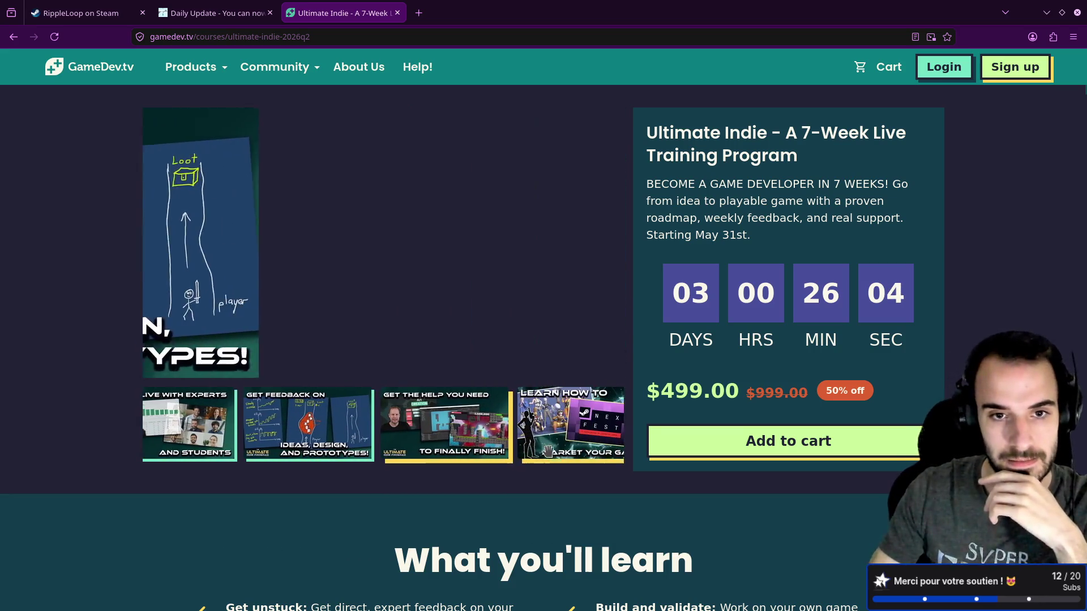
left_click(559, 441)
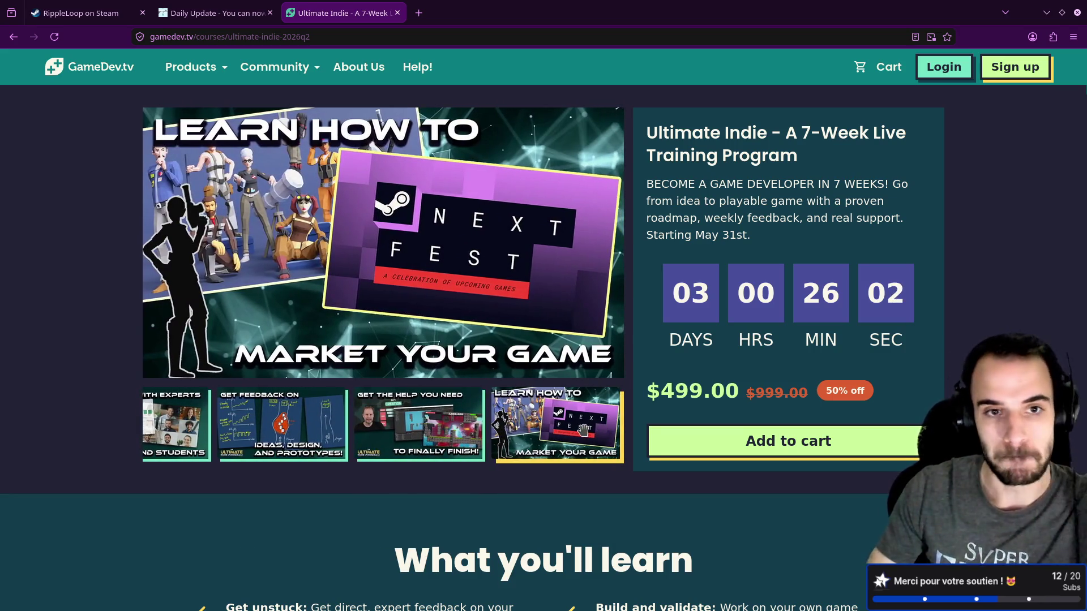
left_click(425, 431)
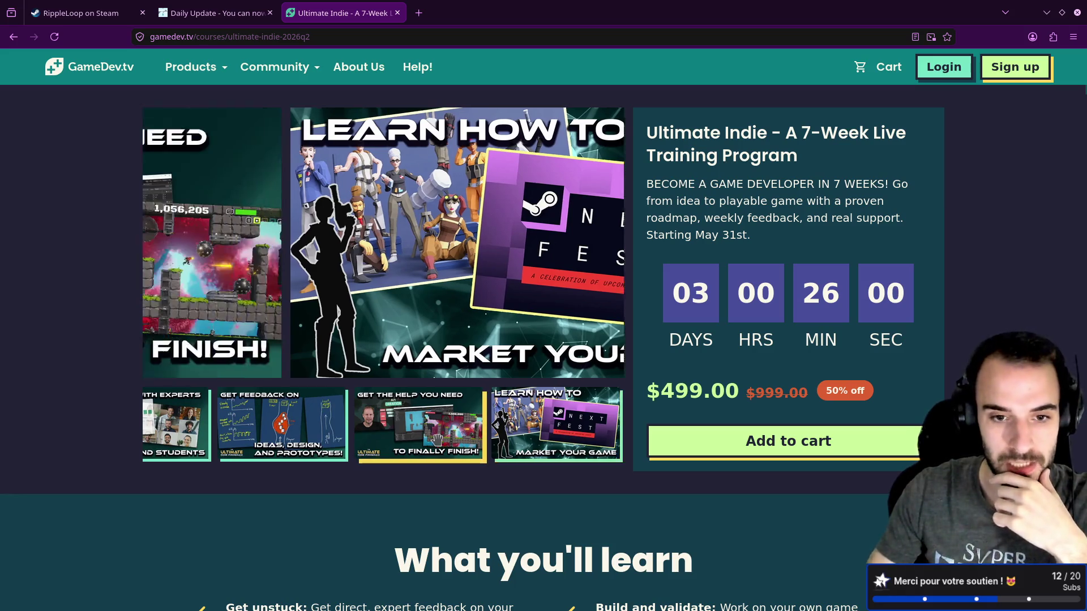
Step: Scroll down the course details, then return to the itch.io 'Daily Update' tab
scroll(425, 431, "down", 2)
scroll(424, 431, "down", 10)
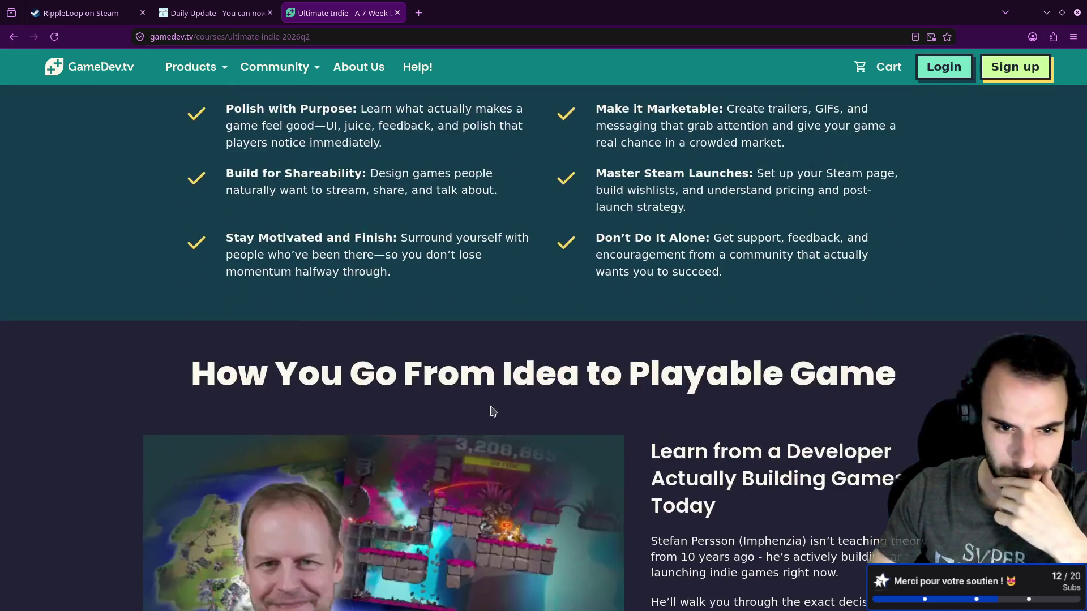
scroll(545, 350, "down", 15)
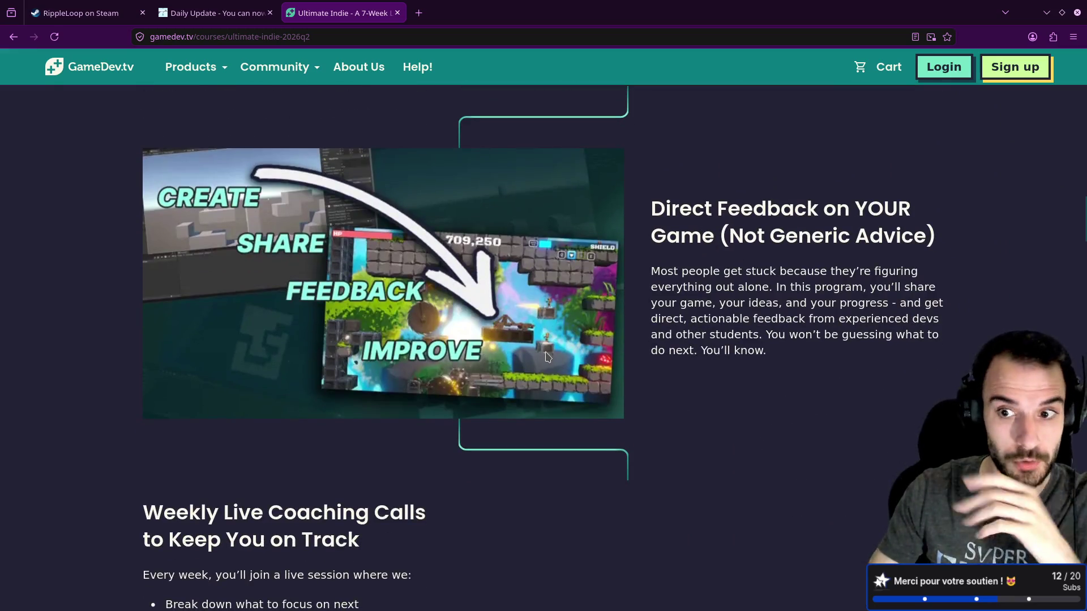
scroll(548, 356, "down", 3)
left_click(252, 6)
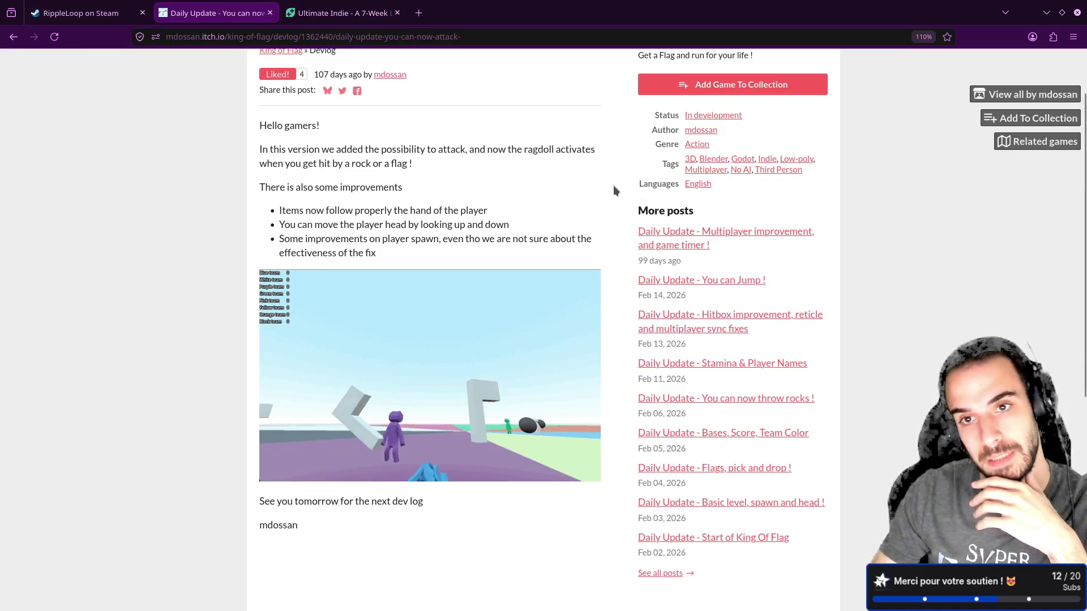
key("alt+Left")
key("alt+Left")
key("alt+Left")
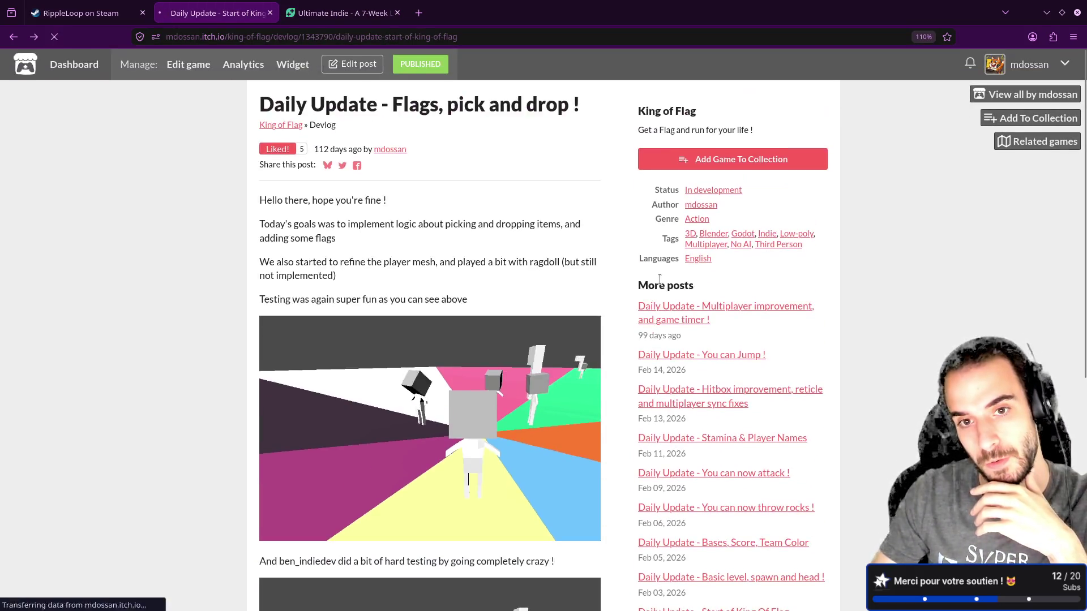
key("alt+Left")
key("alt+Left")
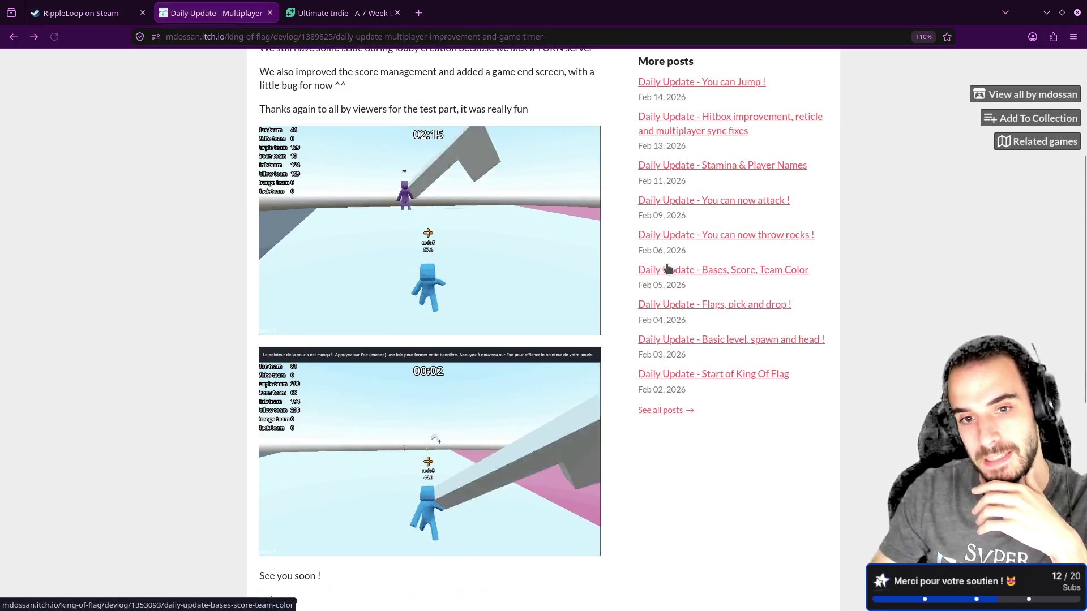
key("alt+Left")
key("alt+Left")
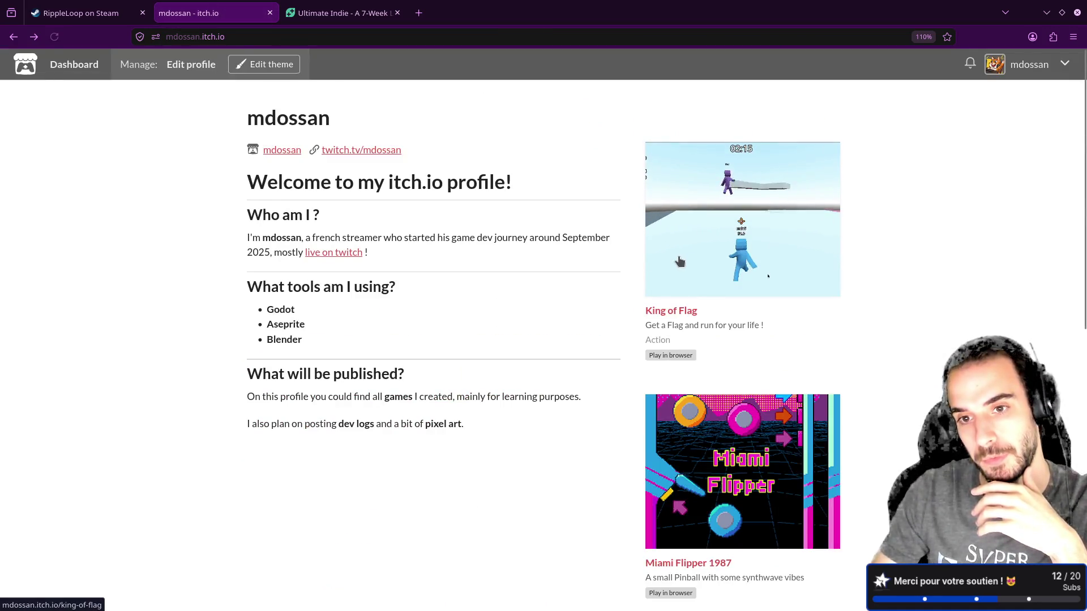
scroll(680, 260, "down", 2)
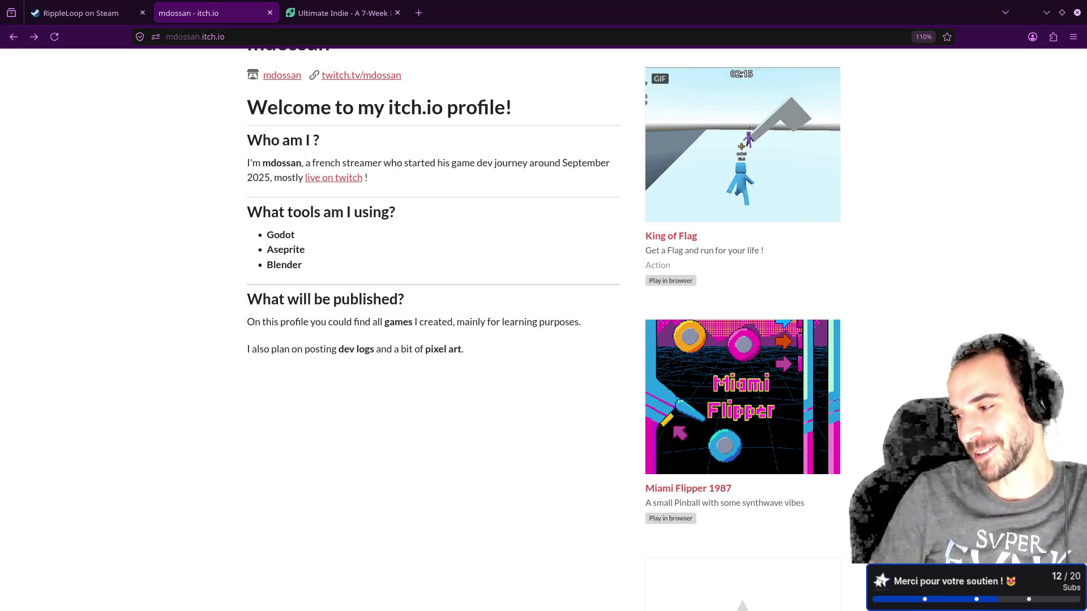
scroll(536, 249, "up", 2)
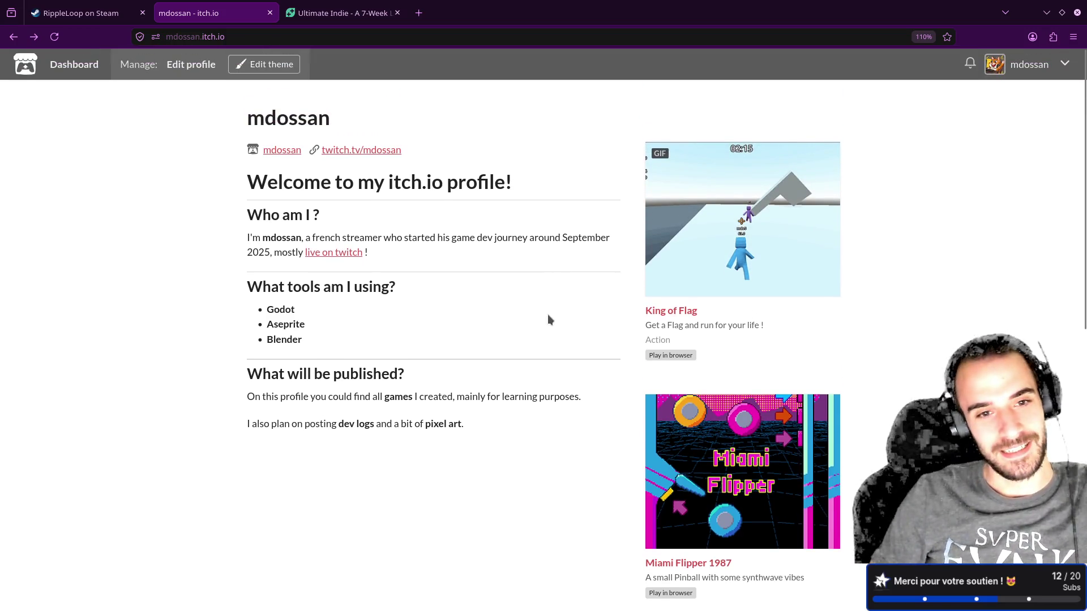
key("super+Left")
key("super+Left")
key("super+Left")
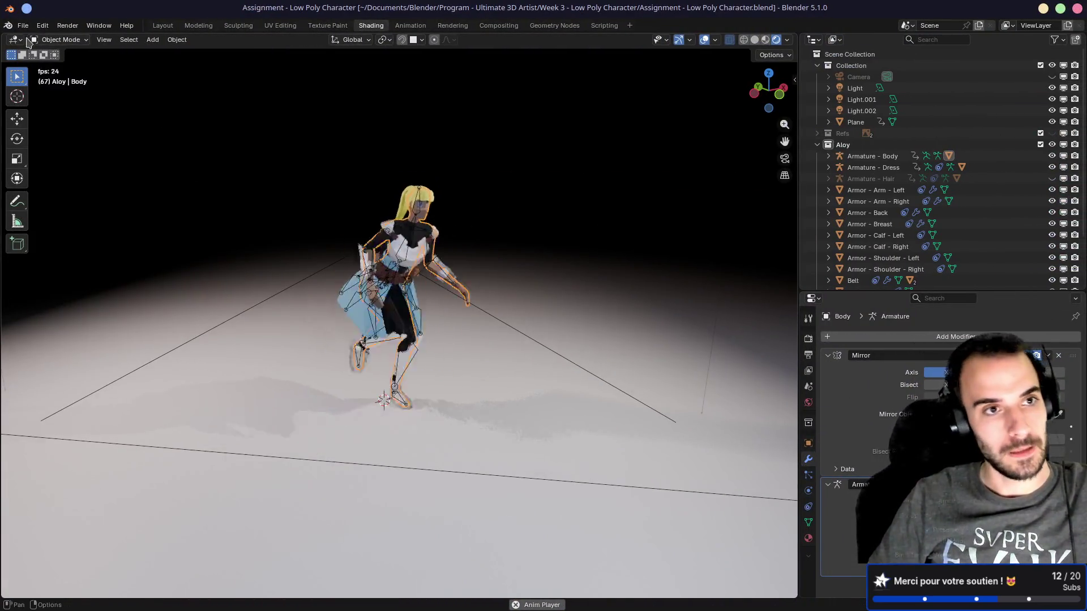
Step: Open the Low Poly Winter Scene via recent-files search 'ass', in Rendered shading, viewed from above
left_click(43, 25)
left_click(23, 26)
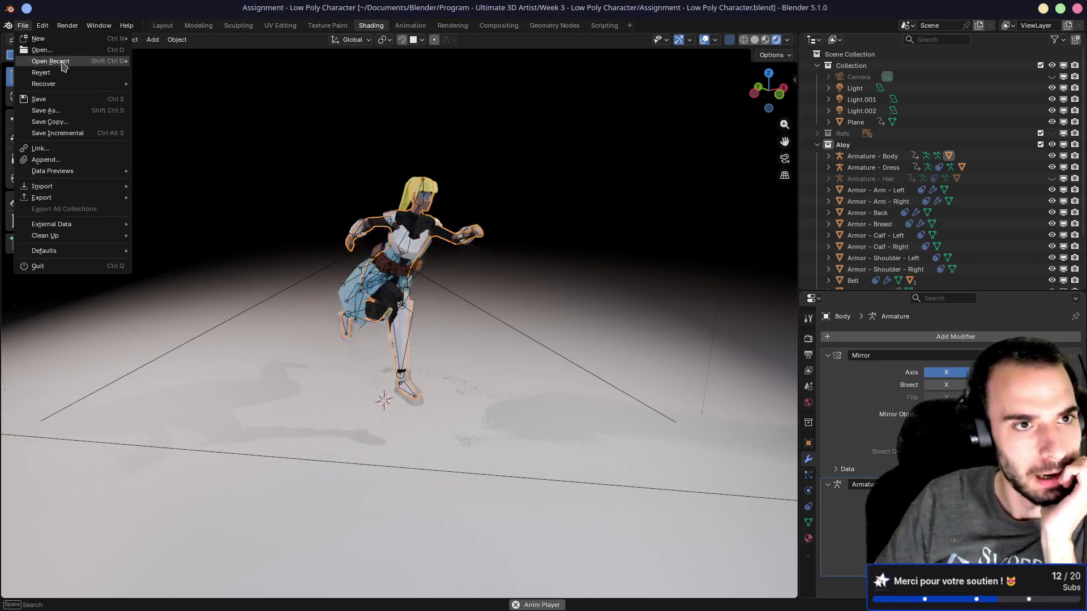
mouse_move(111, 61)
left_click(160, 291)
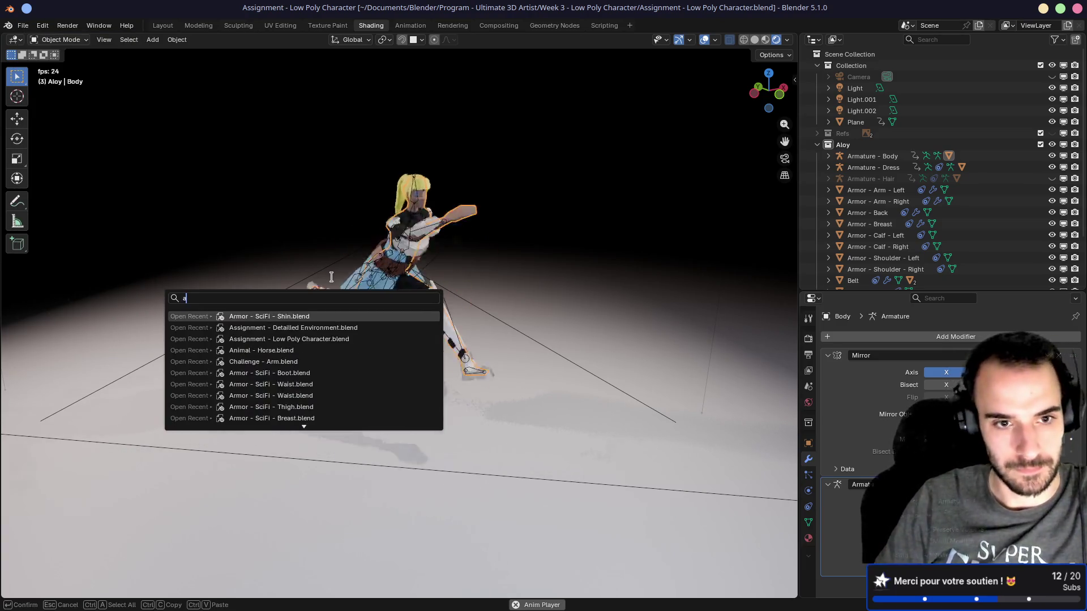
type("ass")
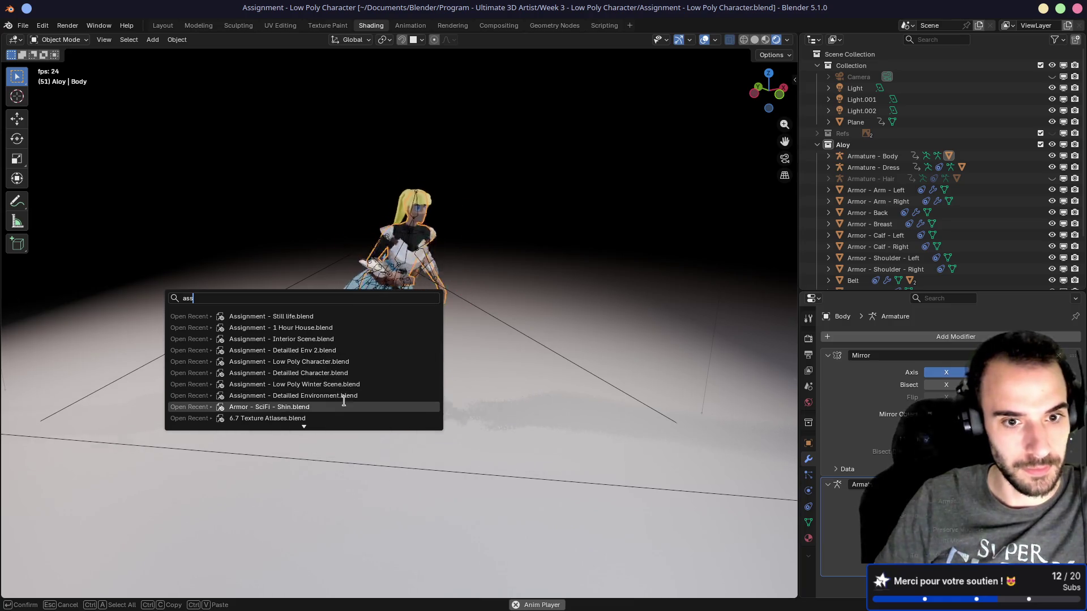
left_click(357, 384)
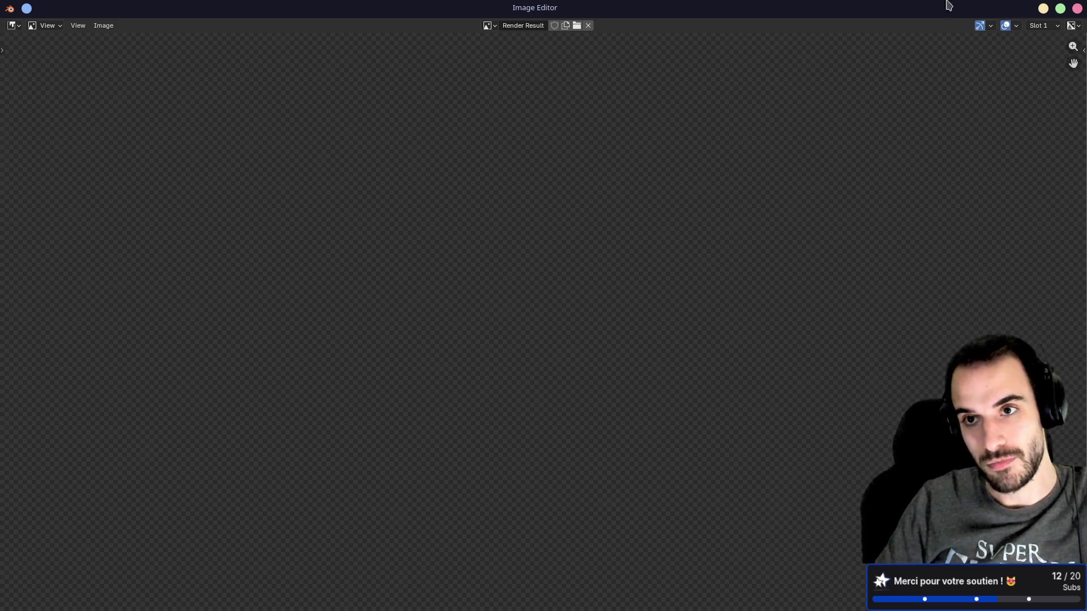
left_click(1078, 9)
left_click(870, 41)
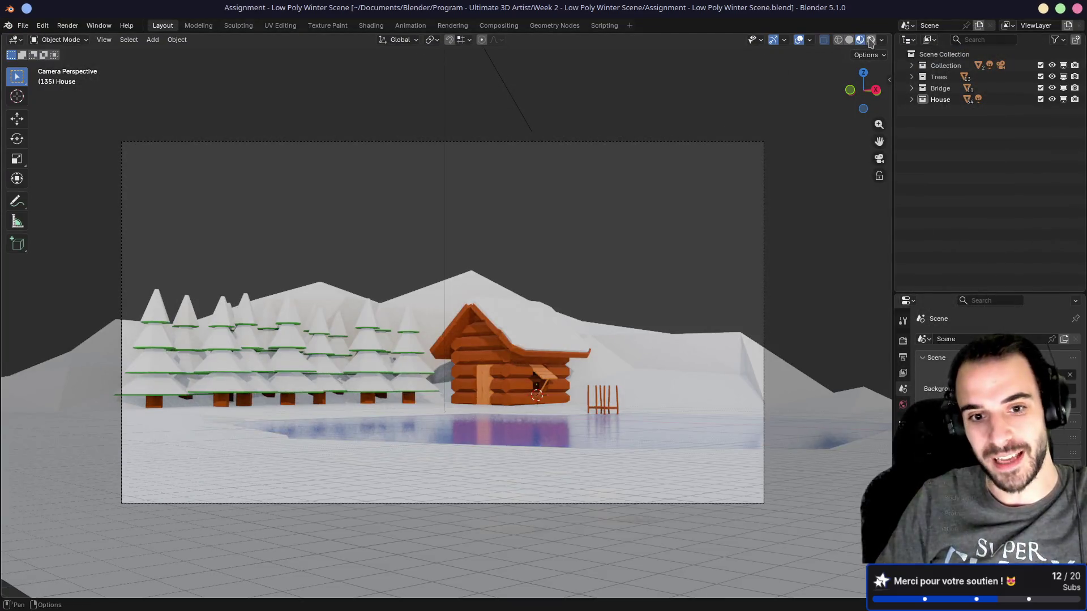
mouse_move(631, 229)
left_mouse_down()
mouse_move(578, 265)
mouse_move(526, 249)
mouse_move(575, 512)
mouse_move(615, 251)
mouse_move(521, 224)
mouse_move(430, 249)
left_mouse_up()
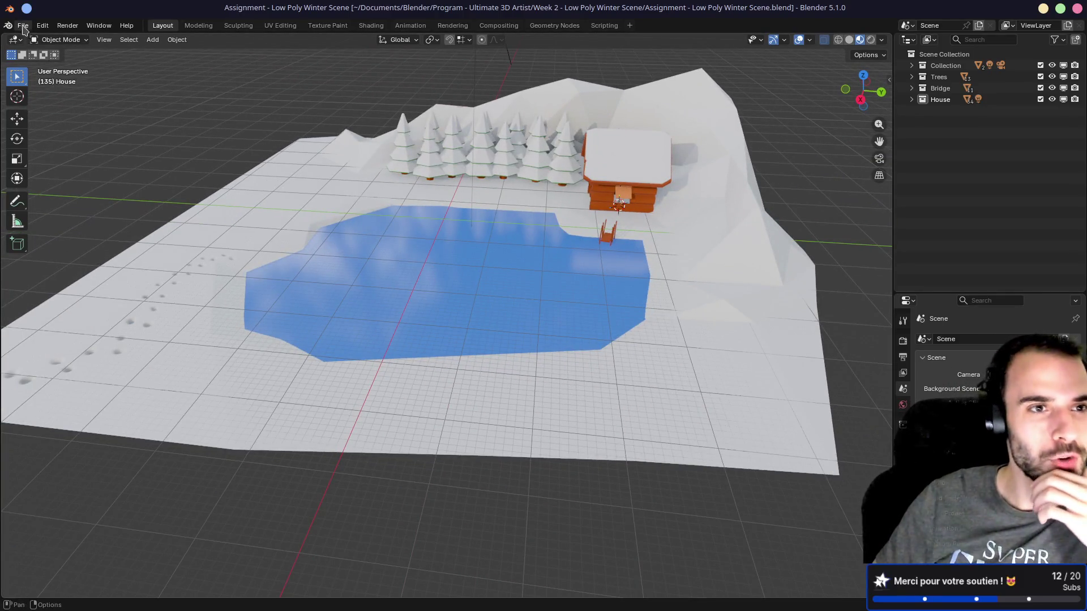
Step: Open Assignment - Interior Scene.blend by searching recent files for 'Assign'
left_click(23, 26)
mouse_move(73, 61)
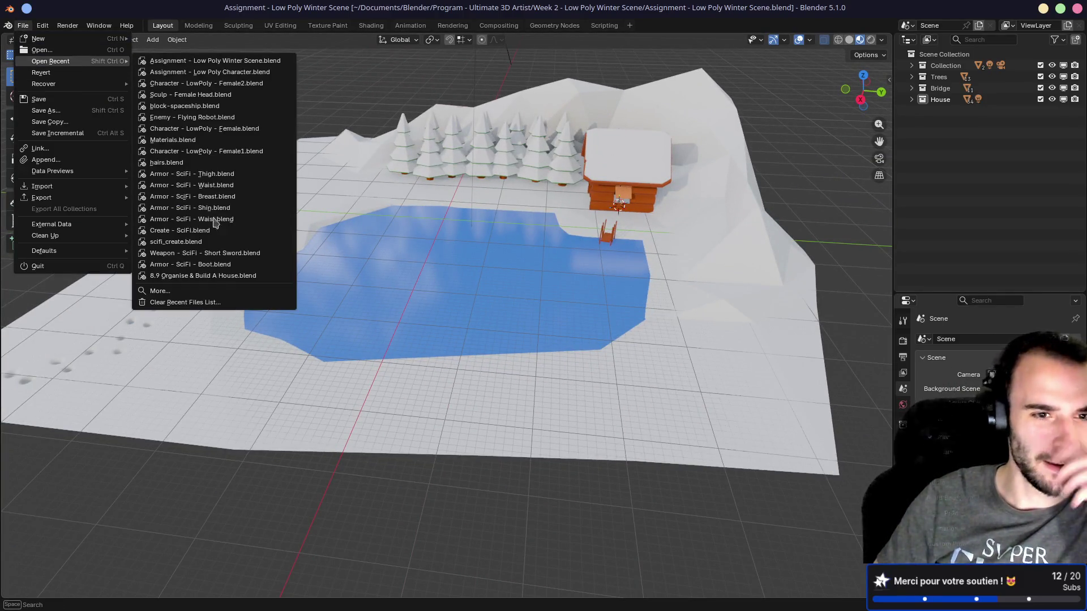
left_click(158, 291)
type("Assign")
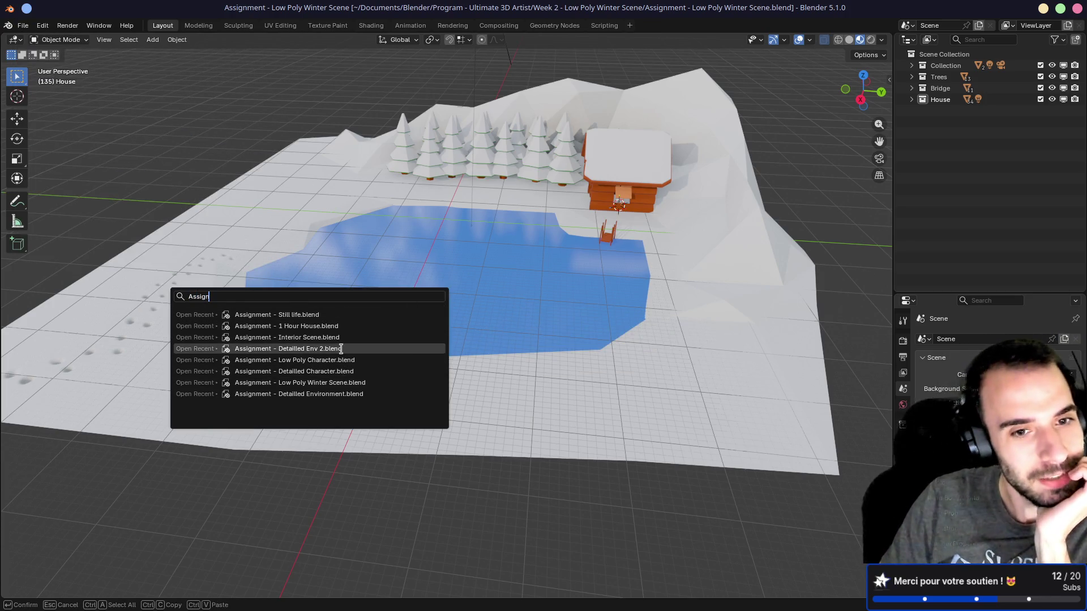
left_click(346, 338)
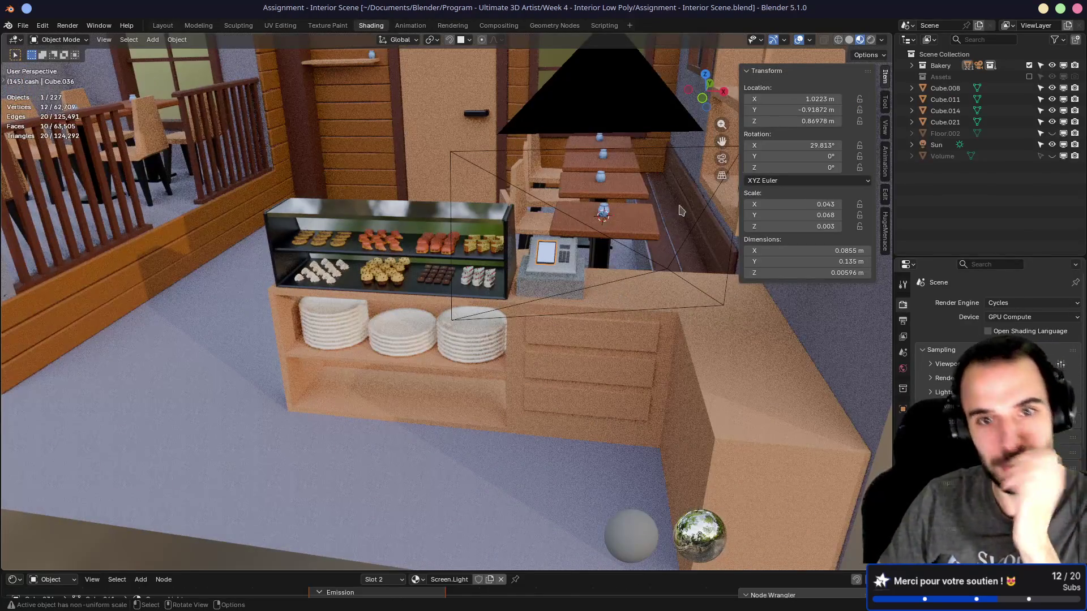
Step: View the bakery in Rendered, then Material Preview, and finally Wireframe shading while orbiting
left_click(871, 44)
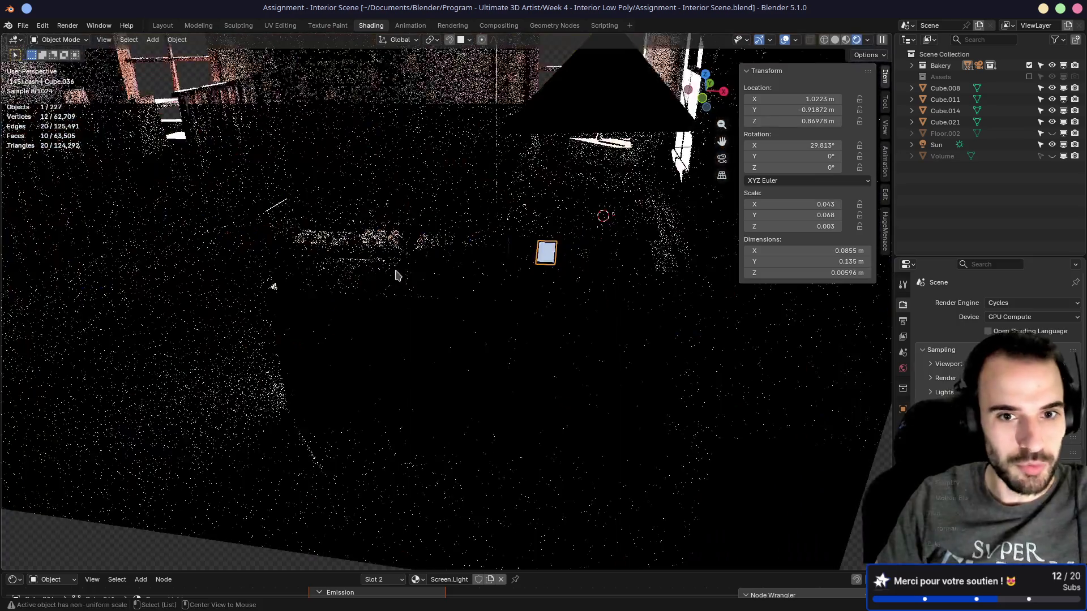
scroll(414, 267, "up", 5)
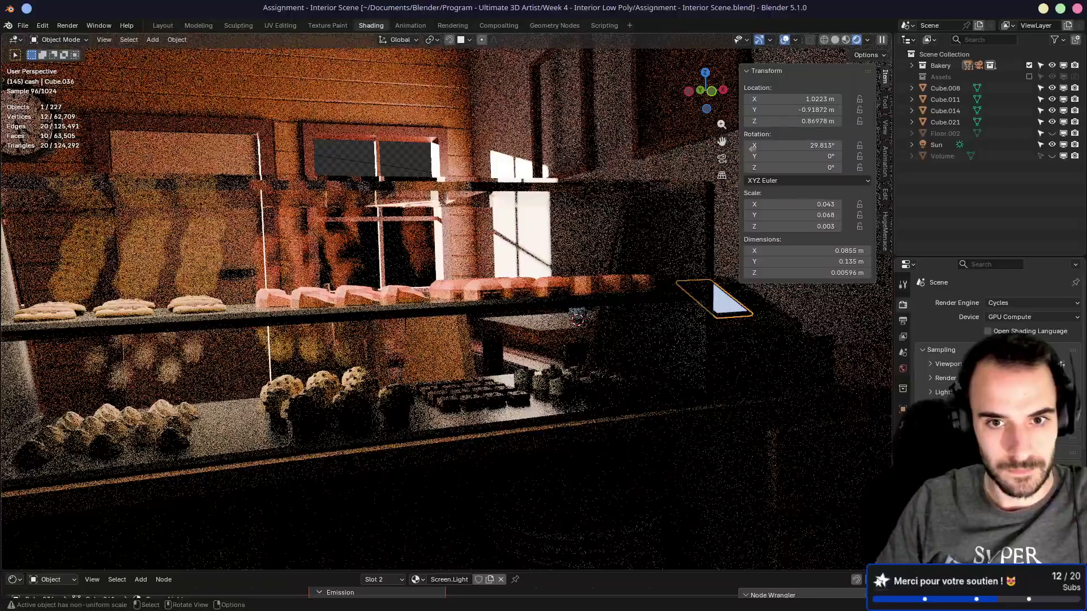
left_click(845, 40)
scroll(607, 188, "down", 10)
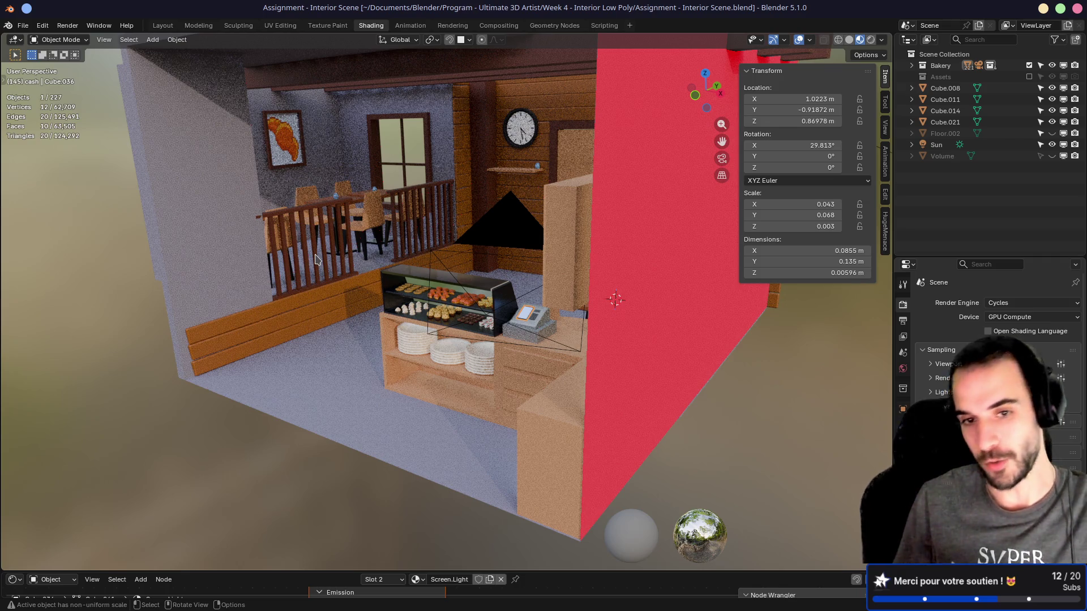
left_click(838, 40)
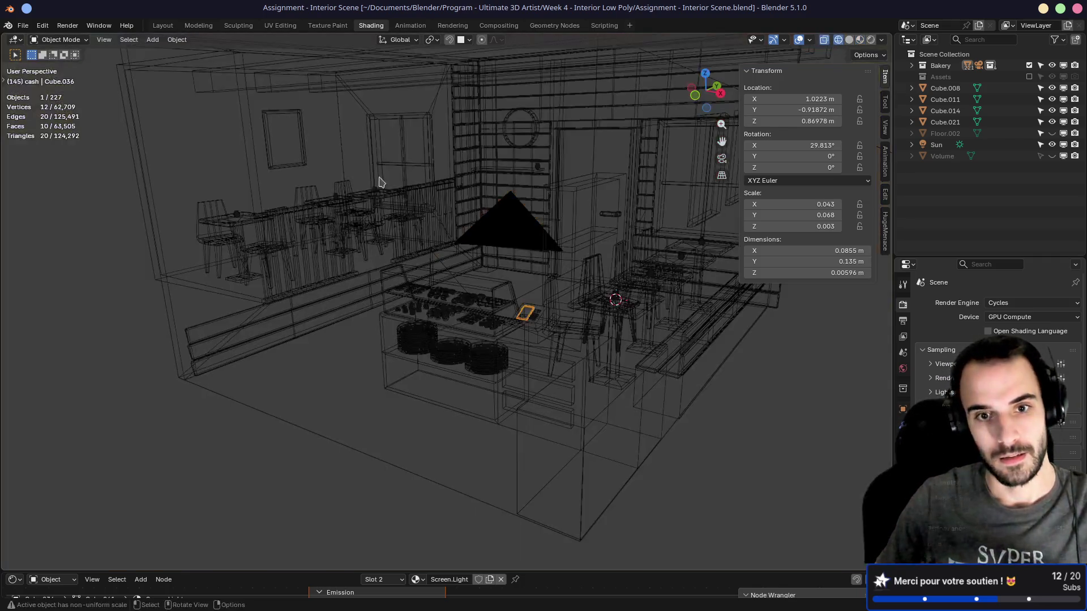
left_click_drag(379, 181, 498, 181)
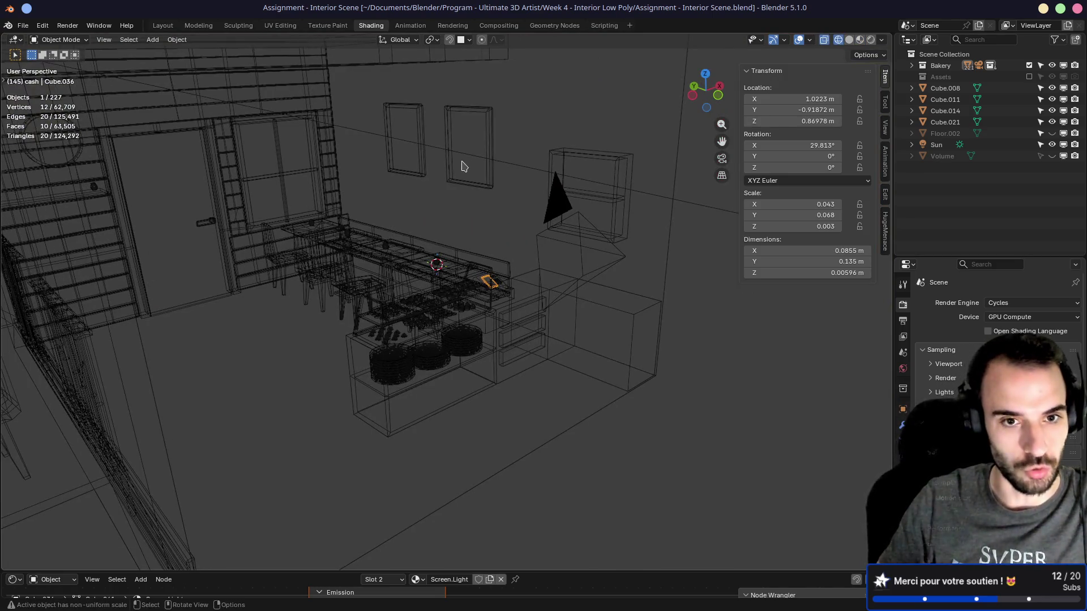
scroll(354, 288, "up", 3)
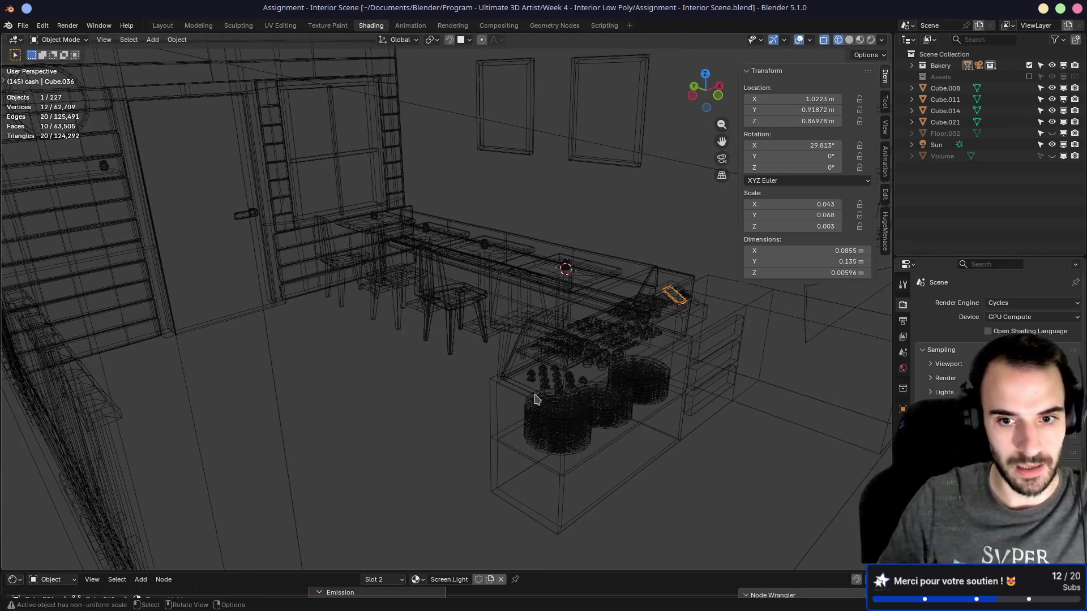
mouse_move(562, 424)
left_mouse_down()
mouse_move(475, 388)
mouse_move(398, 408)
mouse_move(502, 389)
mouse_move(441, 341)
mouse_move(468, 317)
mouse_move(352, 340)
left_mouse_up()
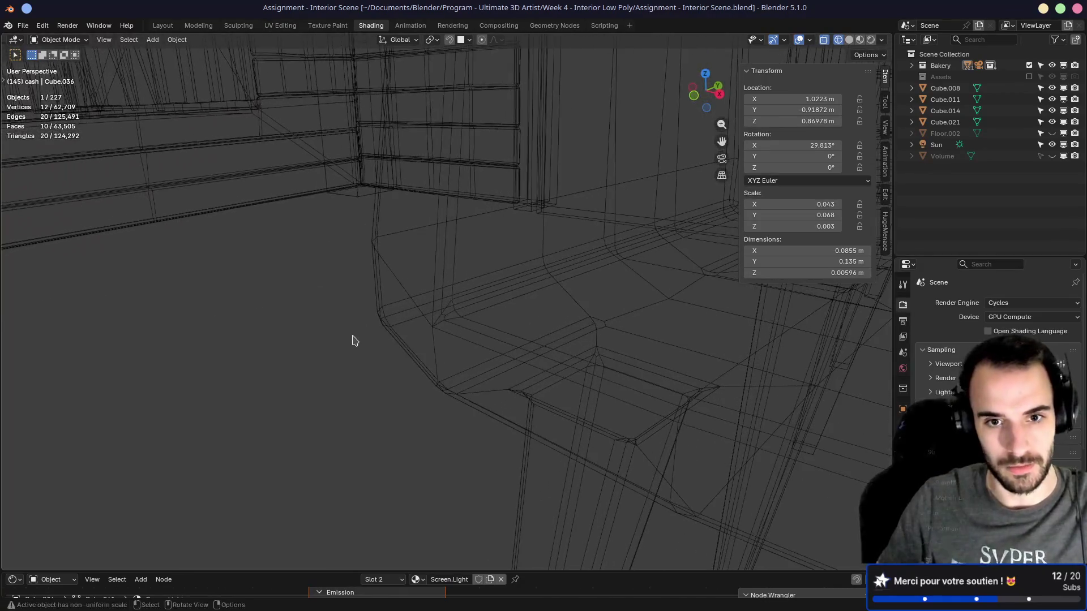
mouse_move(468, 318)
left_mouse_down()
mouse_move(402, 313)
mouse_move(443, 325)
mouse_move(304, 389)
mouse_move(468, 298)
mouse_move(434, 330)
mouse_move(498, 293)
mouse_move(517, 276)
mouse_move(524, 243)
mouse_move(509, 299)
mouse_move(510, 272)
left_mouse_up()
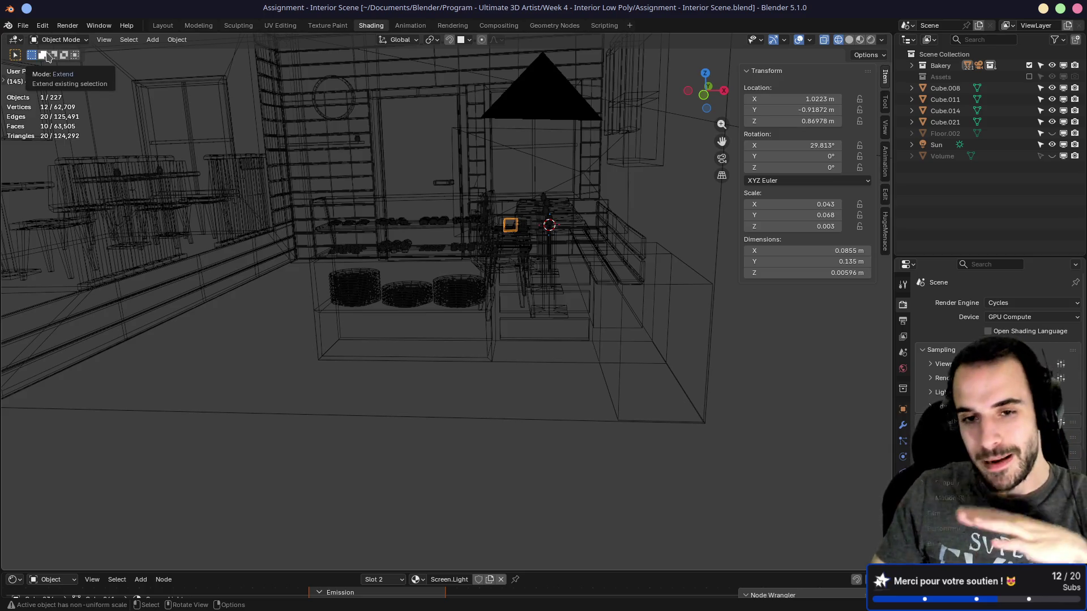
left_click(23, 26)
Step: Open Assignment - Detailled Environment.blend by searching recent files for 'Assign'
mouse_move(81, 61)
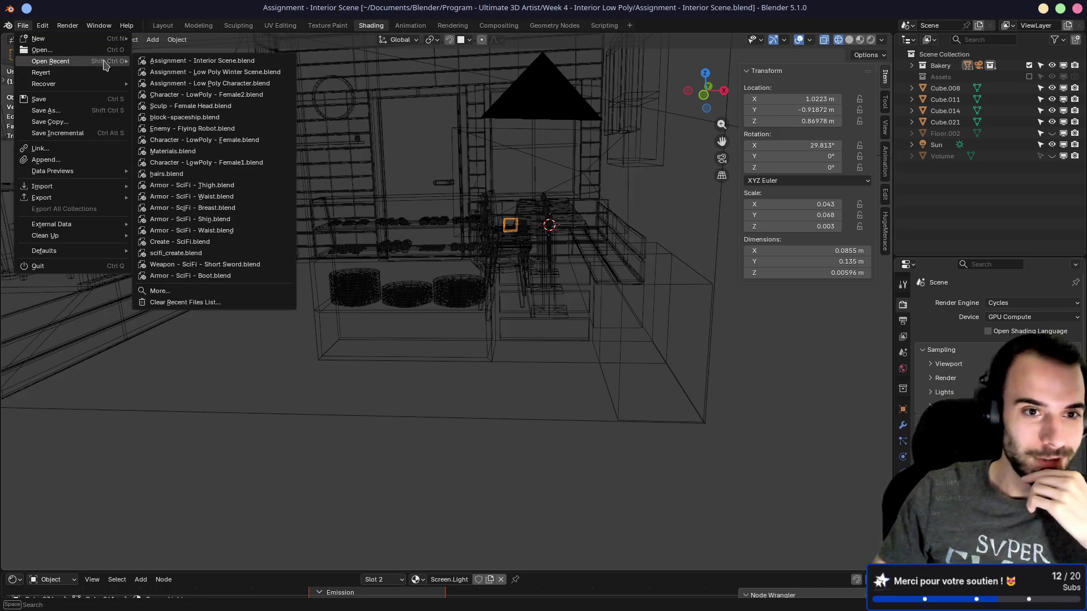
left_click(157, 291)
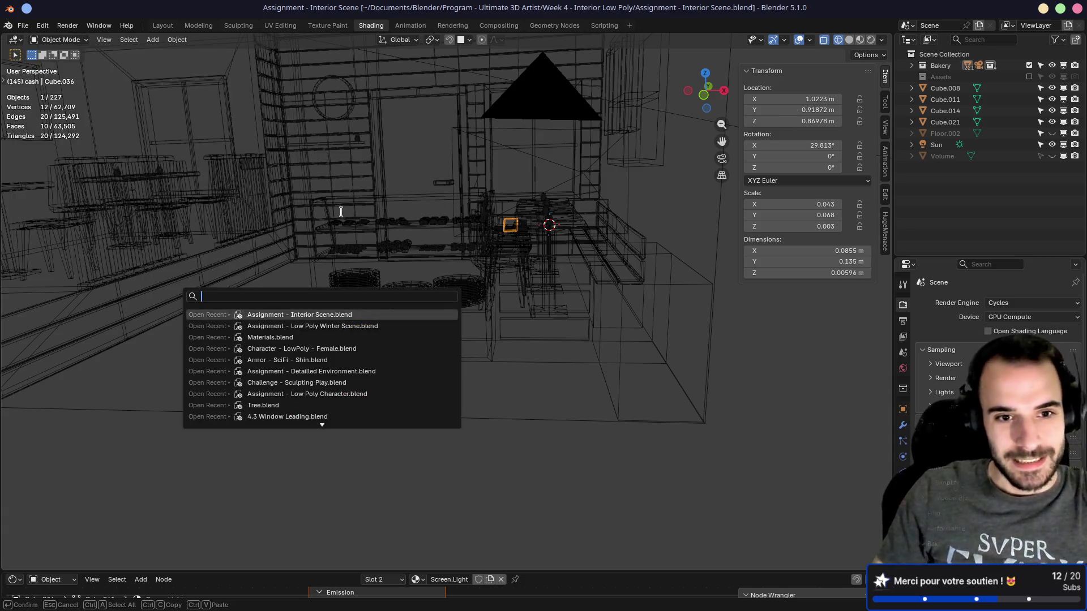
type("Assign")
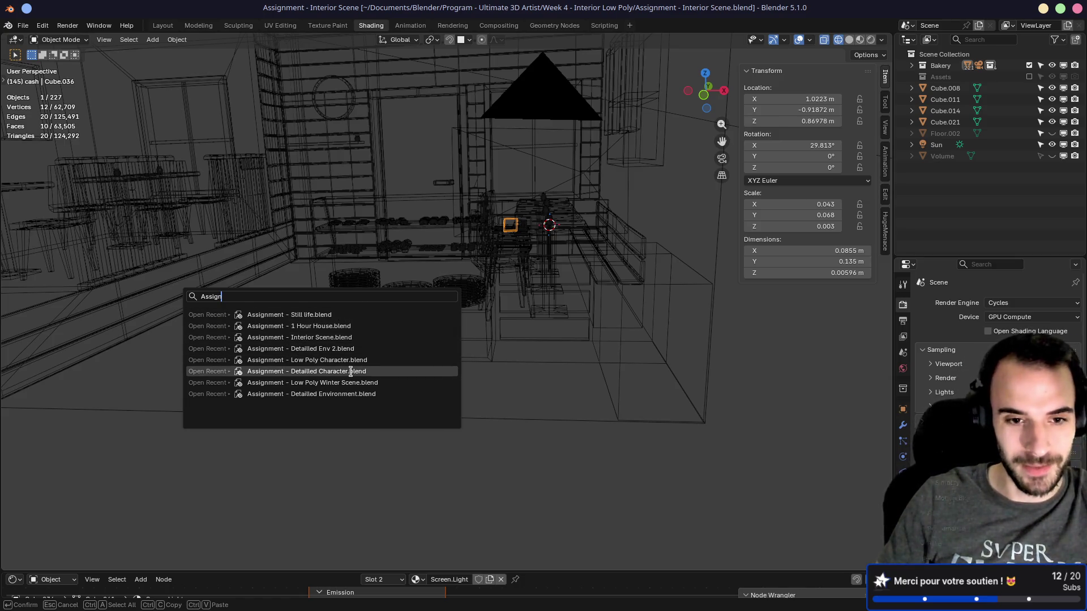
left_click(344, 394)
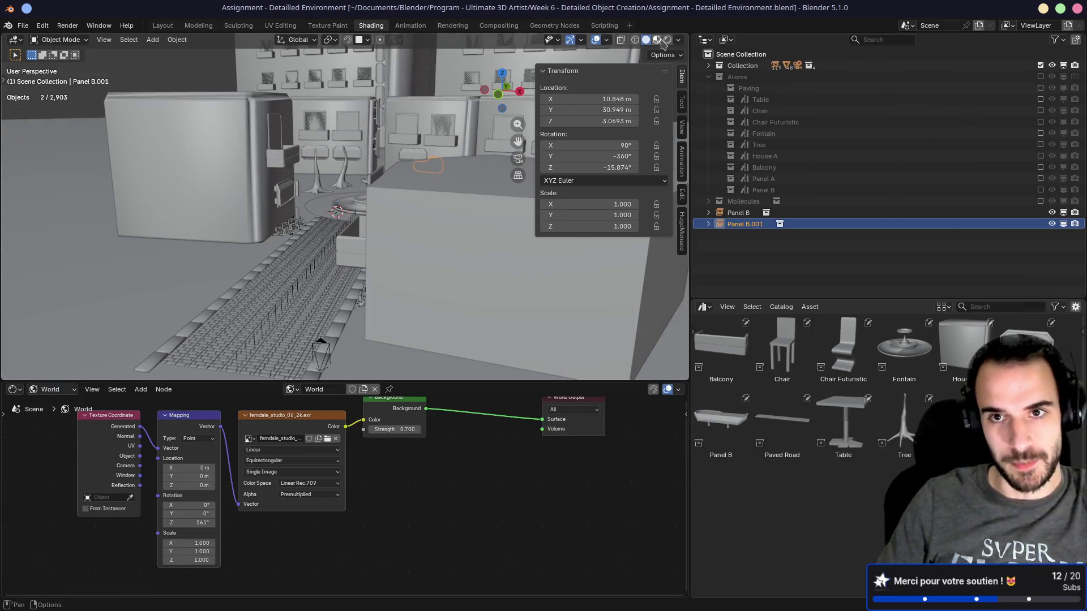
Step: Switch the viewport to Rendered shading and widen the 3D viewport
left_click(657, 39)
left_click(667, 40)
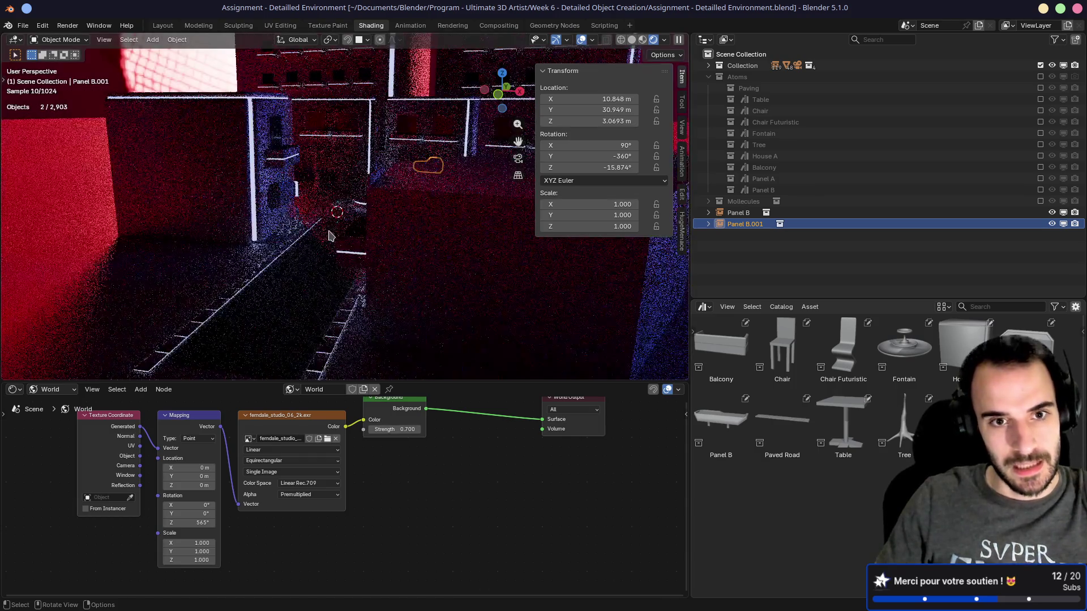
left_click_drag(373, 235, 399, 220)
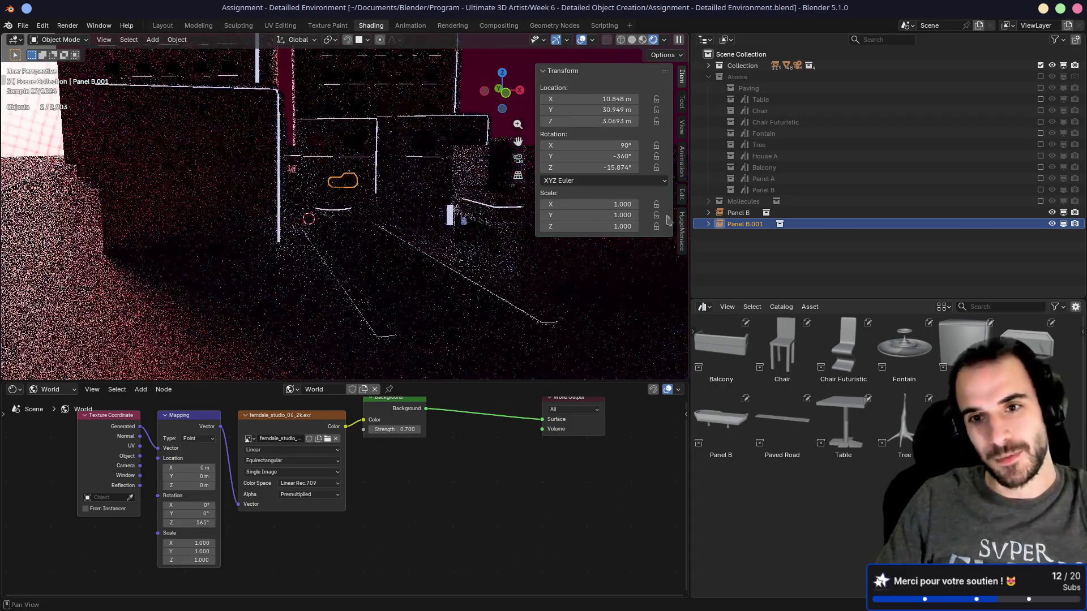
left_click_drag(690, 181, 860, 181)
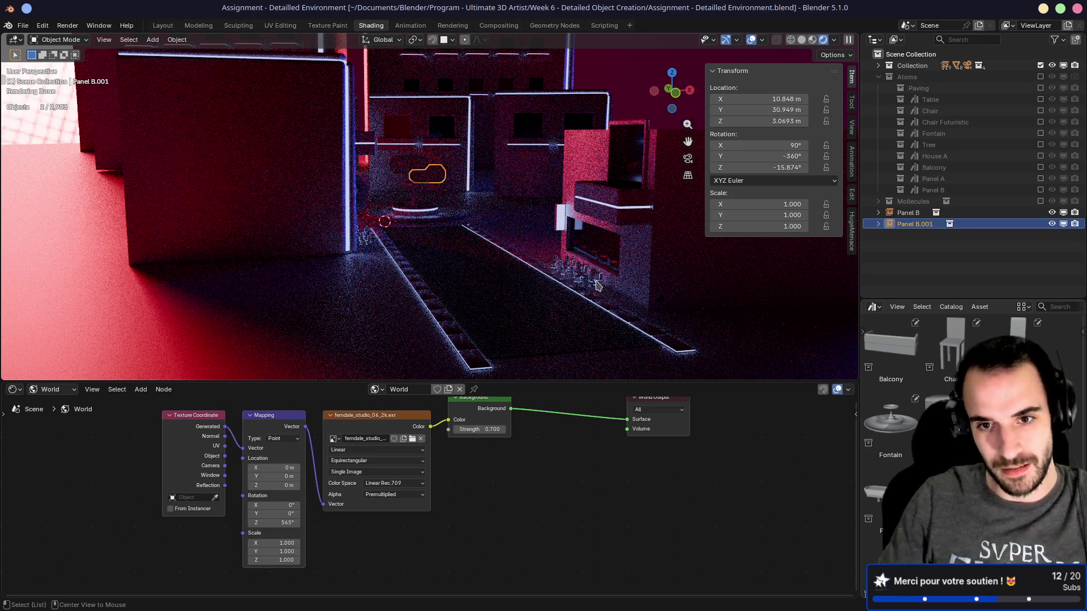
Step: Zoom in on the neon-edged chairs and save the scene
scroll(498, 249, "up", 5)
scroll(483, 258, "down", 5)
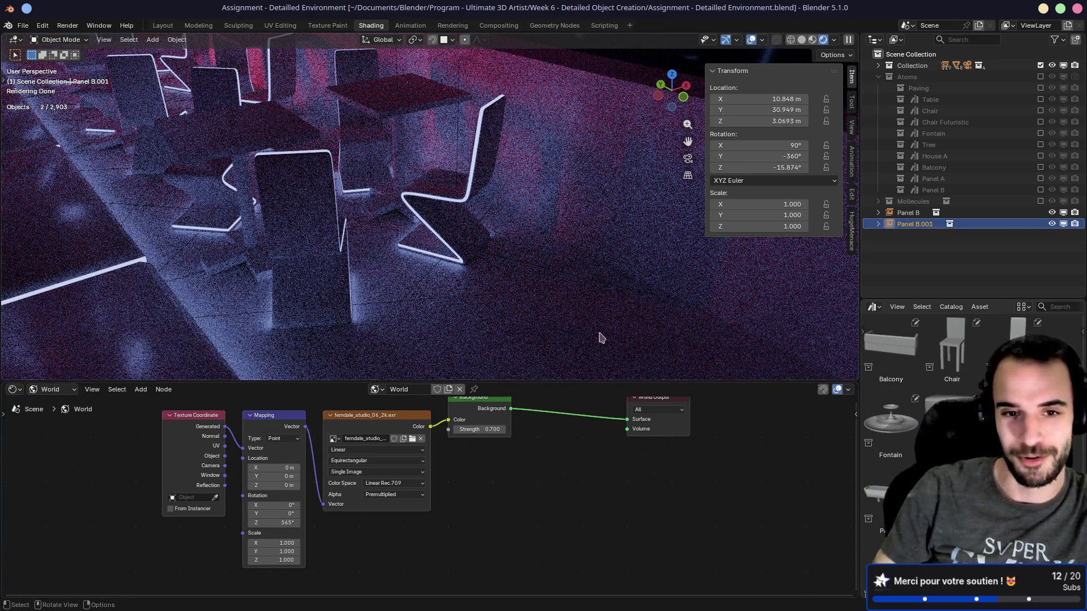
scroll(547, 277, "up", 3)
scroll(549, 266, "up", 2)
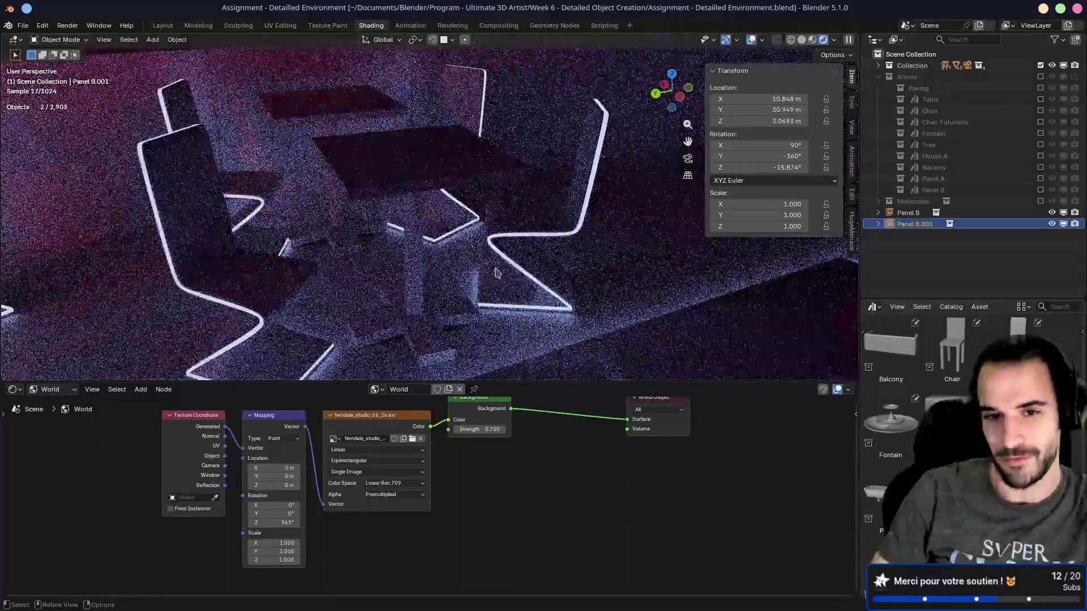
scroll(566, 271, "up", 2)
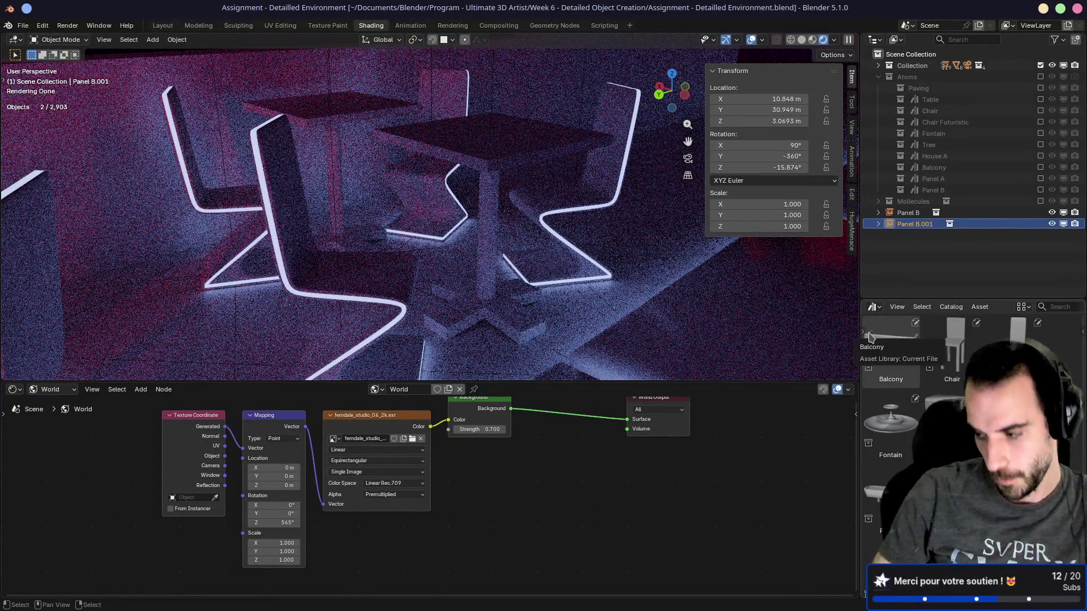
key("ctrl+s")
Step: Orbit to a new angle on the chairs, save again, and close Blender
mouse_move(638, 283)
left_mouse_down()
mouse_move(554, 282)
mouse_move(498, 241)
mouse_move(570, 260)
left_mouse_up()
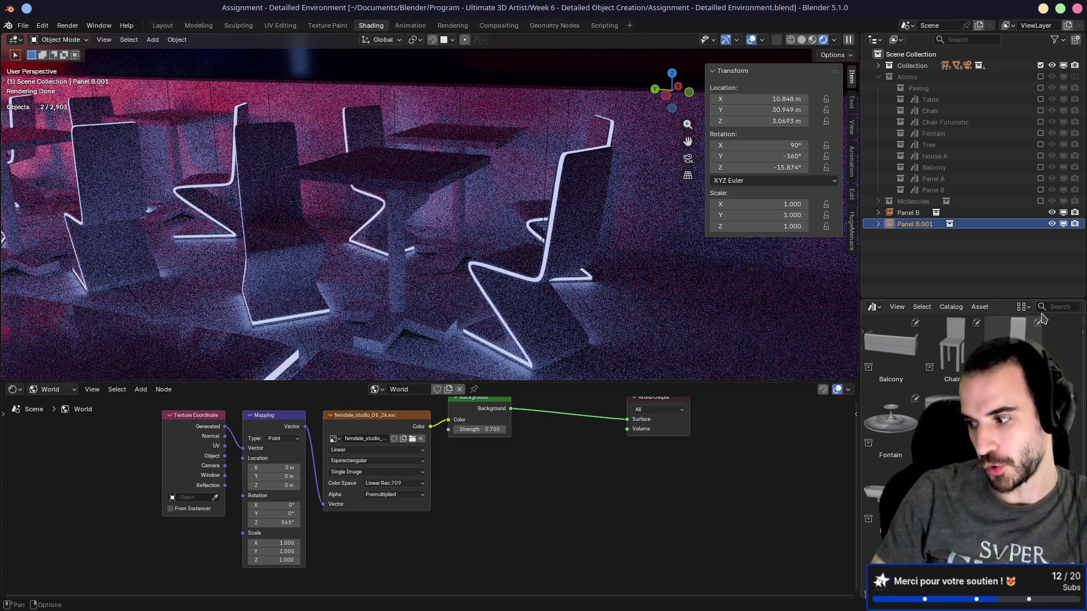
scroll(586, 277, "up", 2)
key("ctrl+s")
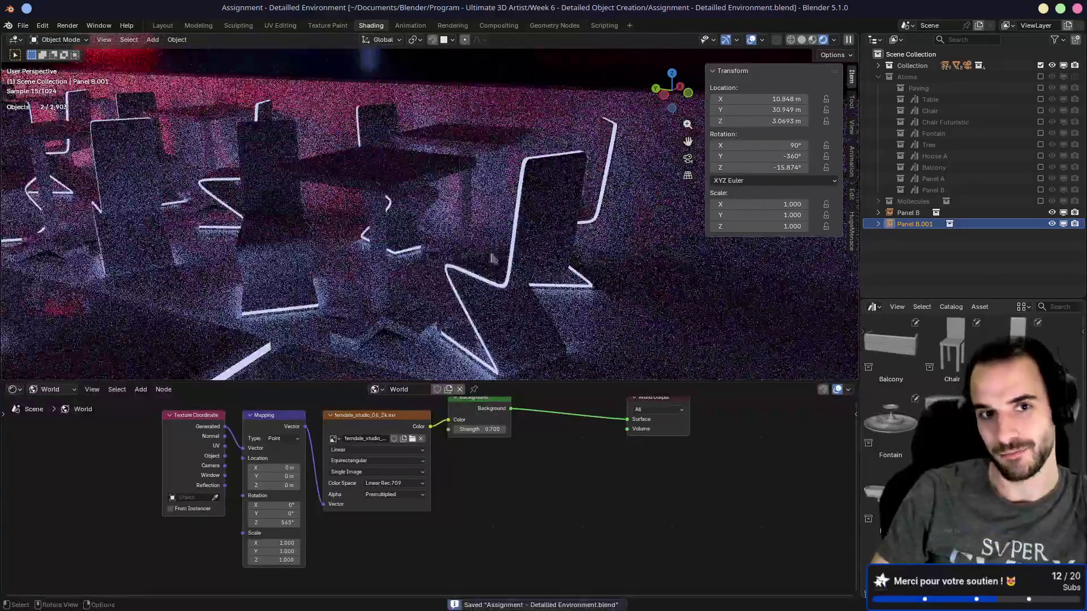
left_click(1077, 9)
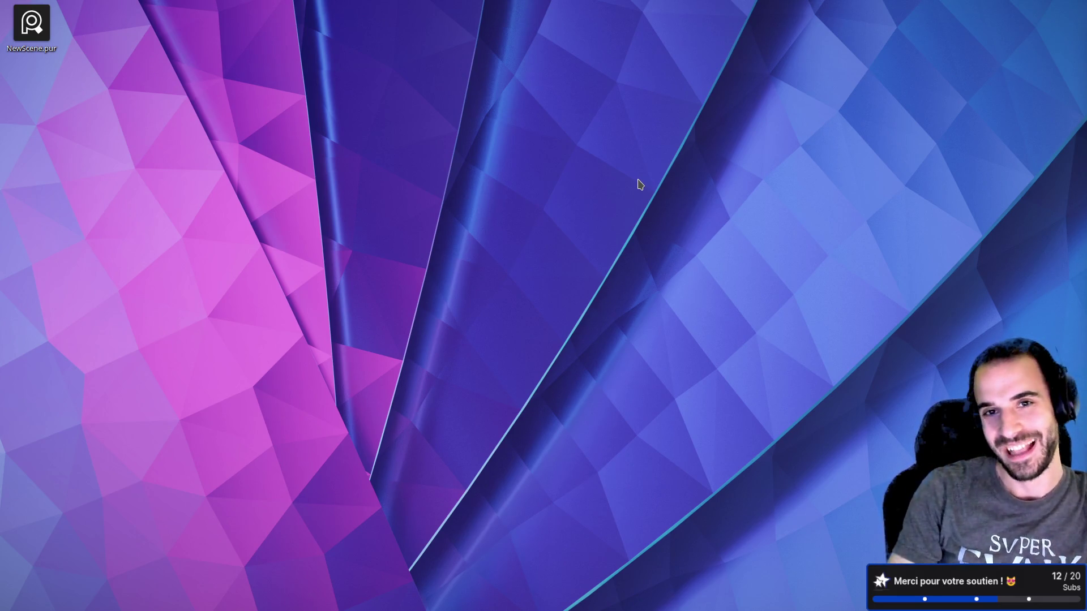
Step: Alt+Tab from the Firefox itch.io page to the Godot editor window
key("alt+Tab")
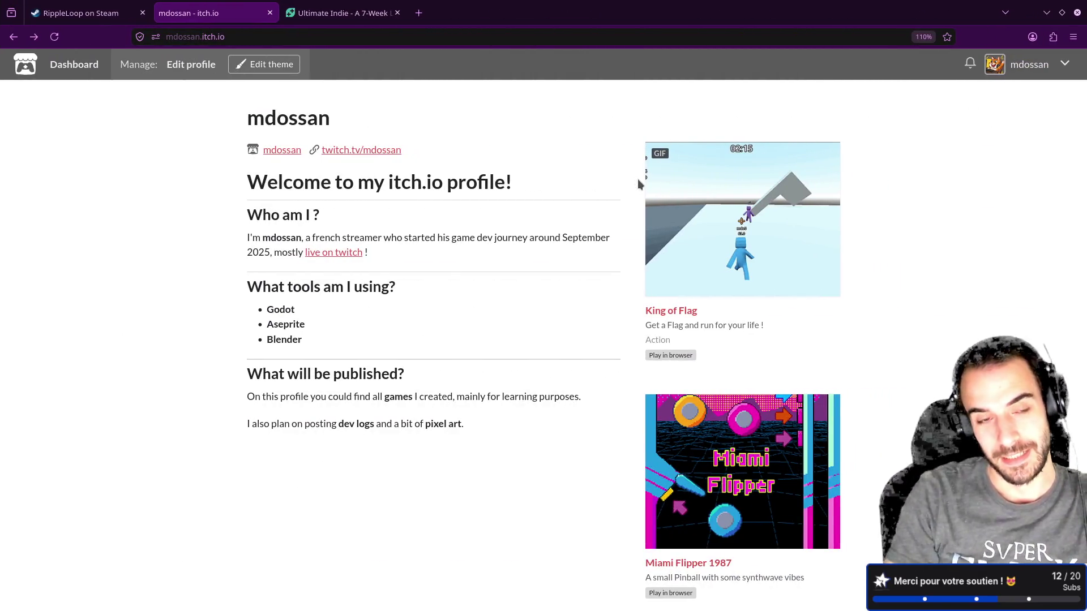
key("alt+Tab")
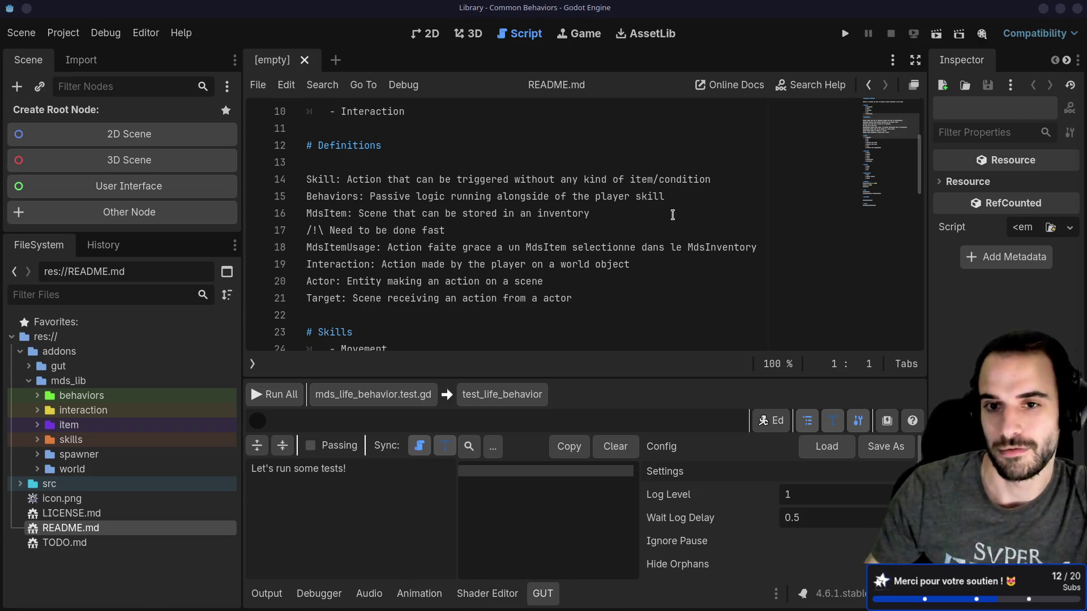
Step: Widen the left docks and the Inspector dock around the README
scroll(639, 245, "up", 3)
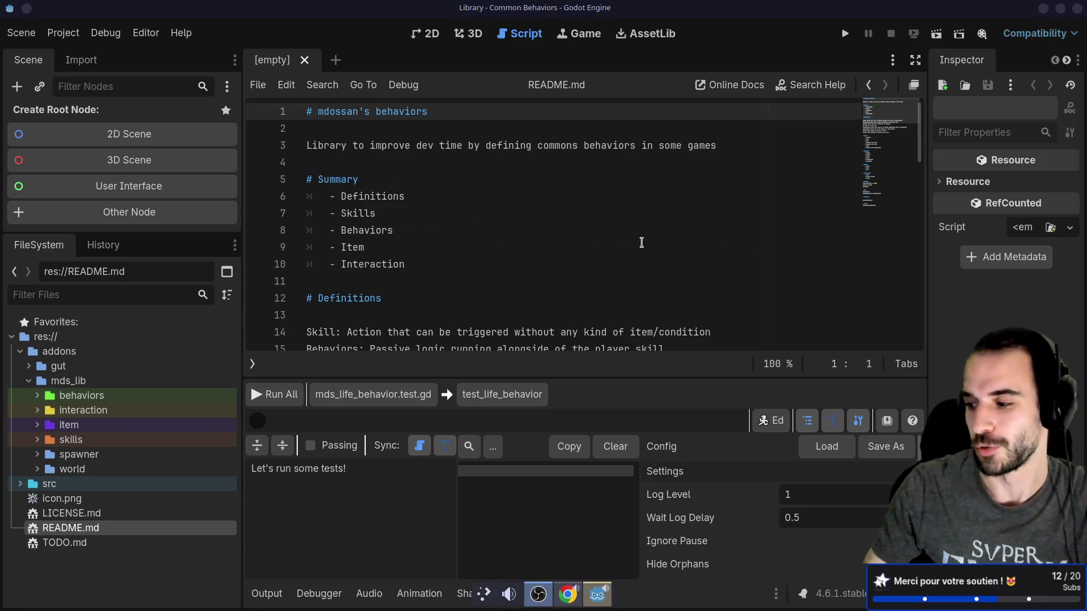
scroll(484, 262, "down", 4)
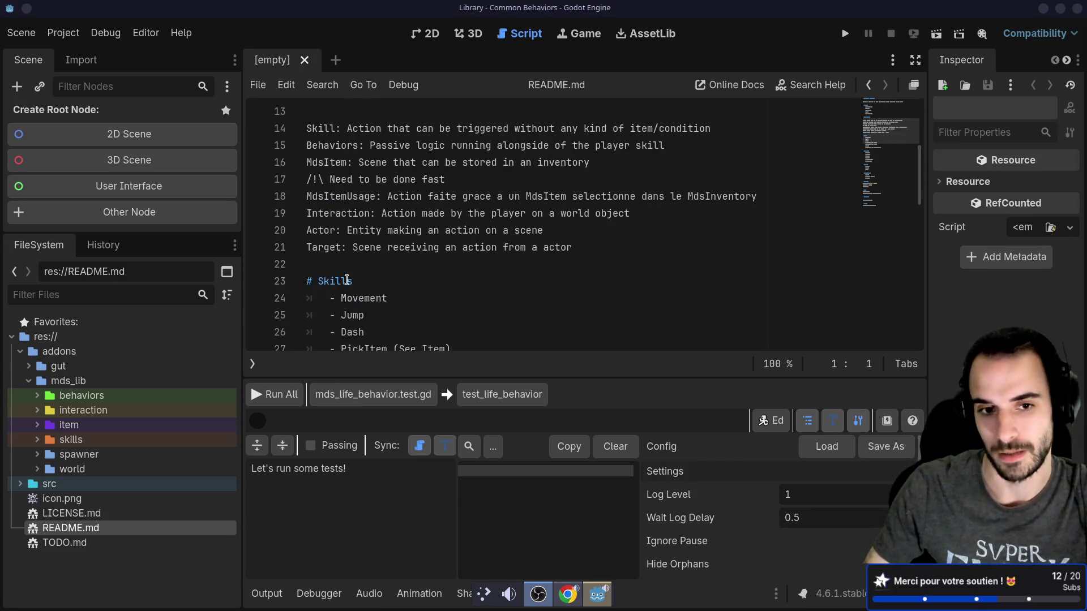
mouse_move(242, 264)
left_mouse_down()
mouse_move(277, 261)
mouse_move(252, 261)
left_mouse_up()
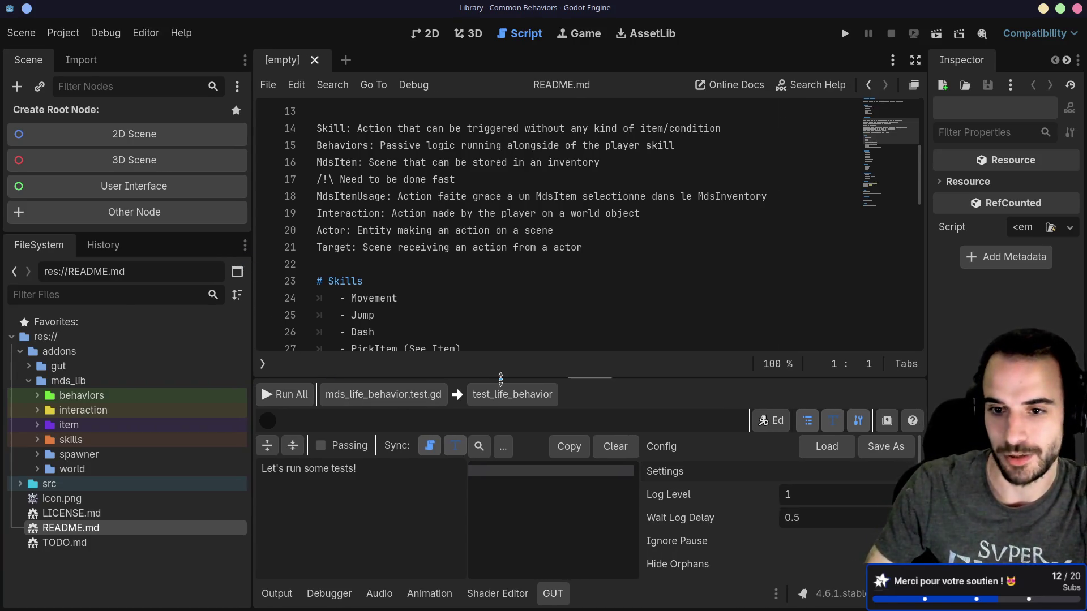
left_click_drag(929, 315, 879, 339)
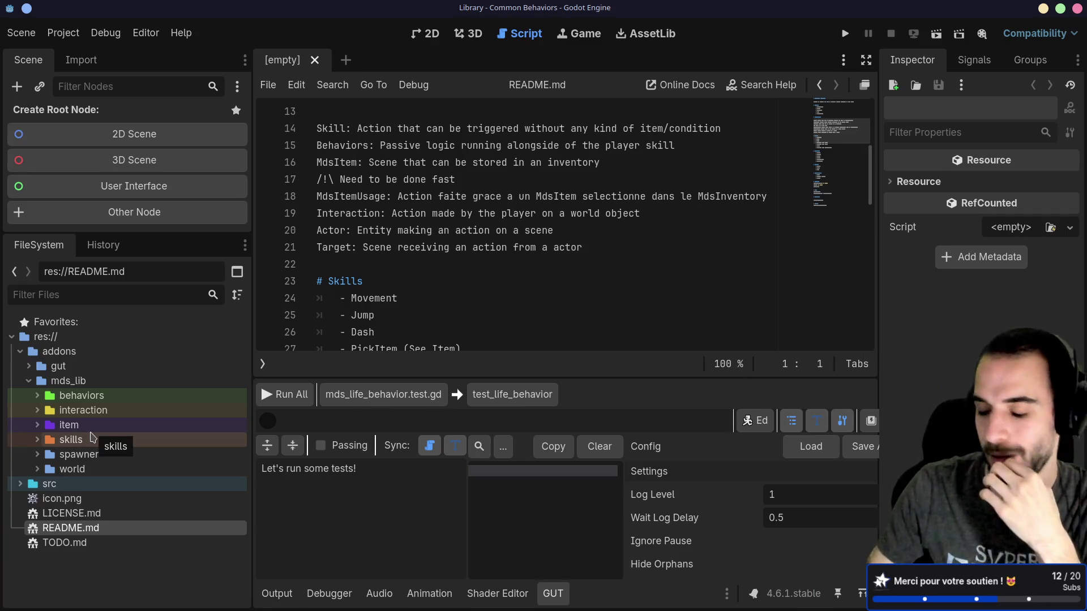
left_click(20, 484)
left_click(20, 485)
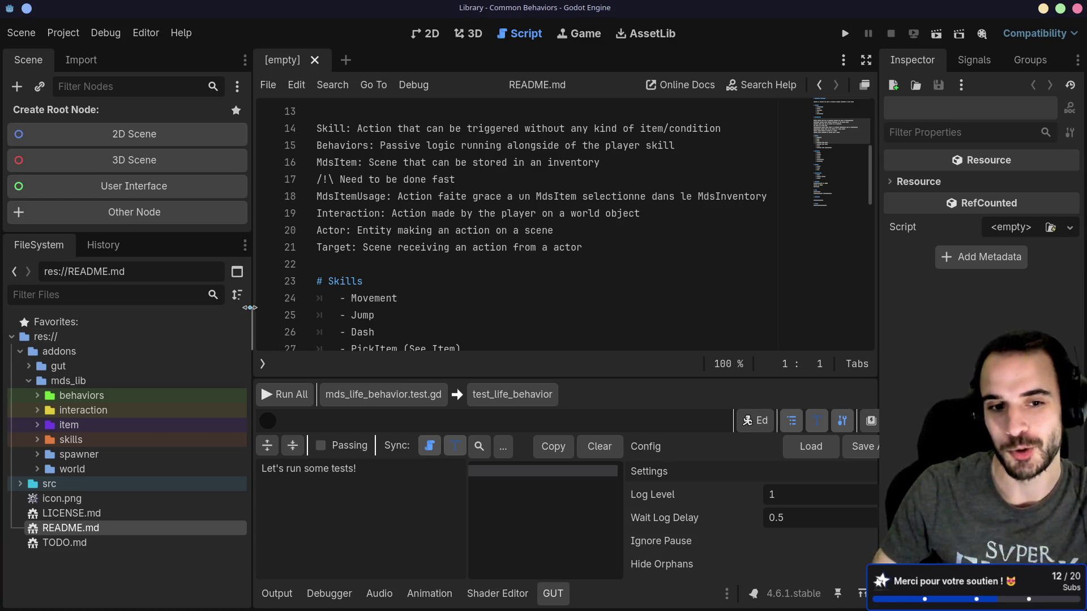
Step: Widen the left docks further and cancel moving the gut folder into mds_lib
left_click_drag(252, 309, 266, 310)
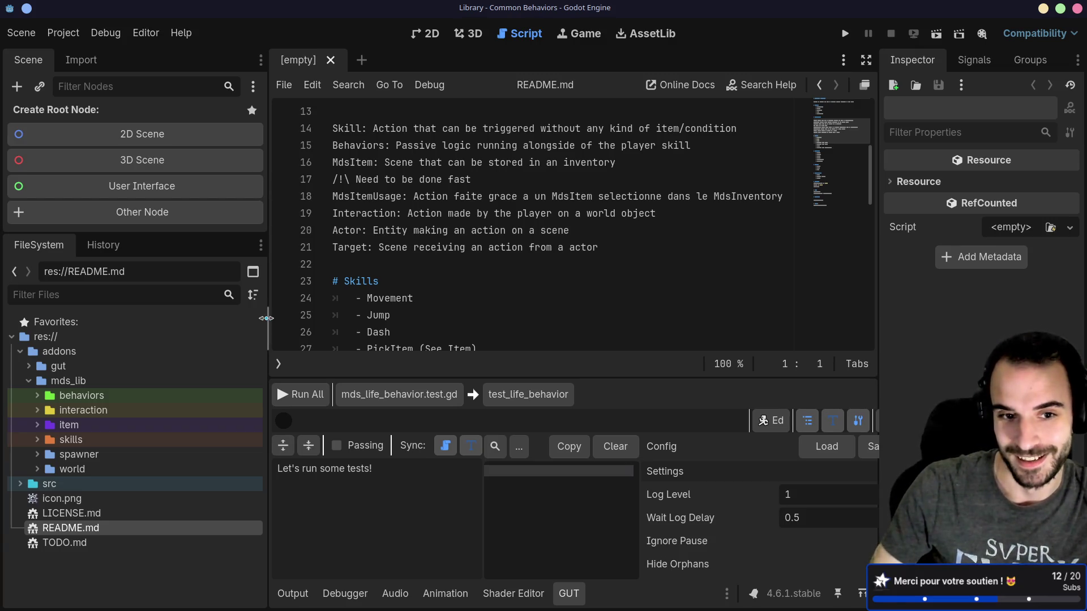
left_click_drag(271, 331, 284, 331)
left_click_drag(34, 368, 39, 405)
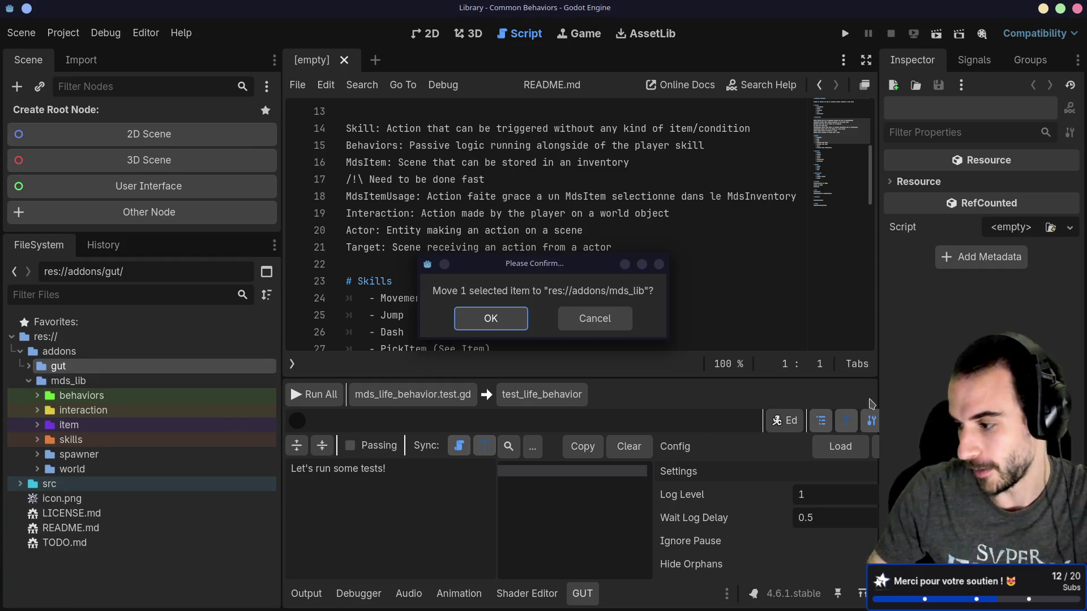
left_click(659, 264)
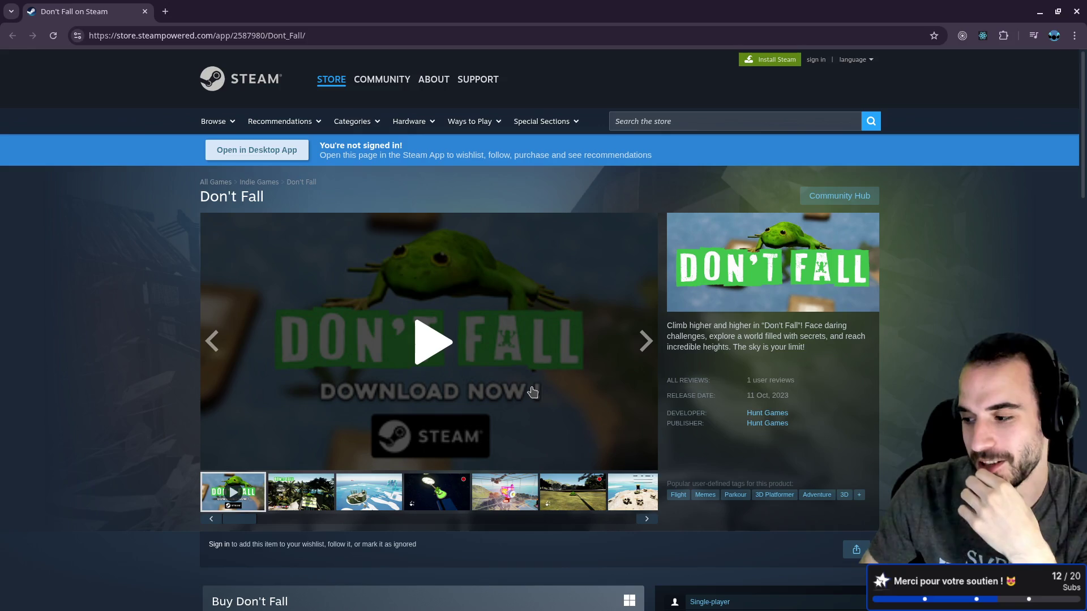
Step: Play the Don't Fall trailer full screen, then exit full-screen playback
scroll(521, 396, "down", 7)
scroll(500, 412, "up", 5)
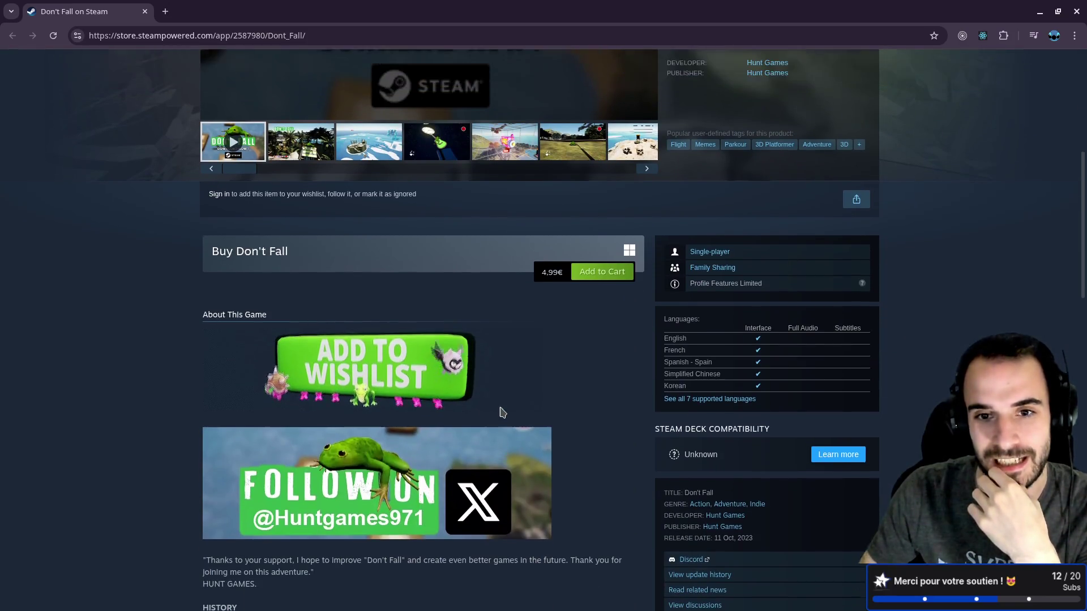
left_click(442, 250)
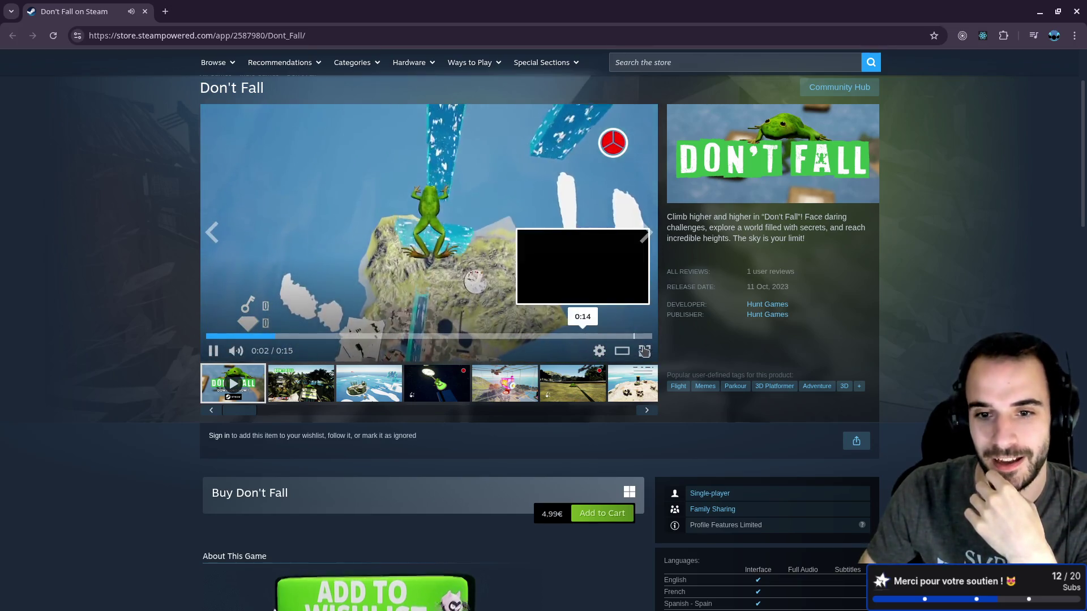
left_click(645, 351)
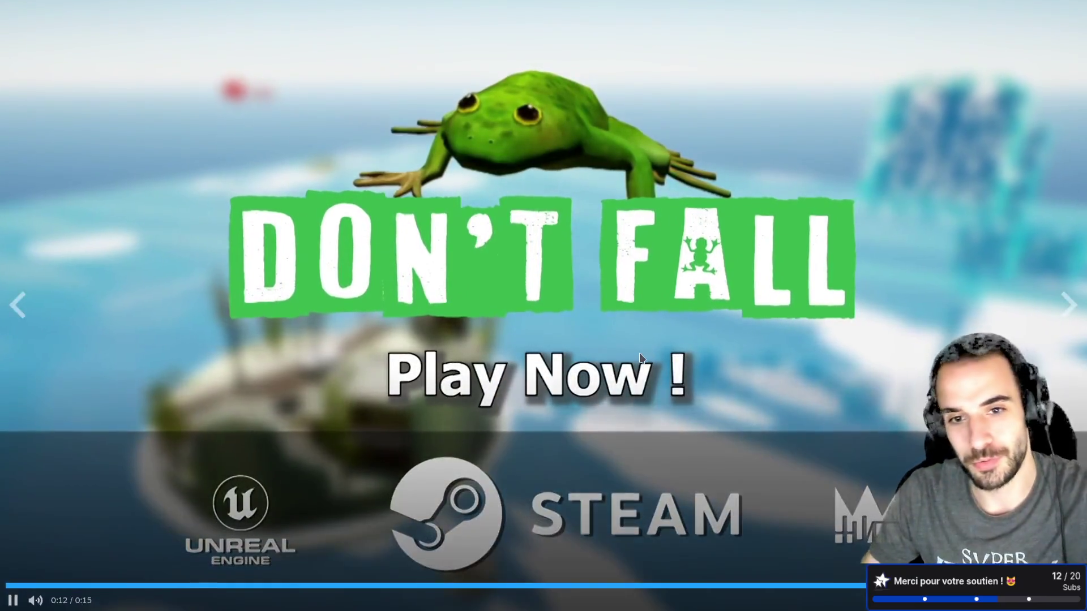
key("Escape")
Step: Browse the game's screenshots and store page, then close the Don't Fall page
left_click(311, 404)
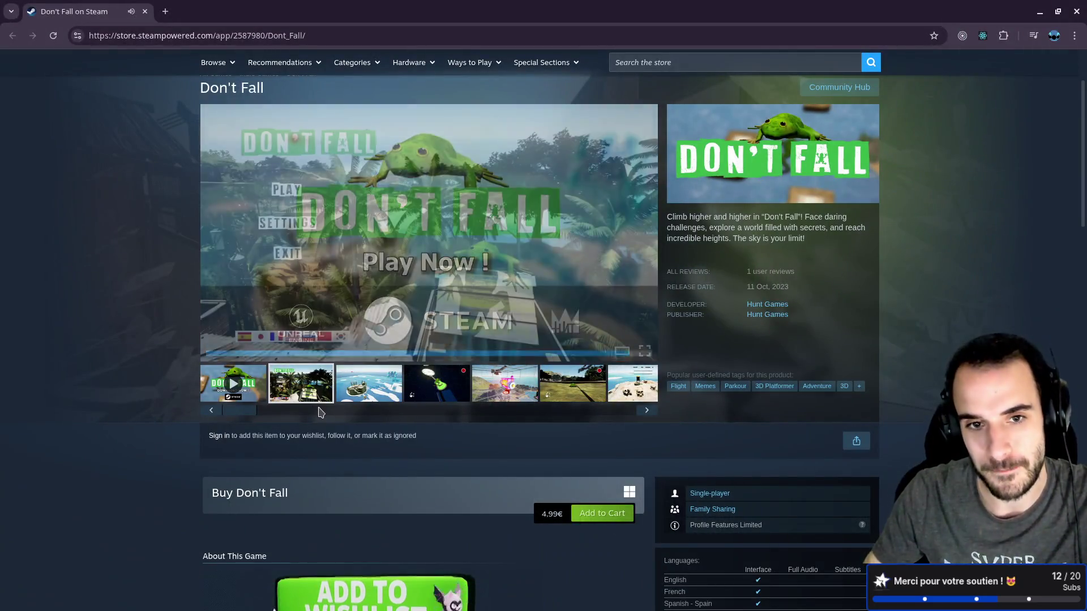
left_click(368, 395)
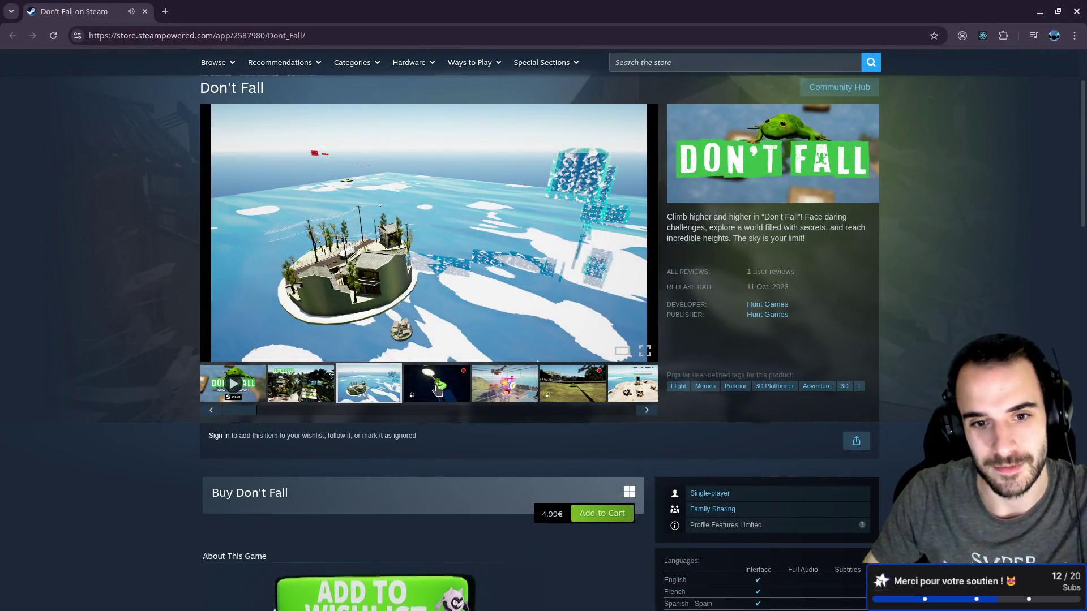
left_click(437, 389)
scroll(483, 394, "down", 9)
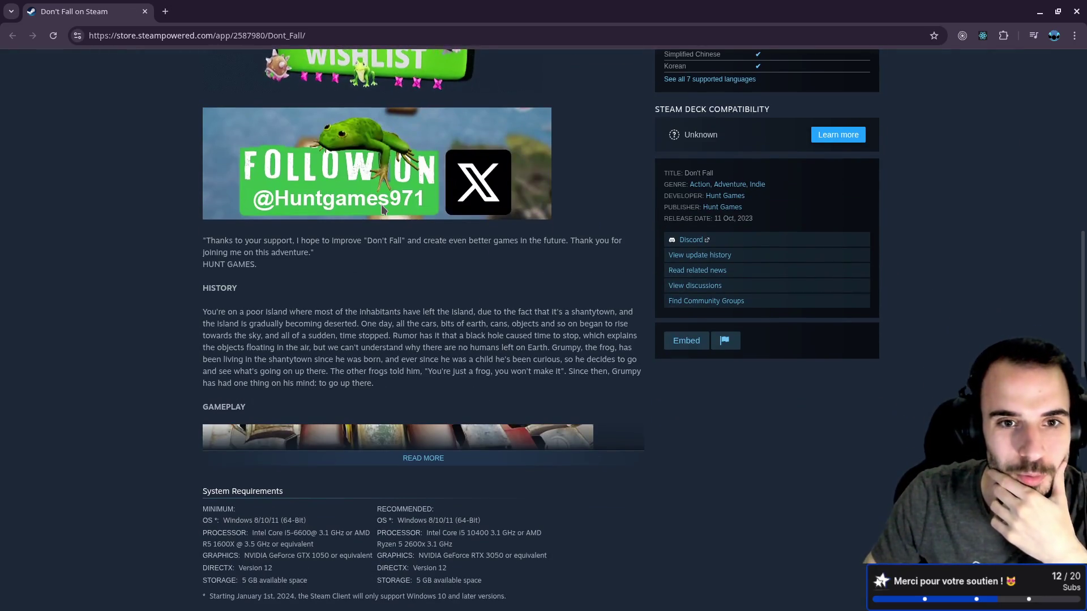
scroll(355, 287, "down", 2)
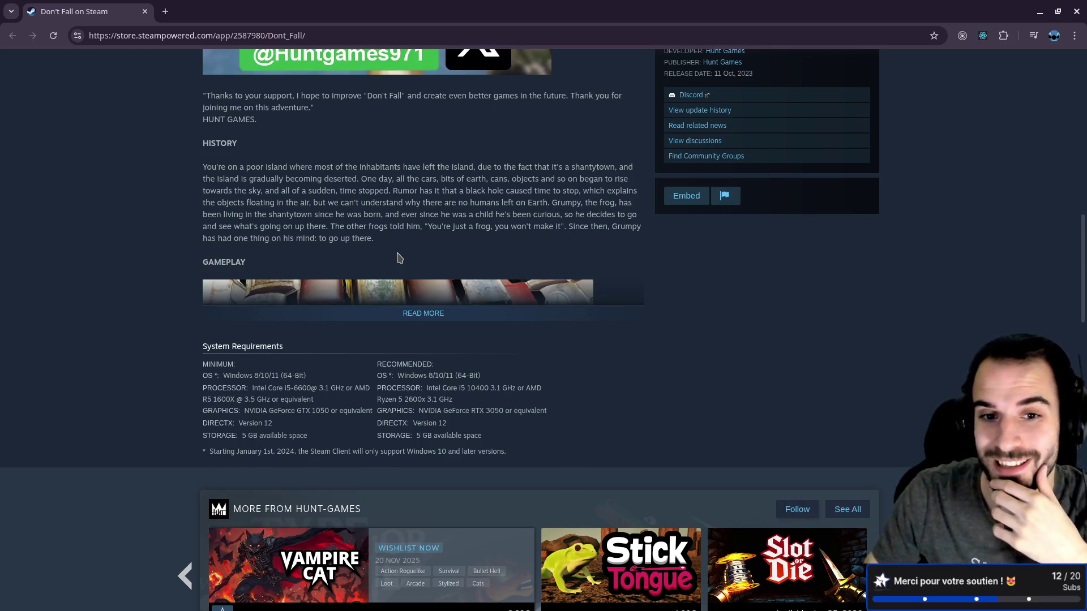
scroll(398, 258, "up", 15)
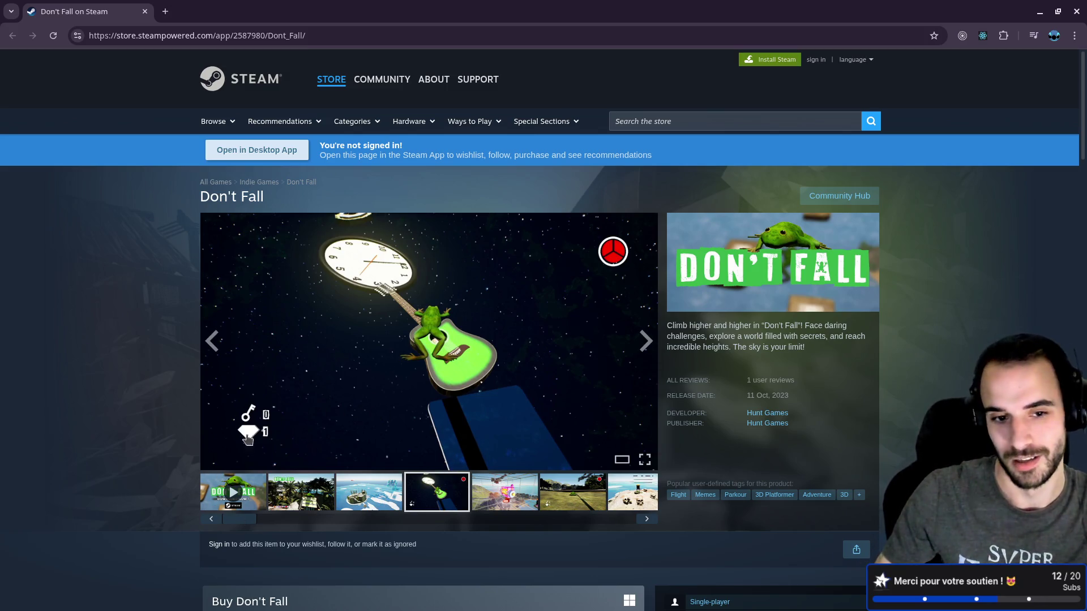
scroll(181, 402, "down", 7)
scroll(187, 396, "up", 7)
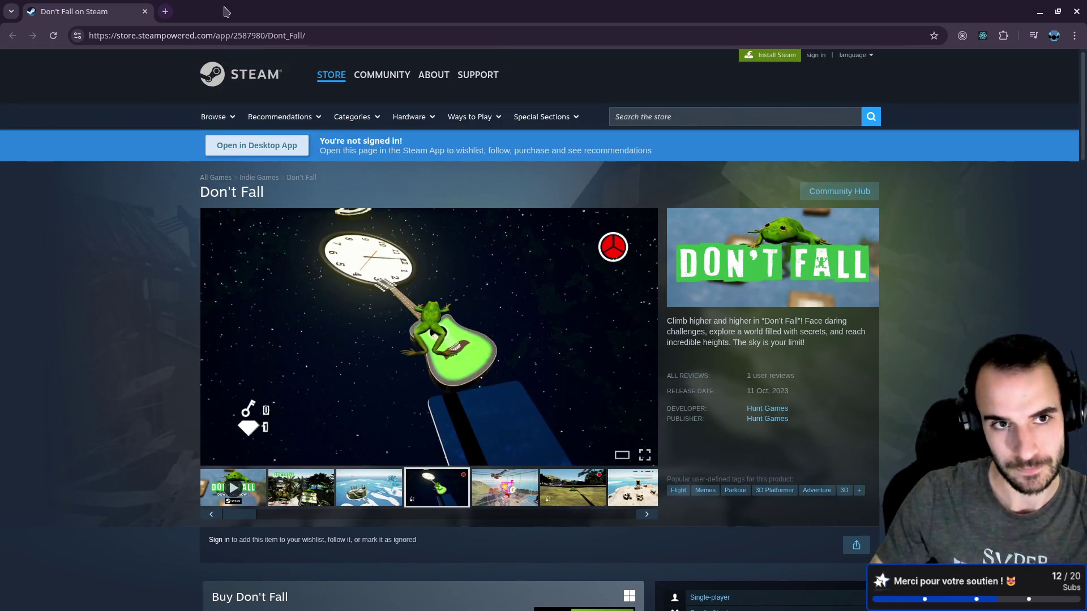
scroll(458, 360, "down", 3)
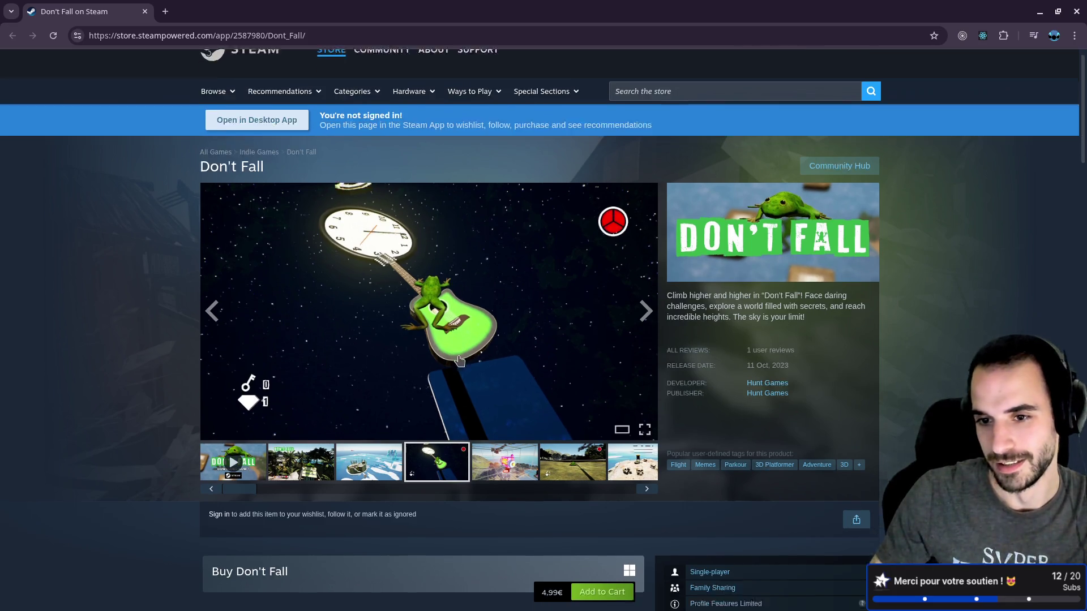
scroll(347, 96, "up", 3)
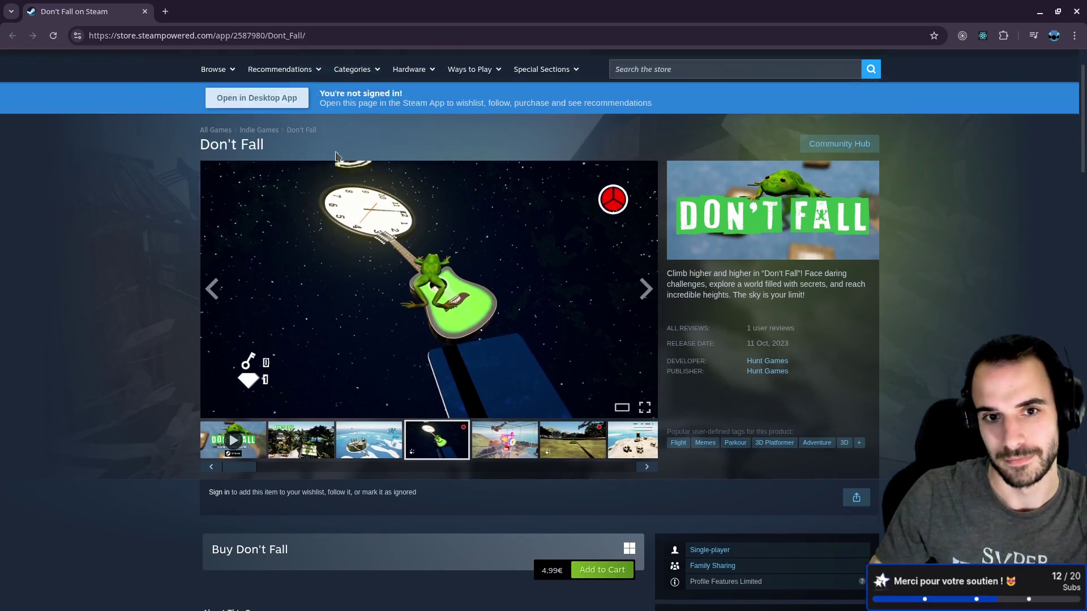
left_click(144, 12)
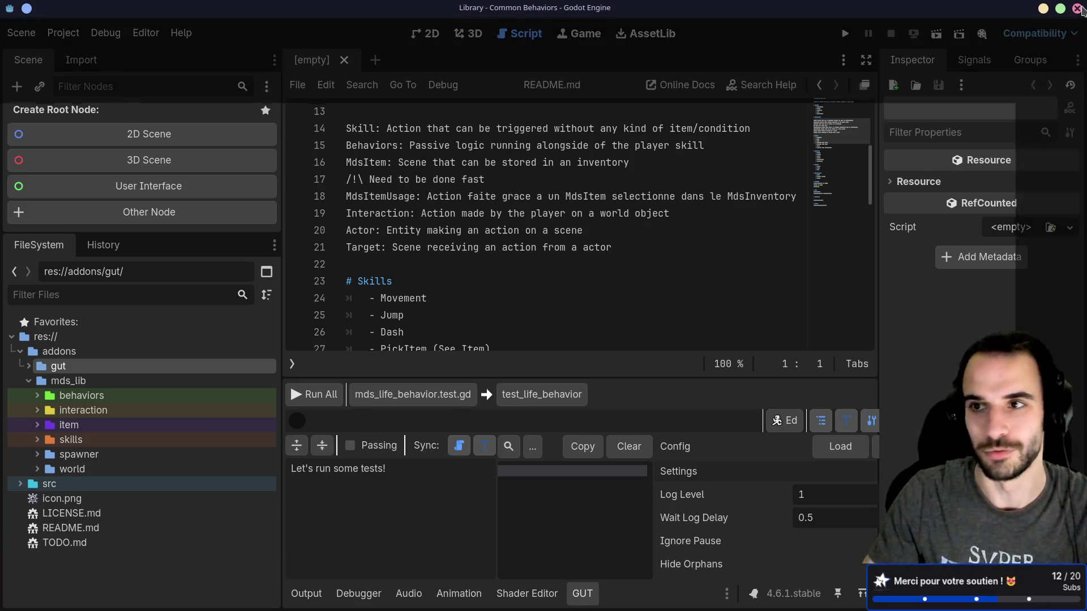
Step: Open the drop-down Konsole and switch tmux to the window with Godot's output
key("super")
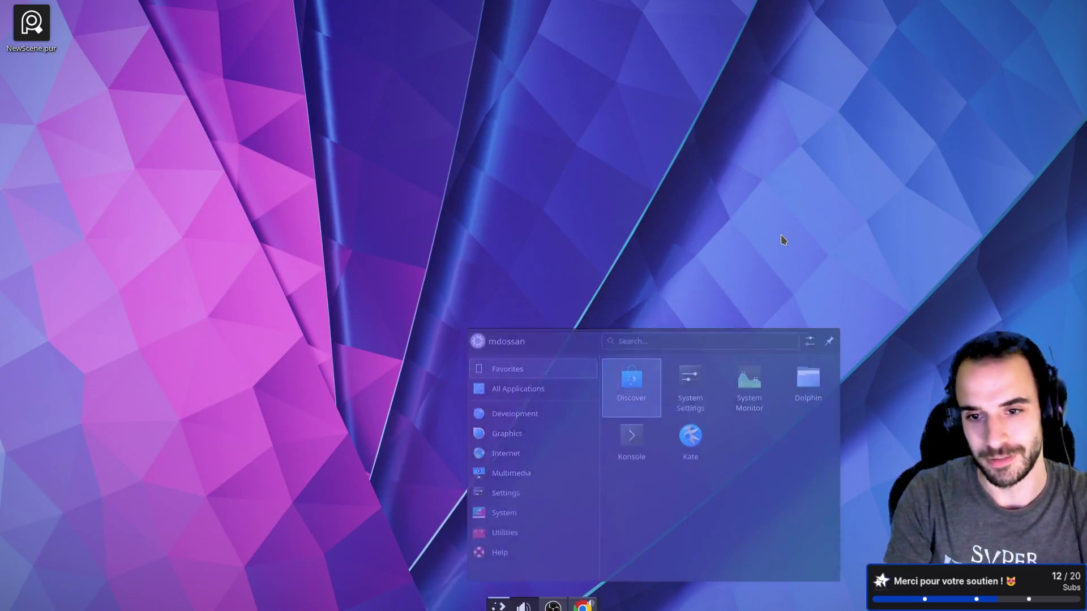
key("F12")
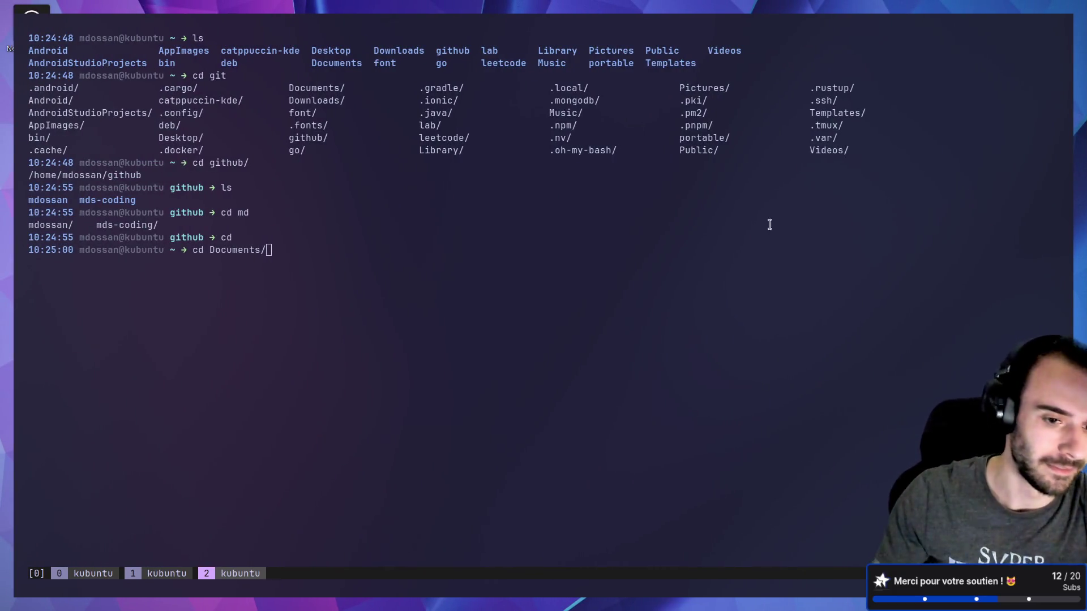
key("ctrl+b")
key("w")
key("Up")
key("Return")
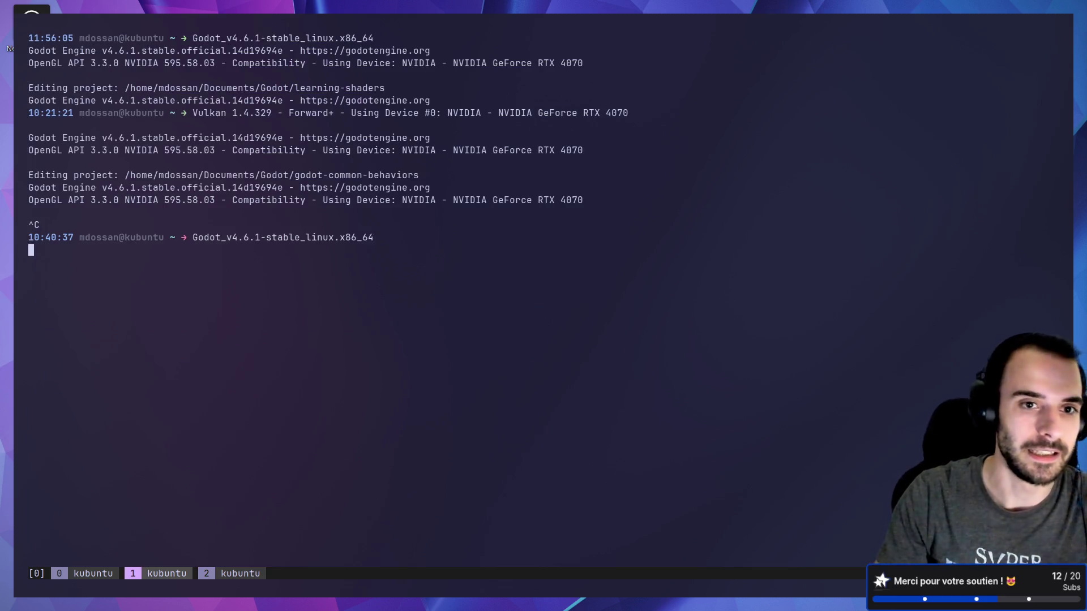
Step: Switch virtual desktops to the one holding the Godot Project Manager
key("ctrl+super+Left")
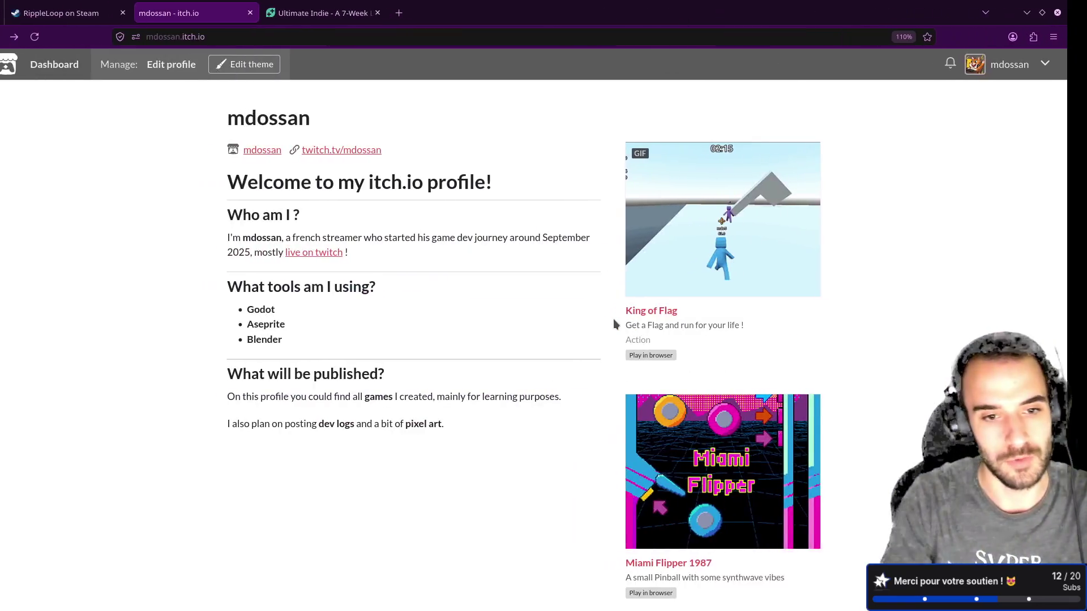
key("ctrl+super+Left")
mouse_move(561, 599)
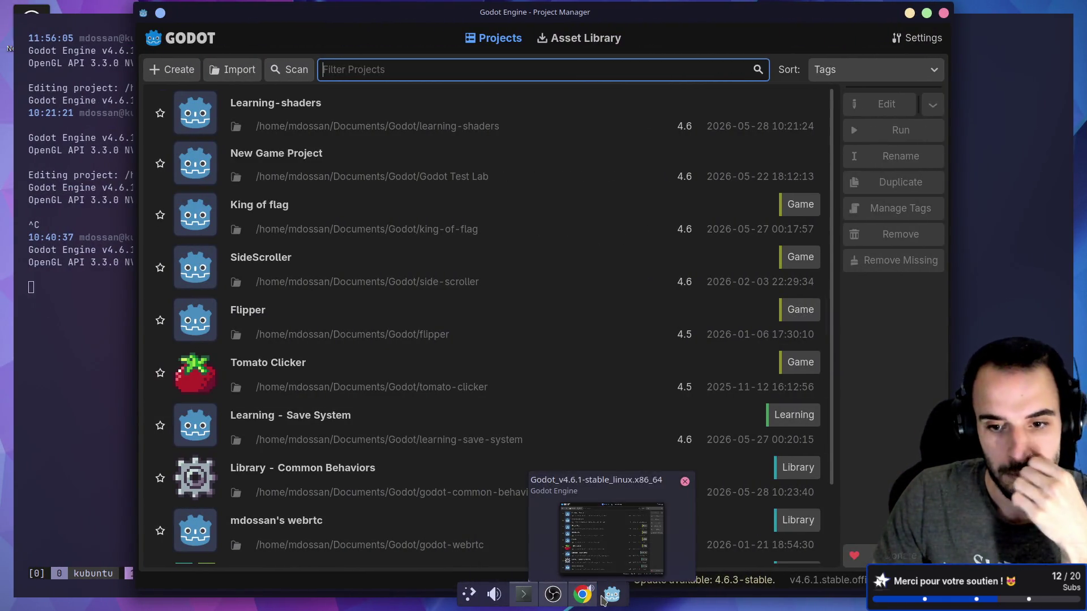
Step: Move the Project Manager to the current desktop and open the Learning - Save System project
right_click(612, 595)
mouse_move(664, 525)
left_click(727, 568)
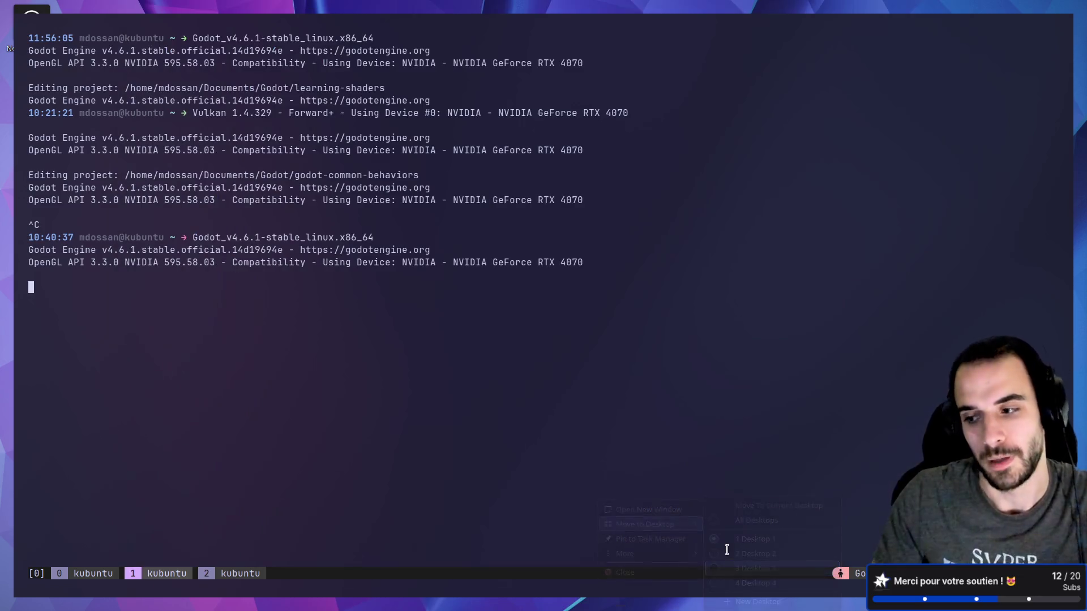
key("ctrl+super+Right")
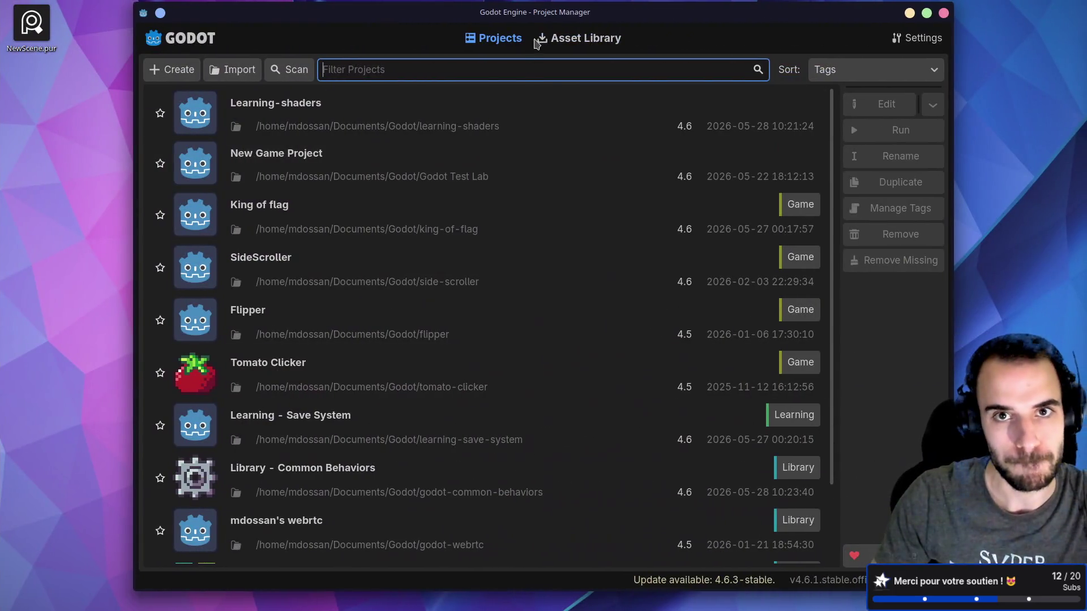
left_click_drag(545, 10, 544, 1)
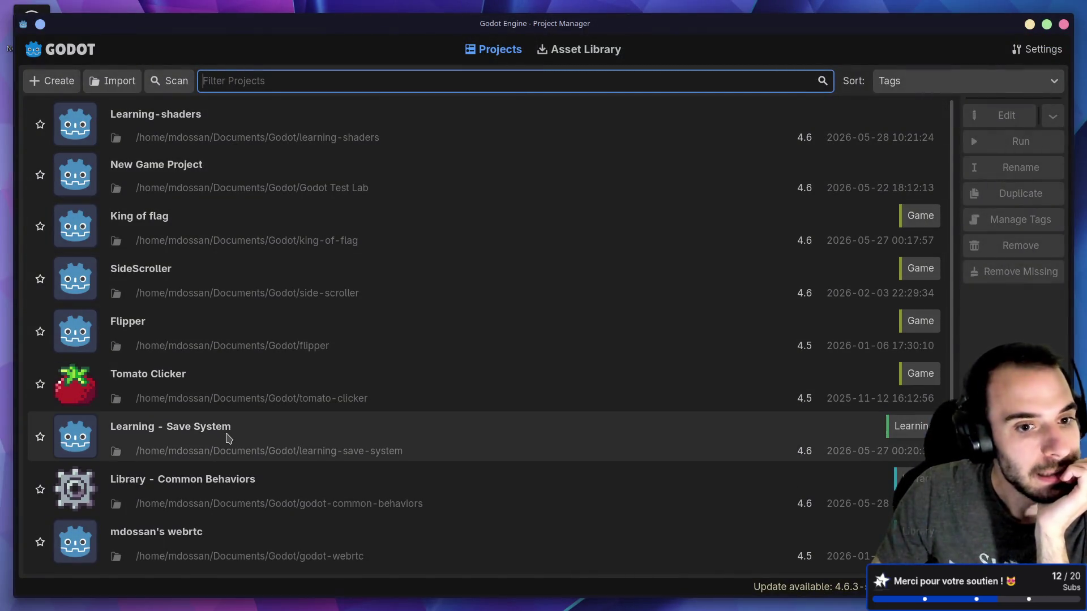
double_click(229, 438)
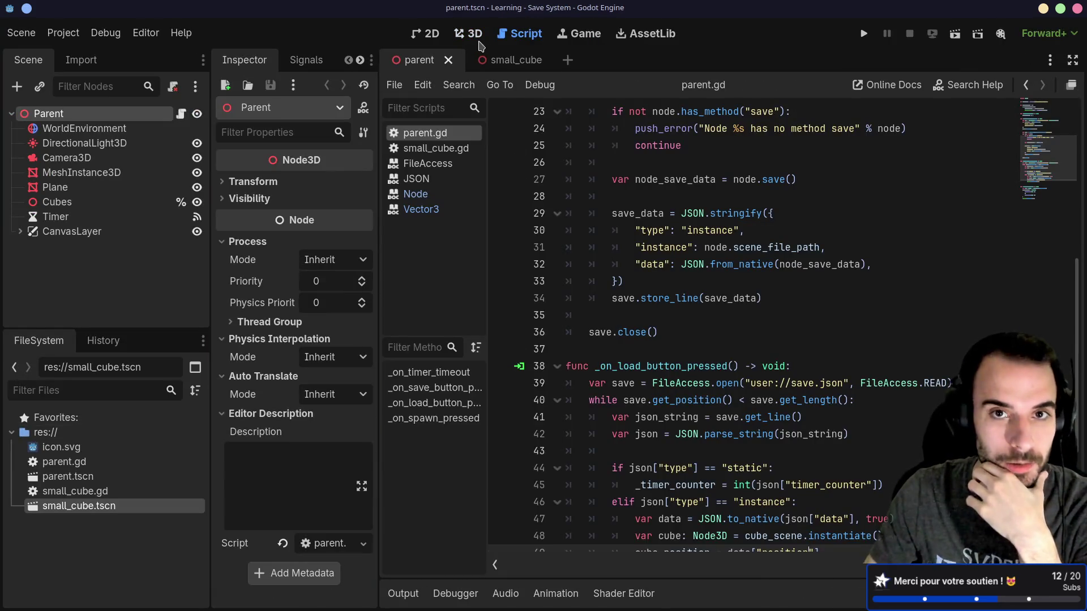
Step: In the 3D view, run the current scene, spawn cubes, save, and close the game
left_click(470, 34)
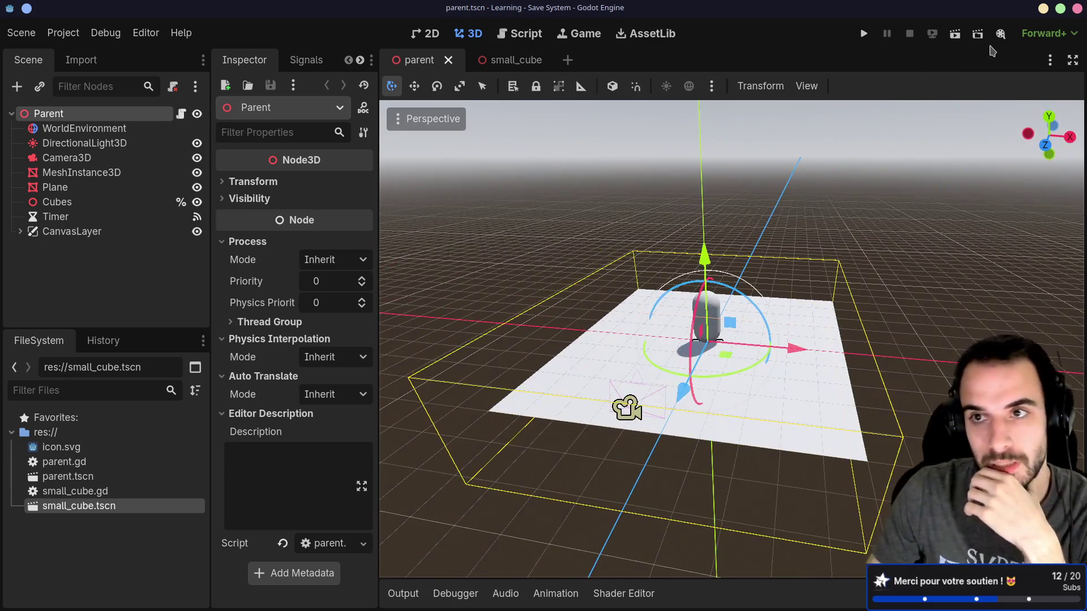
left_click(955, 34)
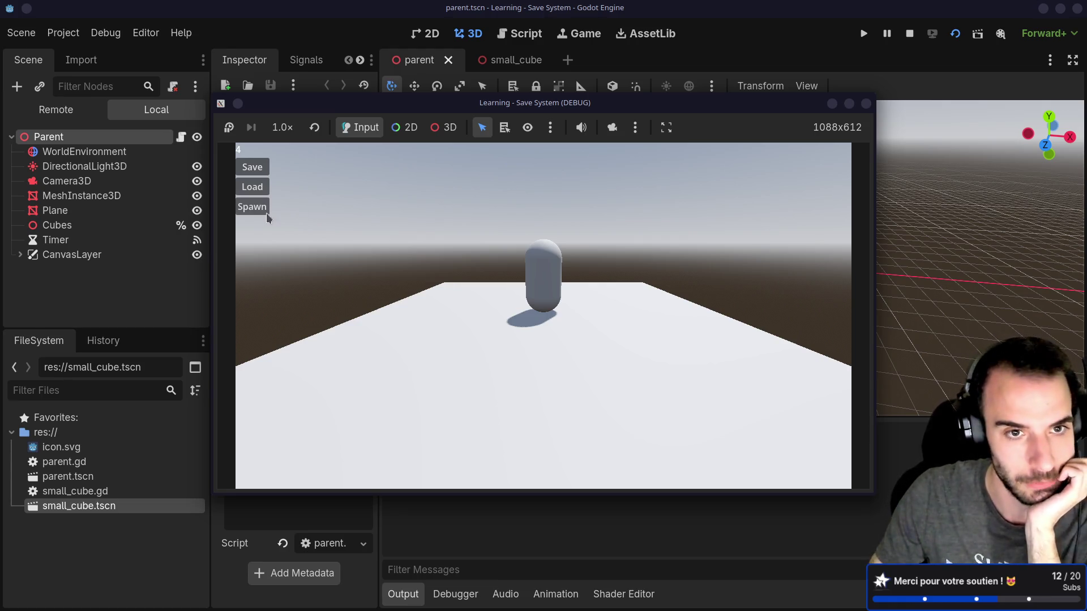
left_click(250, 209)
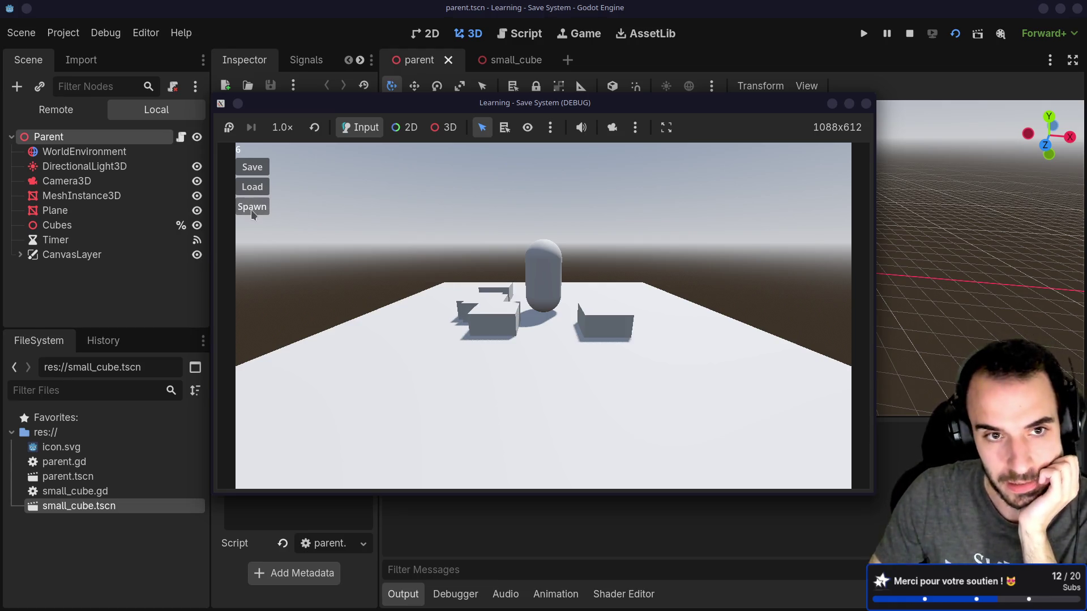
left_click(259, 169)
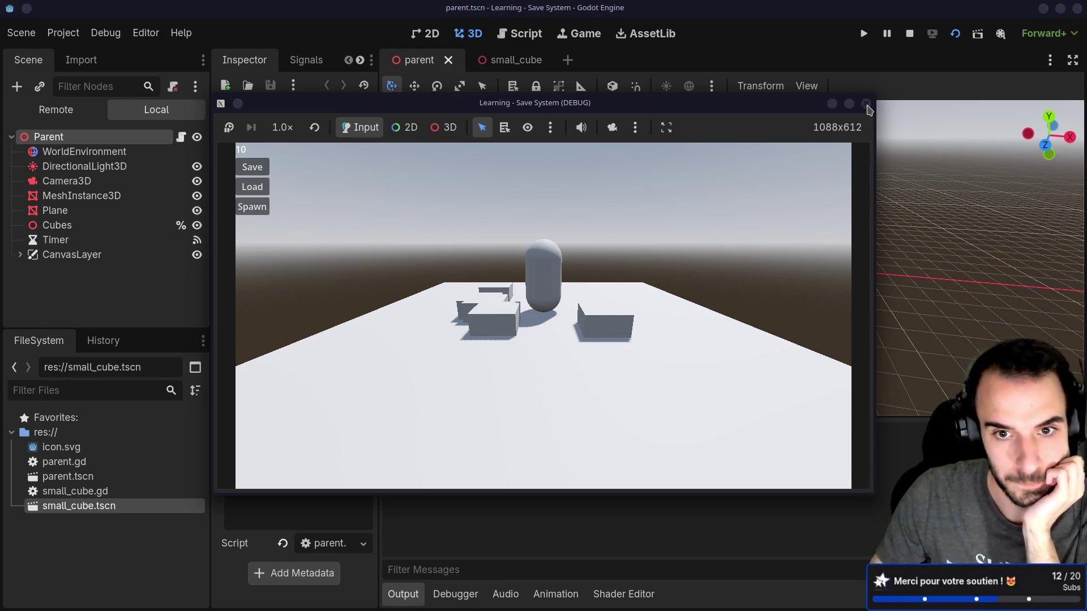
left_click(866, 104)
Step: Rerun the scene, load the saved cubes back, and stop the game
left_click(954, 34)
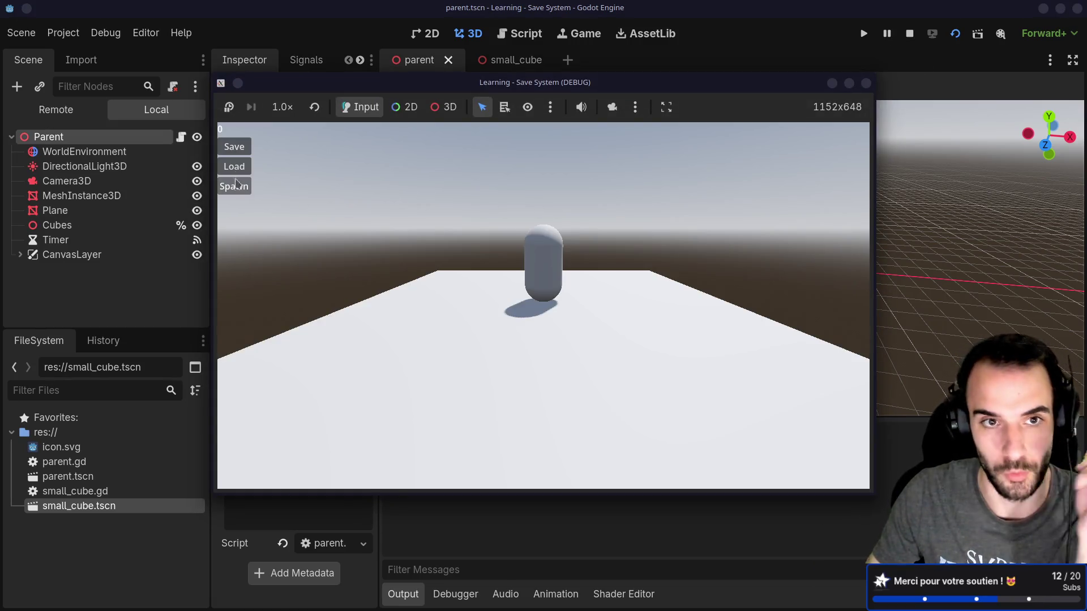
left_click(234, 167)
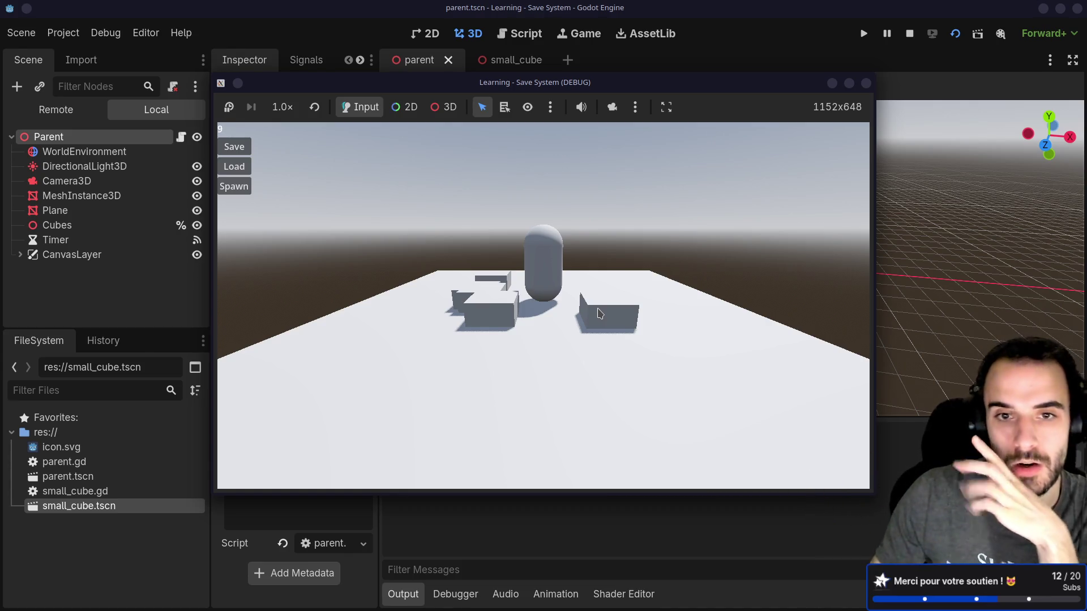
left_click(866, 85)
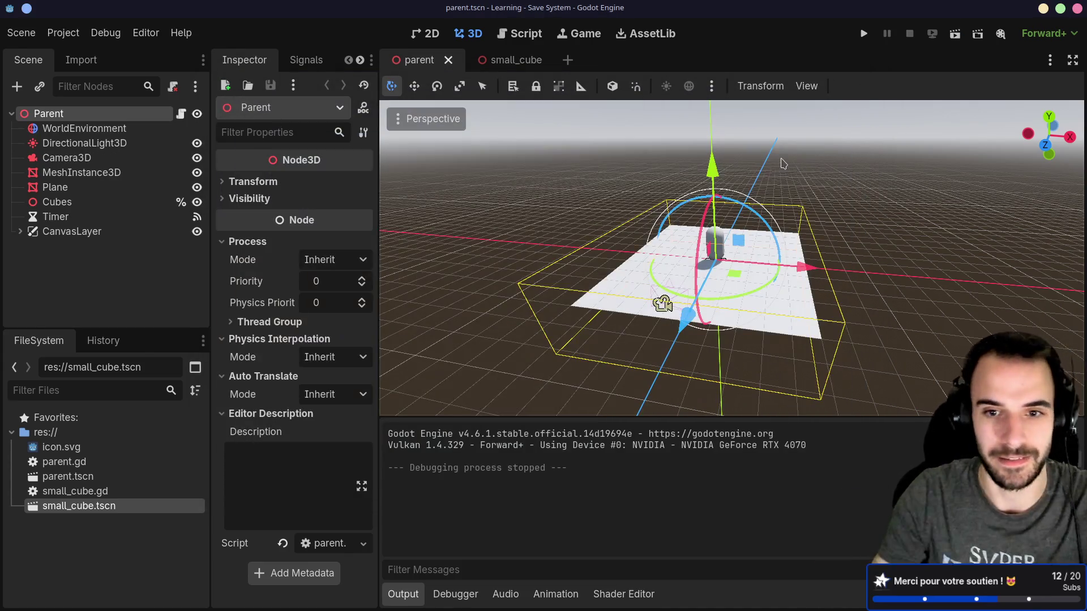
key("alt+Tab")
Step: In the bash tmux window, enter the Godot/ folder and list its projects
key("ctrl+b")
key("w")
key("Down")
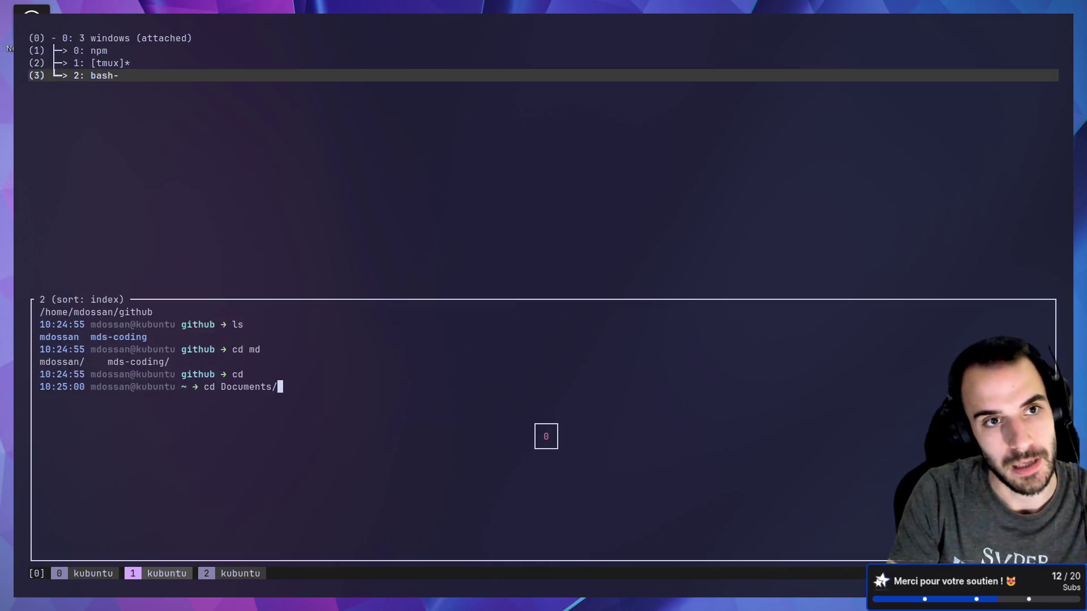
key("Return")
type("Godot/")
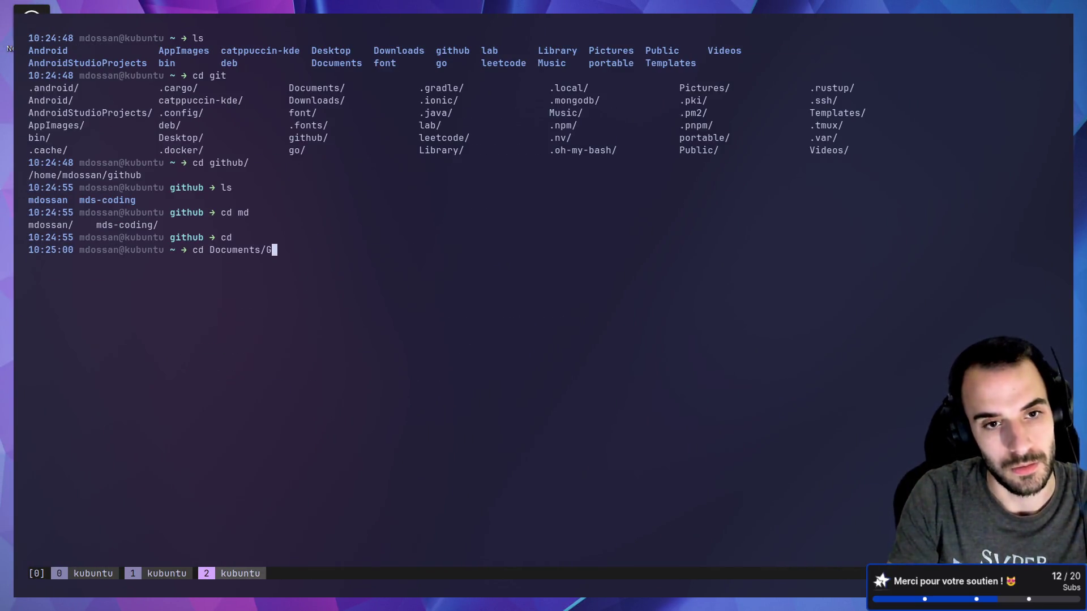
key("Return")
type("ls")
key("Return")
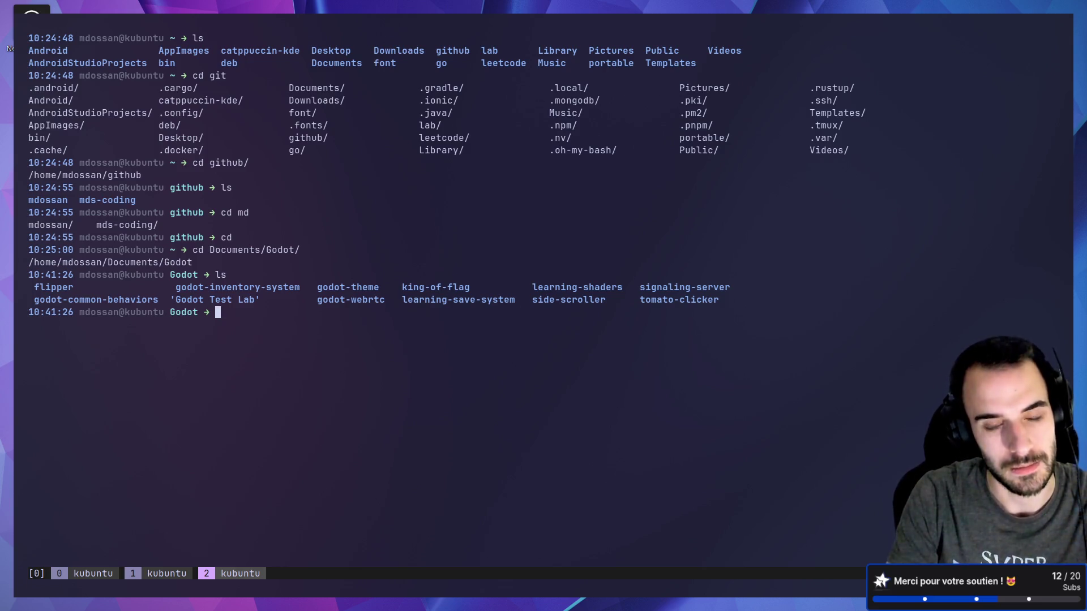
Step: Change into learning-save-system, enlarge the terminal text, and list its files
type("cd")
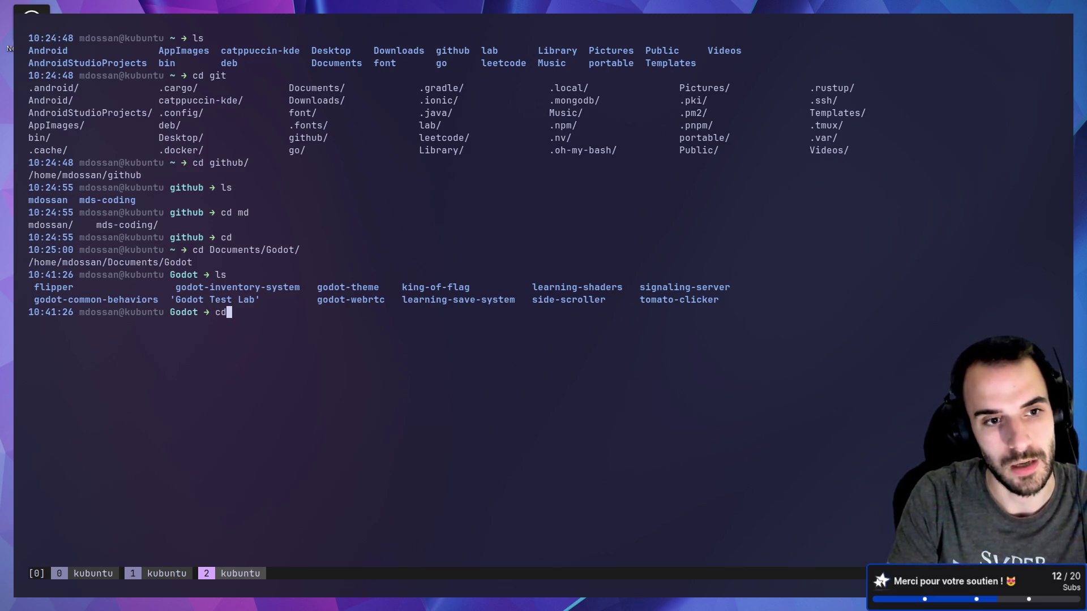
type(" lear")
key("Tab")
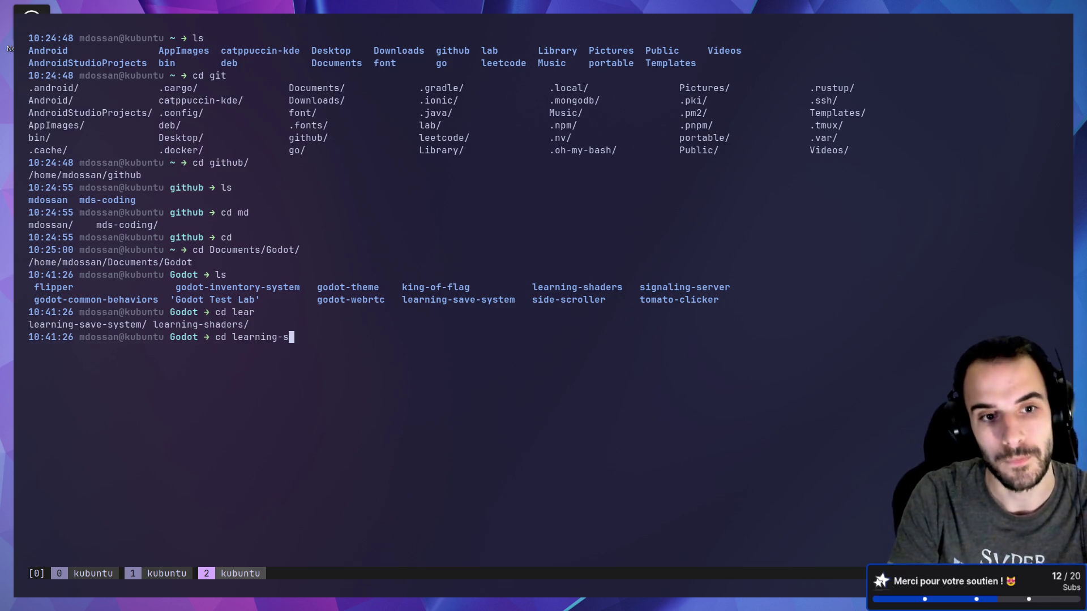
type("sh")
key("BackSpace")
key("BackSpace")
type("h")
key("Tab")
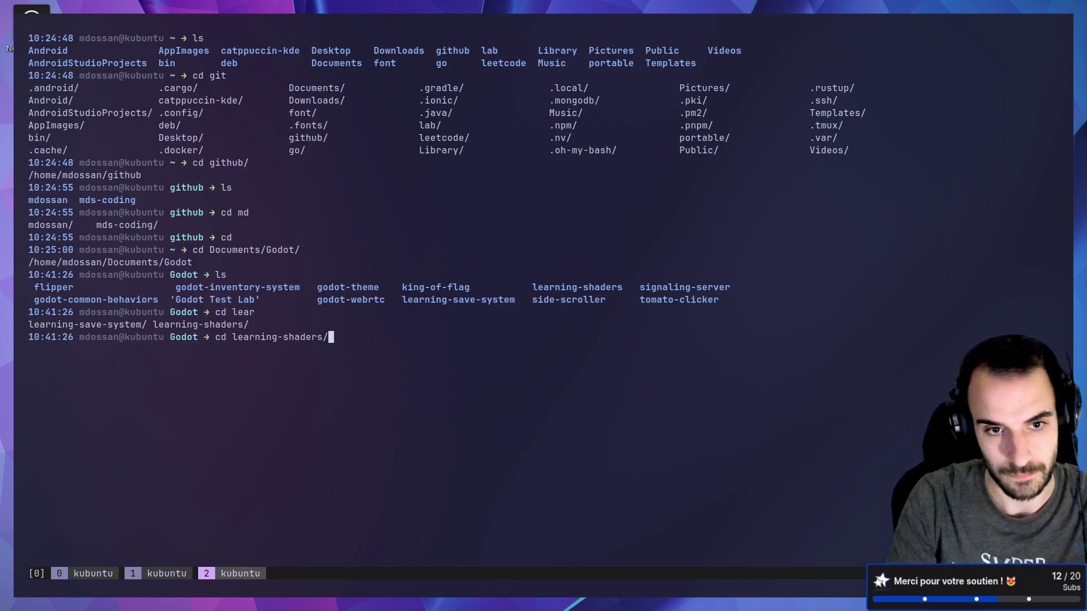
key("BackSpace")
key("BackSpace")
key("BackSpace")
key("Tab")
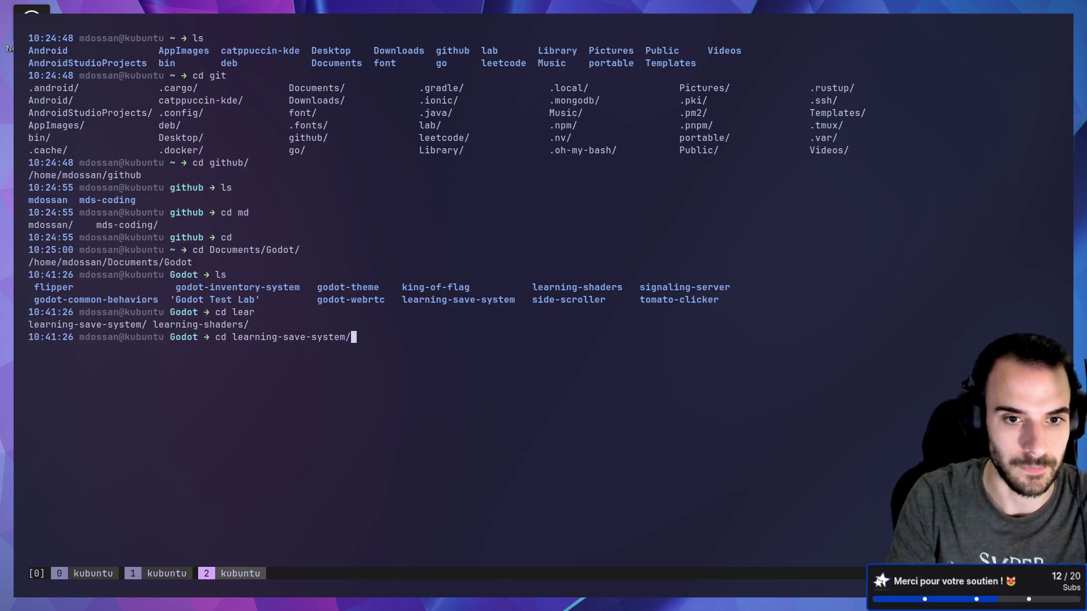
key("Return")
key("ctrl+plus")
key("ctrl+plus")
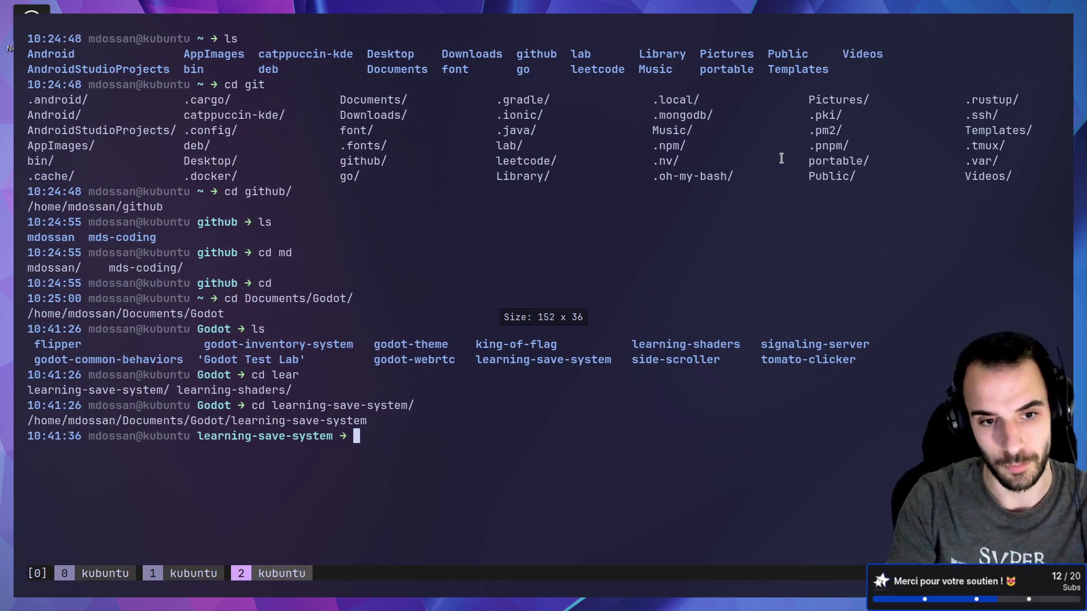
type("ls")
key("Return")
Step: Check the Godot editor workspace, then return to the terminal workspace
key("super+ctrl+Right")
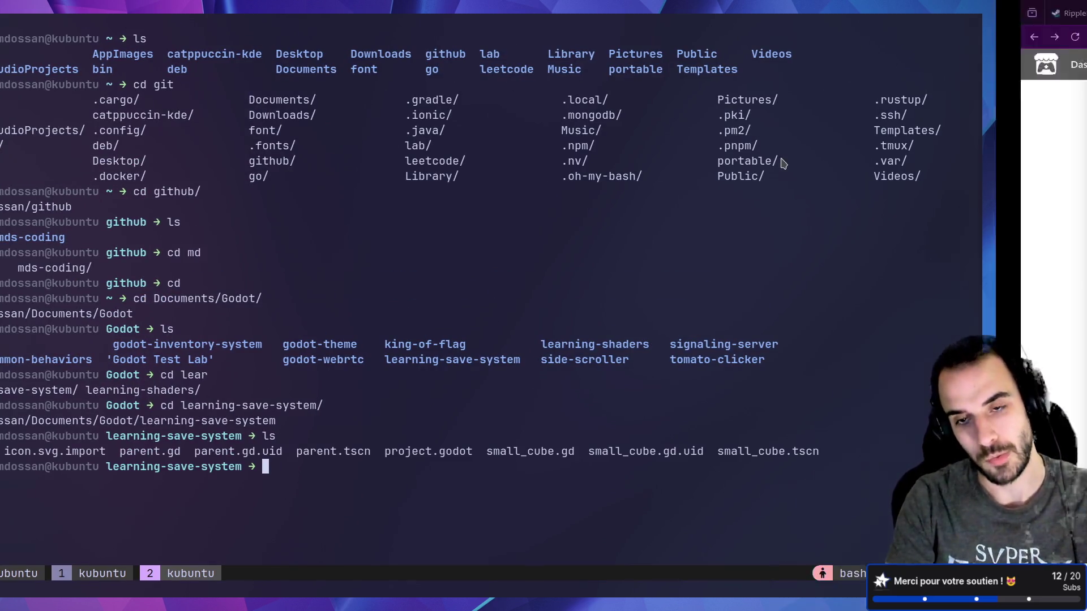
key("super+ctrl+Right")
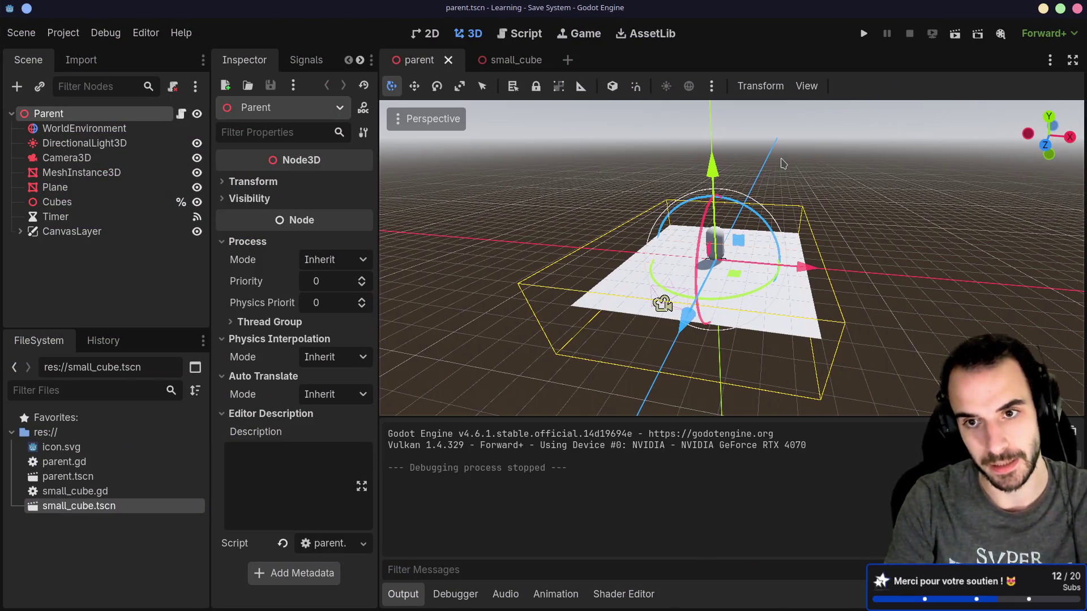
key("super+ctrl+Left")
key("super+ctrl+Left")
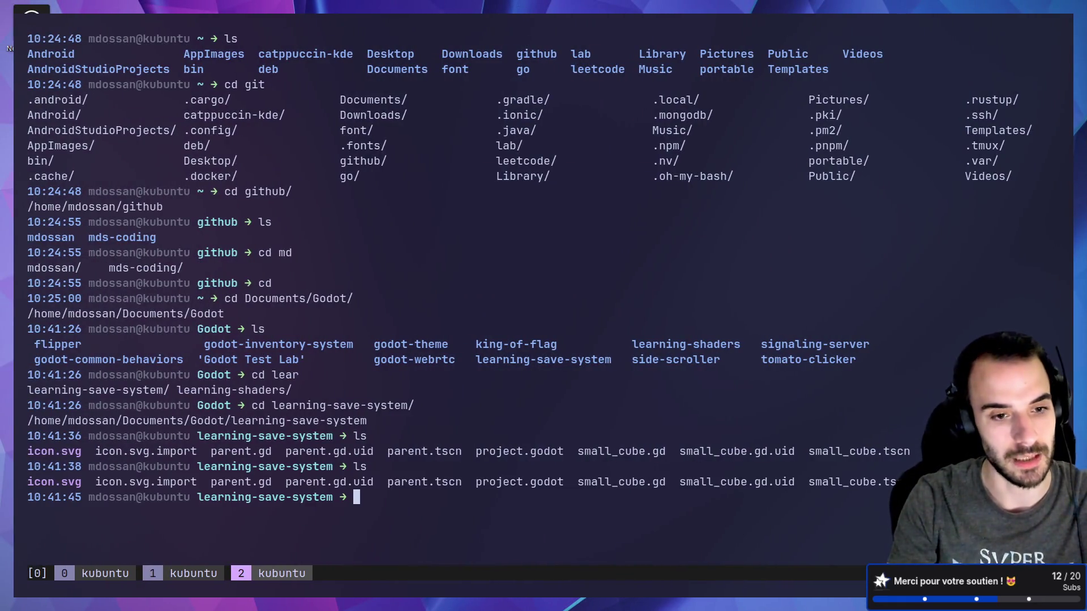
Step: Create an addons/ folder with mkdir, cd into it, clear the screen, and list it
type("mkdir addons")
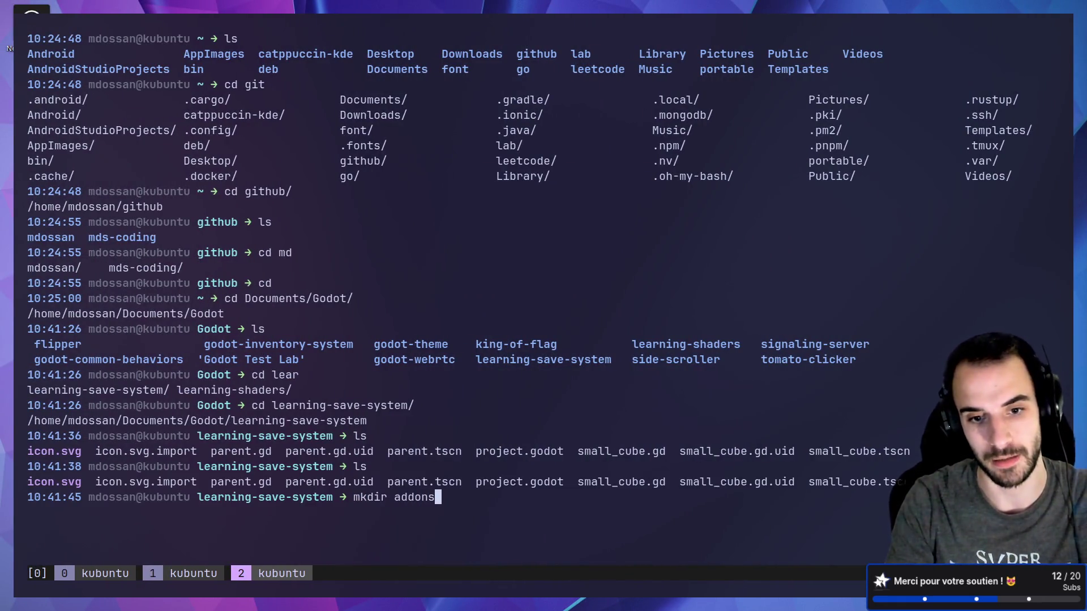
type("/")
key("Return")
type("ls")
key("Return")
type("cd ad")
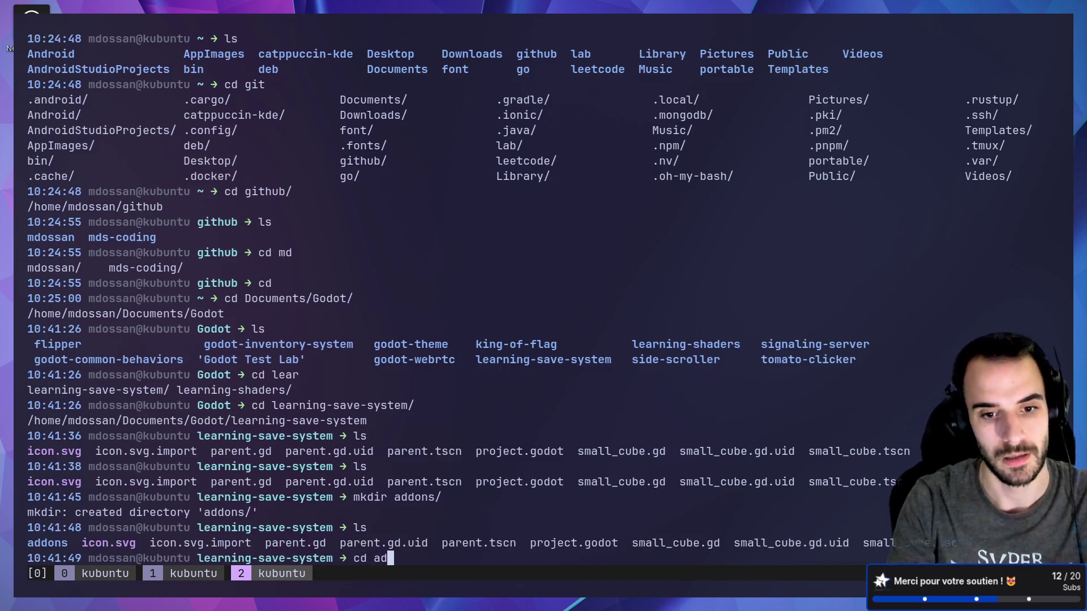
key("Tab")
key("Return")
key("ctrl+l")
type("ls")
key("Return")
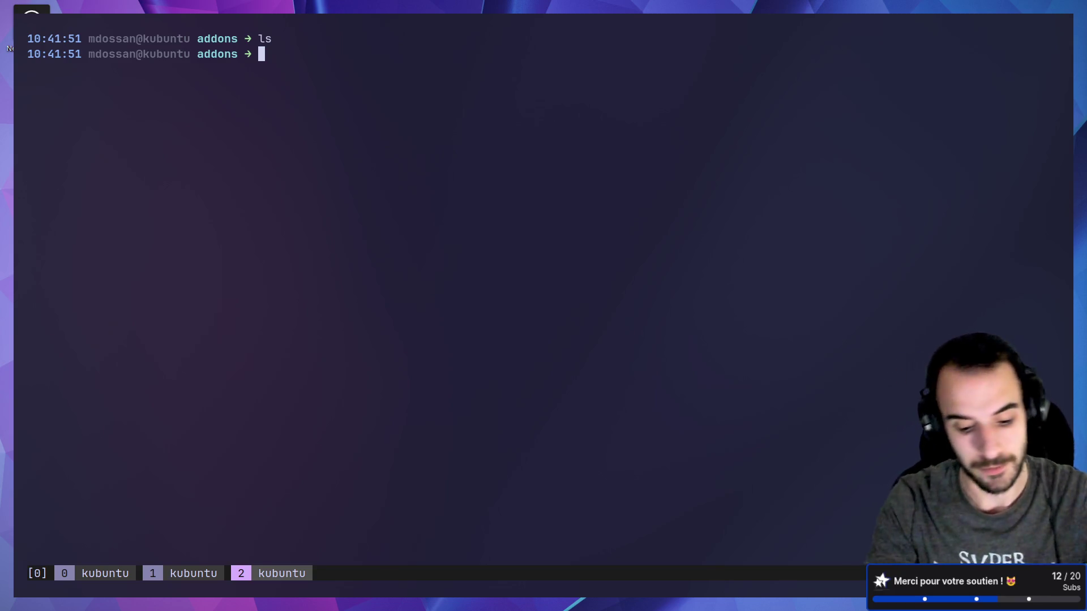
Step: Display the help text for ln with ln --help
type("ln -s")
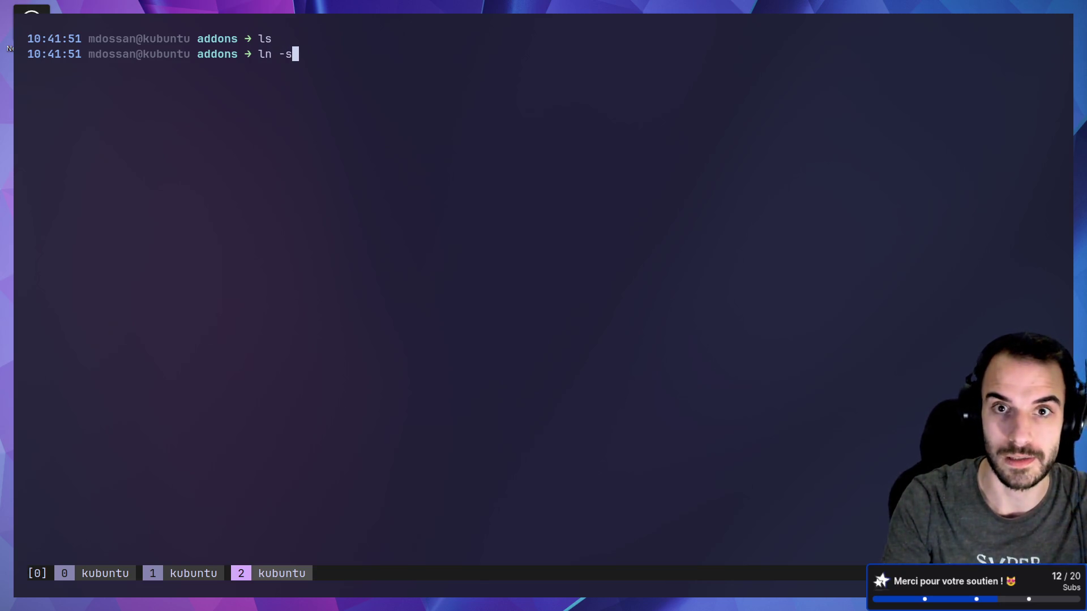
key("BackSpace")
key("BackSpace")
key("BackSpace")
type("--hel")
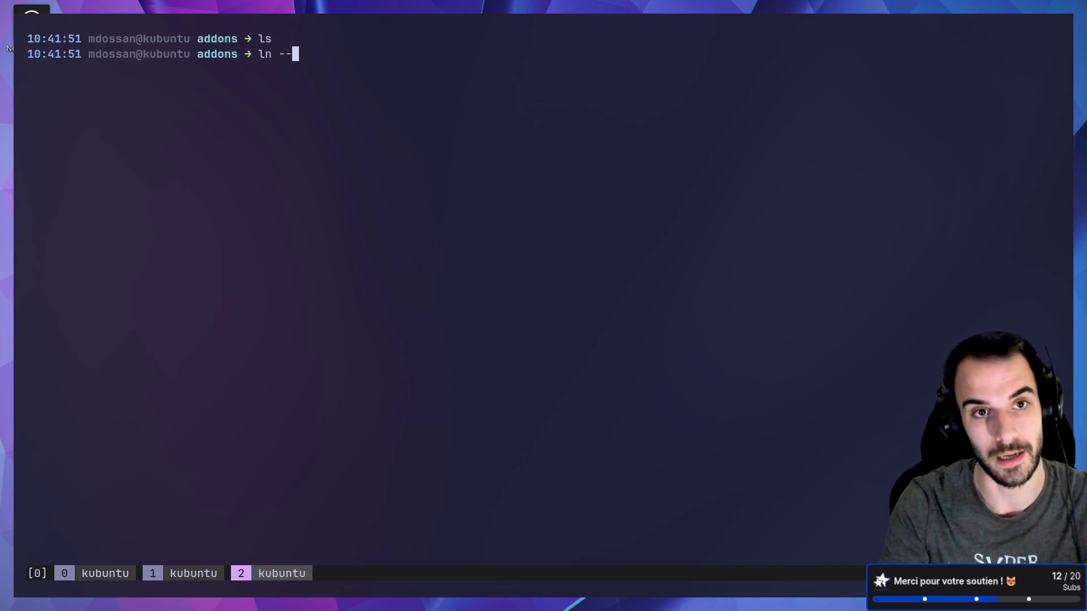
type("p")
key("Return")
type("\\")
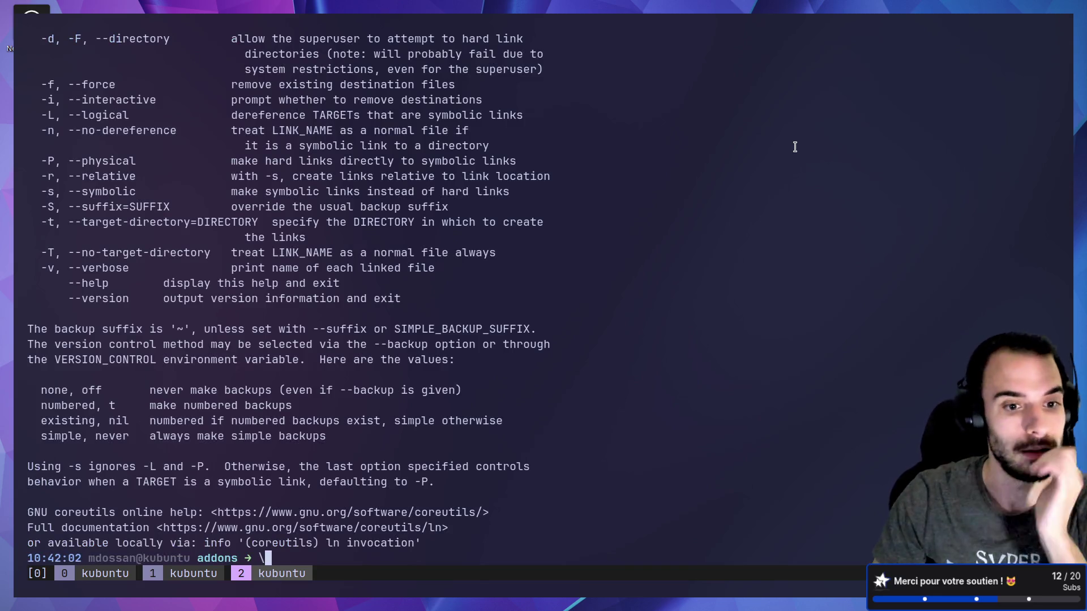
Step: Scroll back through the ln help in tmux copy mode, then quit and recall the command
key("ctrl+b")
key("bracketleft")
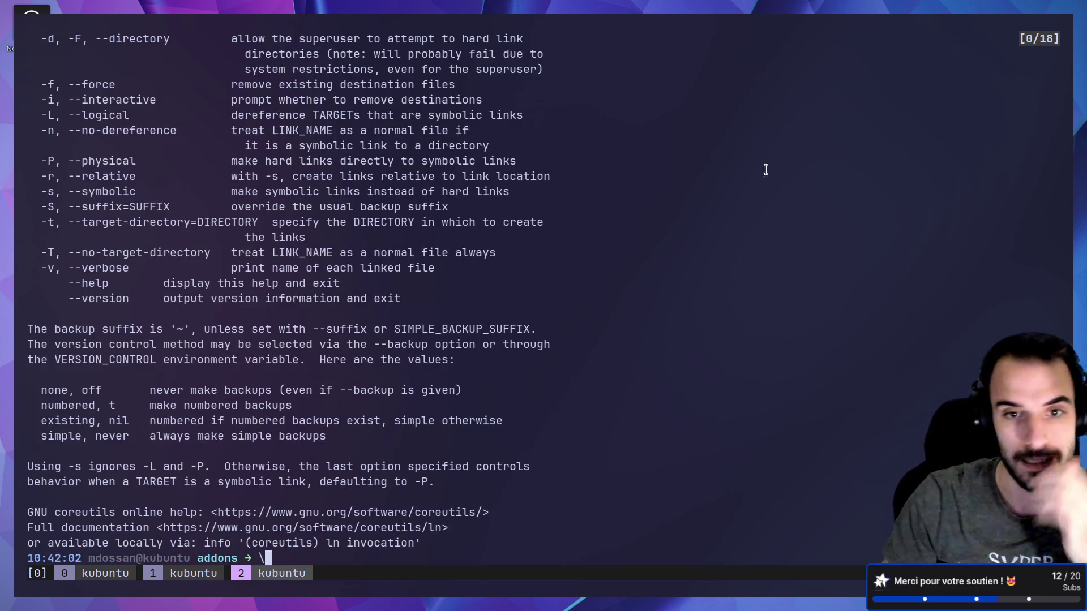
scroll(789, 201, "up", 4)
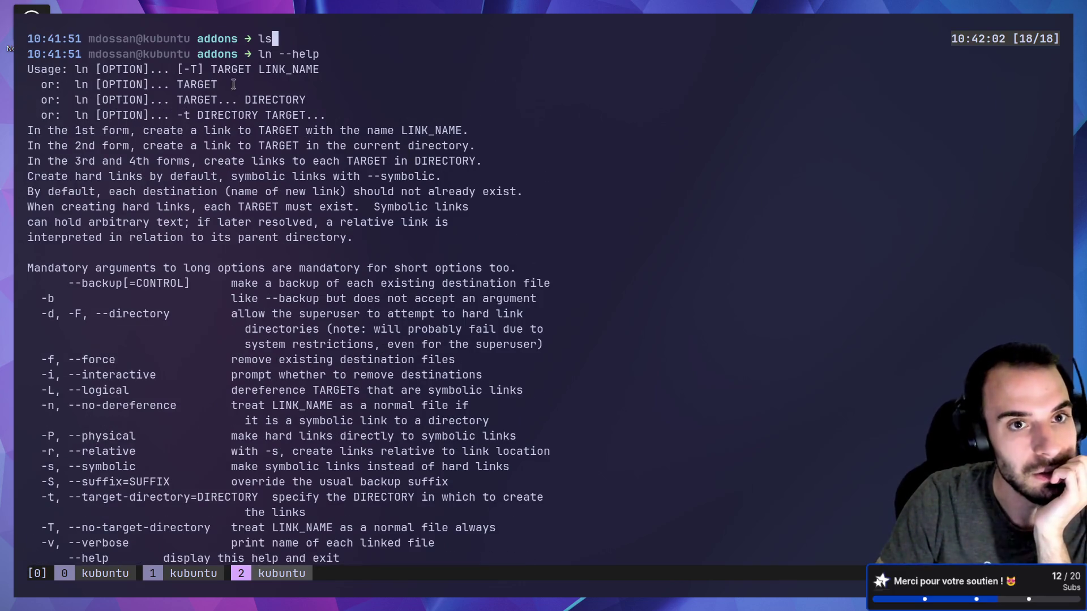
type("q\\")
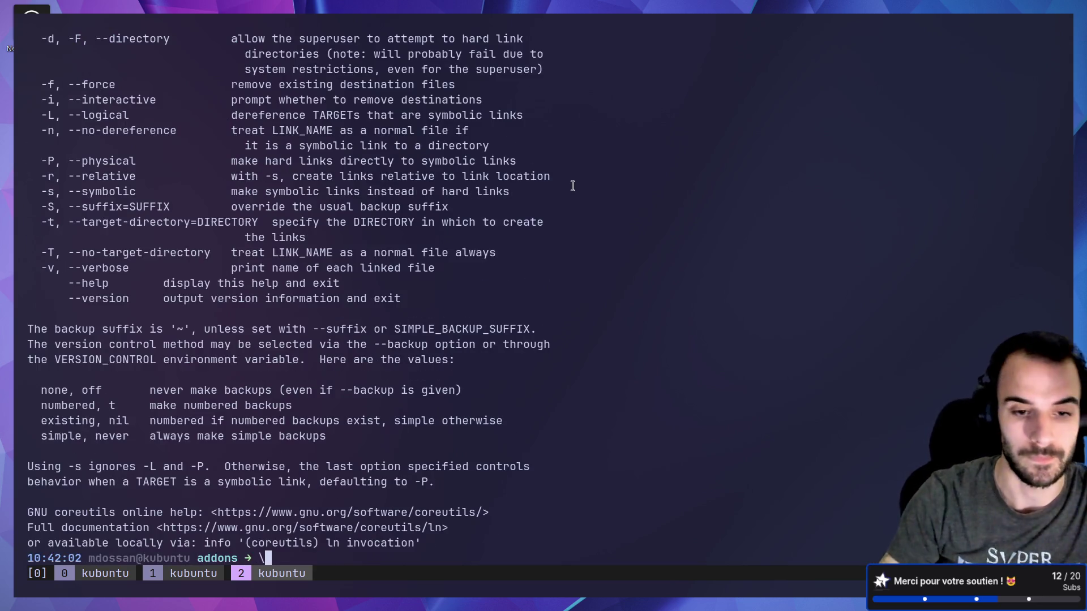
key("BackSpace")
key("Up")
key("BackSpace")
key("BackSpace")
key("BackSpace")
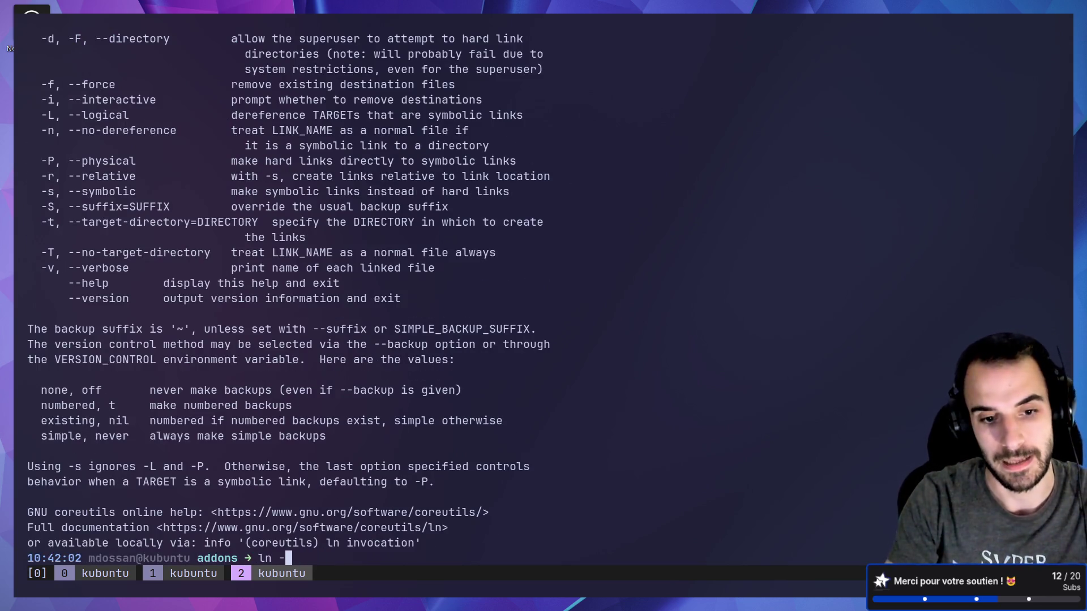
Step: Run ln -s ../../godot-common-behaviors/addons/mds_lib/ mds_lib to create the symlink
type("s")
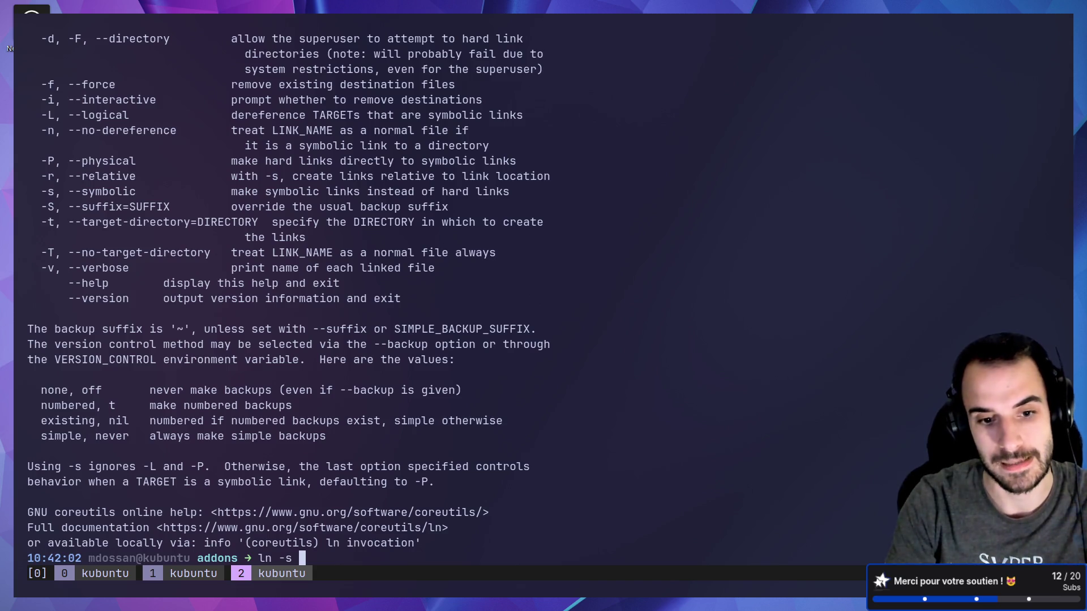
type(" ../../G")
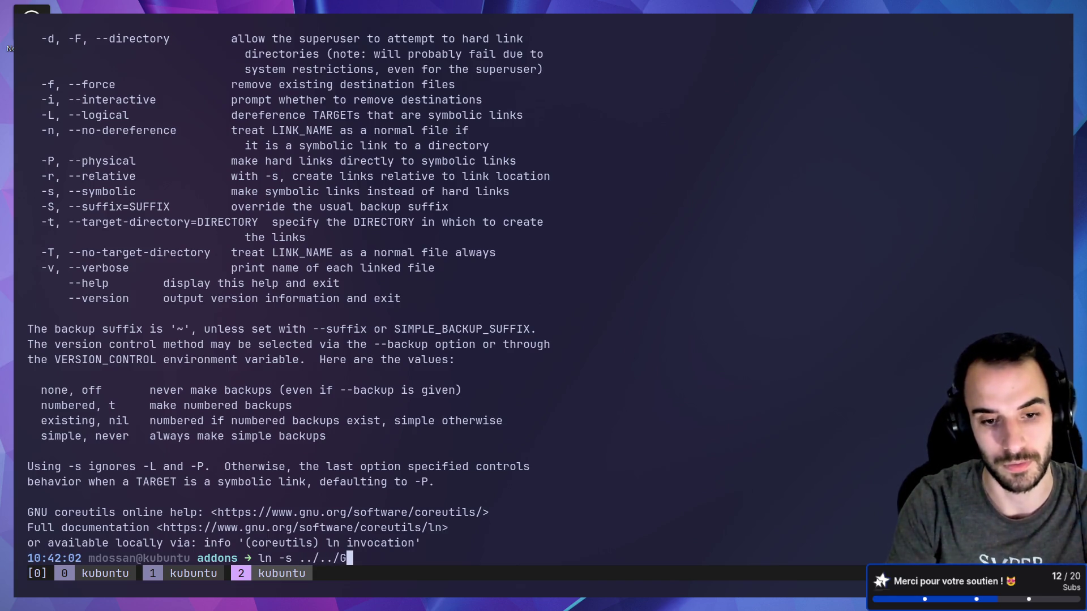
key("BackSpace")
type("go")
key("Tab")
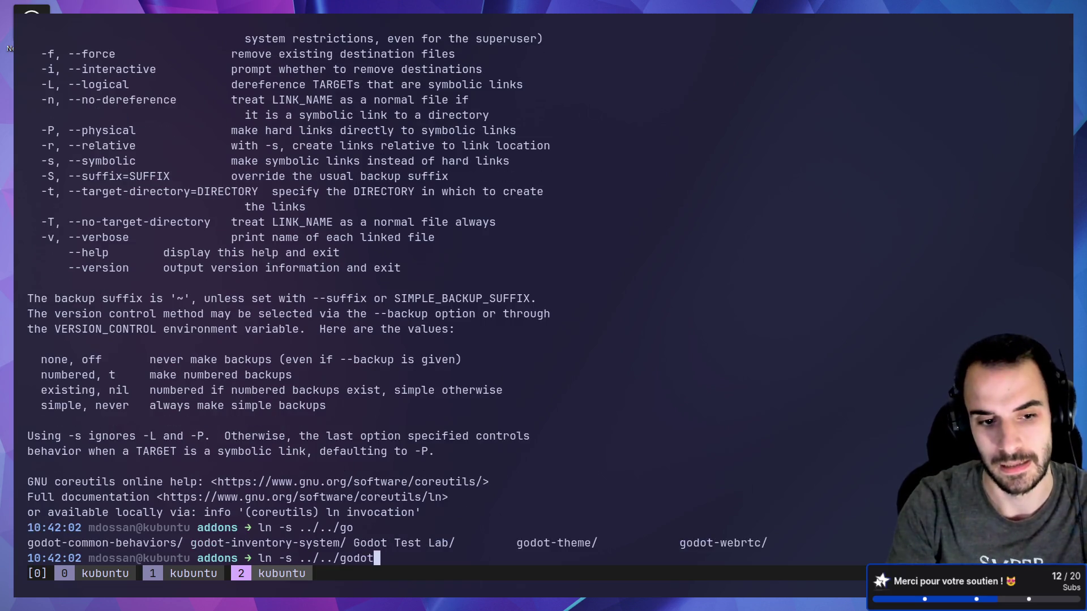
type("-co")
key("Tab")
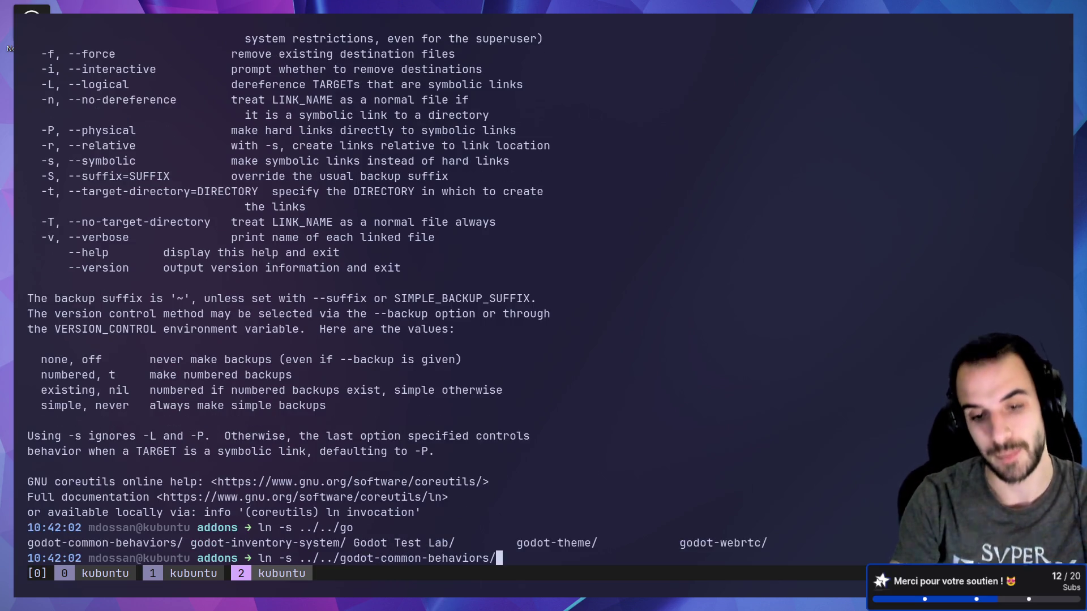
type("ad")
key("Tab")
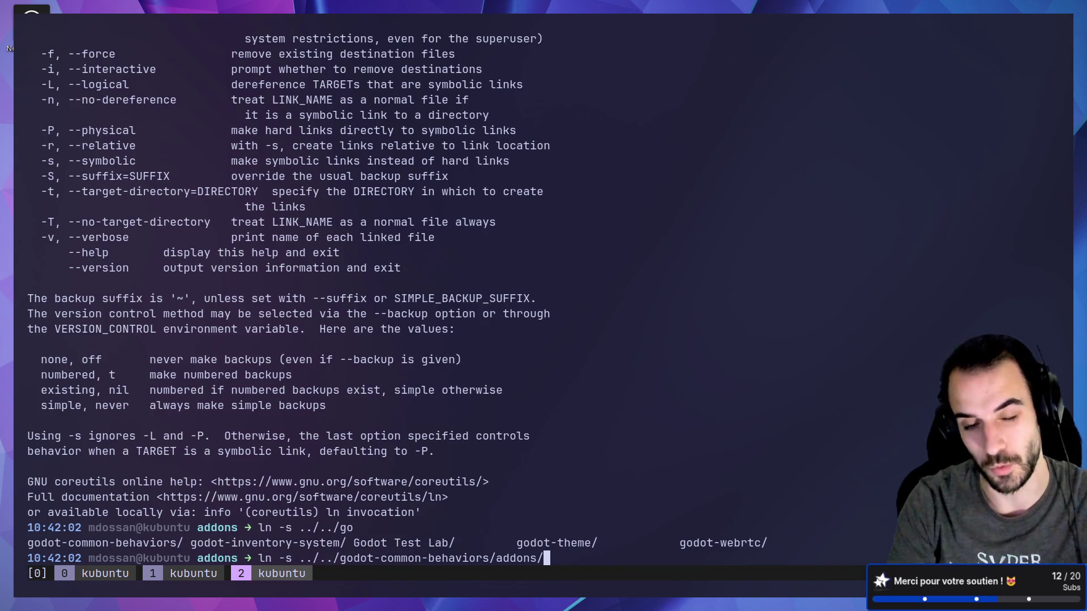
type("mds")
key("Tab")
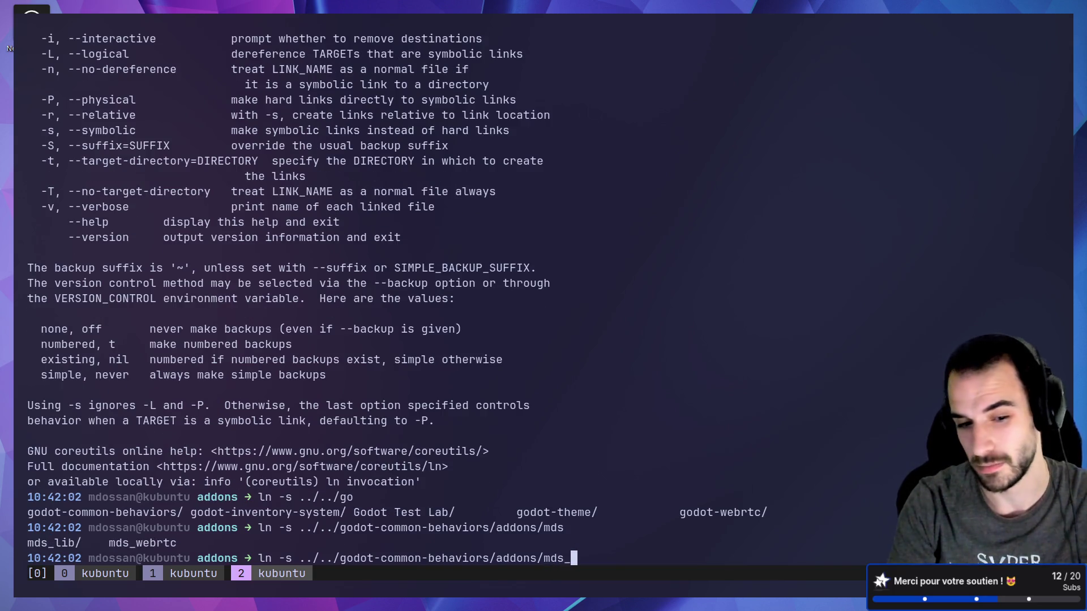
type("l")
key("Tab")
type("mds_lib")
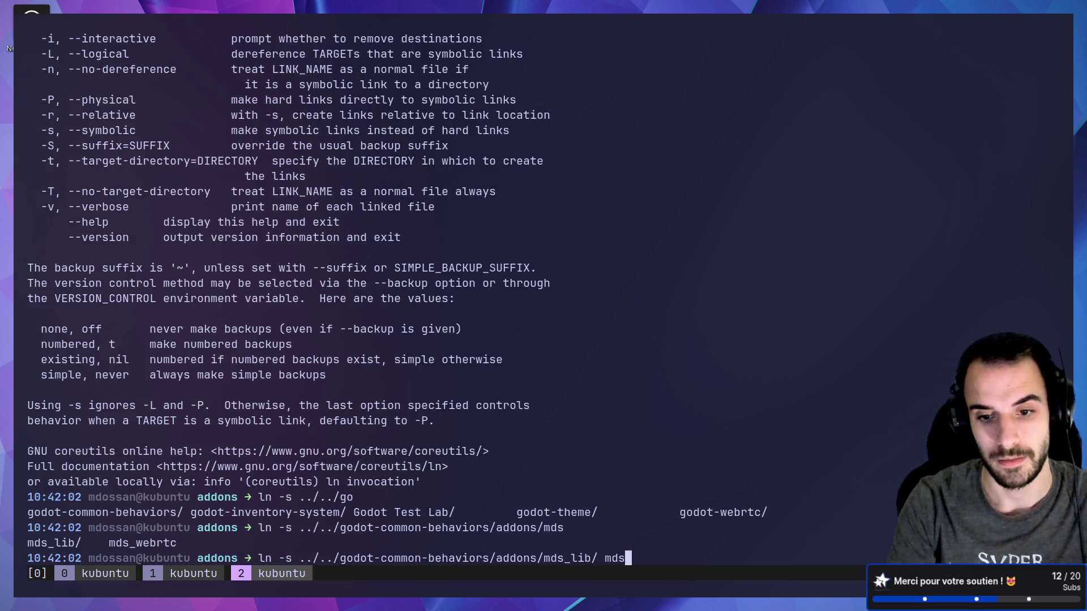
key("Return")
Step: List the addons folder to confirm the mds_lib link is present
type("ls")
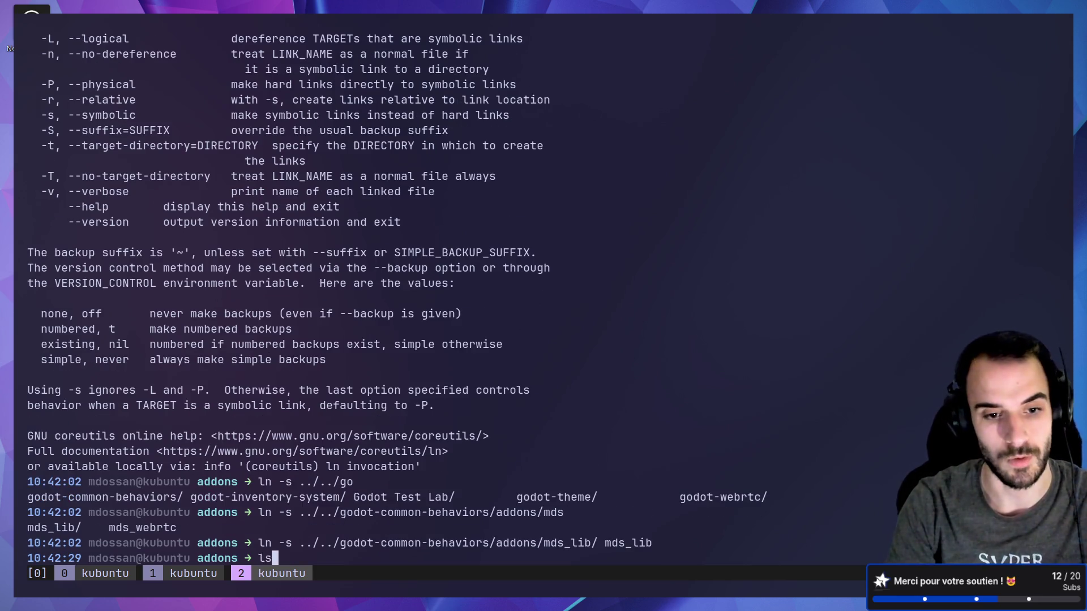
key("Return")
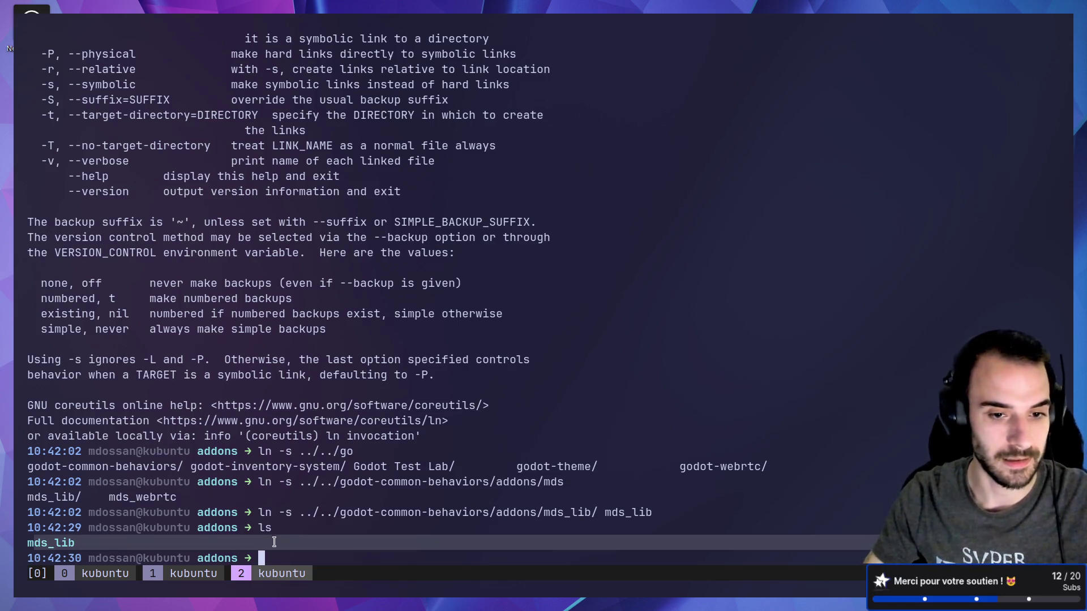
left_click_drag(90, 544, 340, 528)
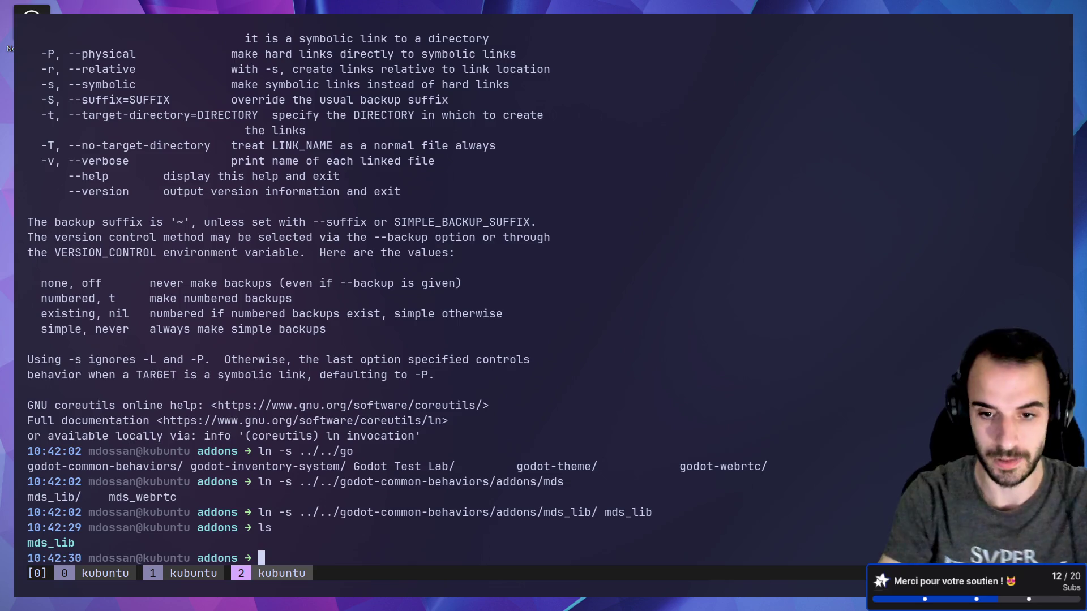
key("ctrl+super+Right")
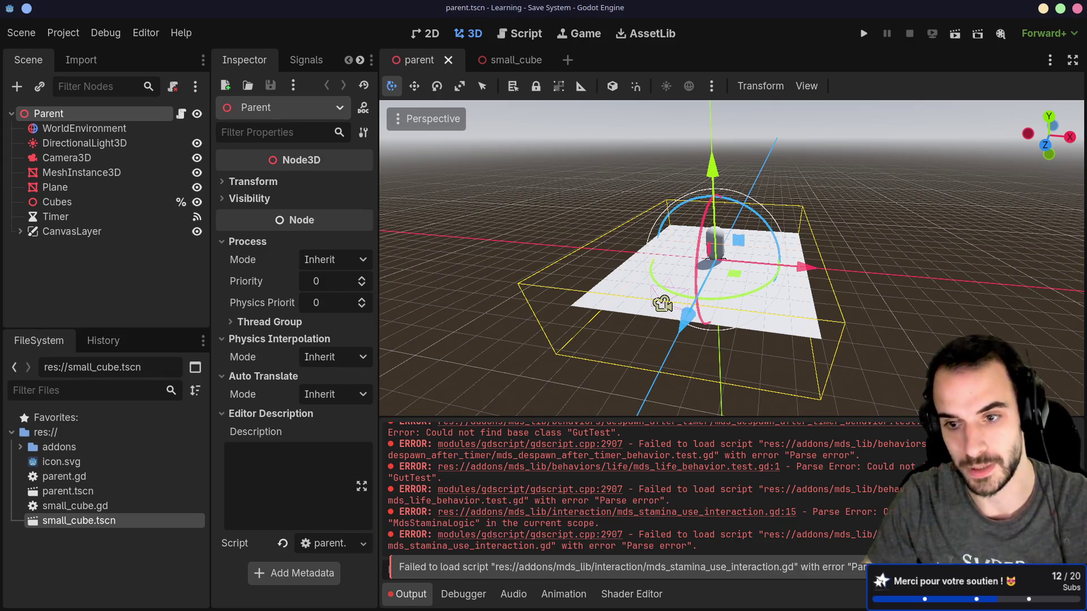
Step: Reload the current project, then expand addons and mds_lib in the FileSystem dock
left_click(77, 37)
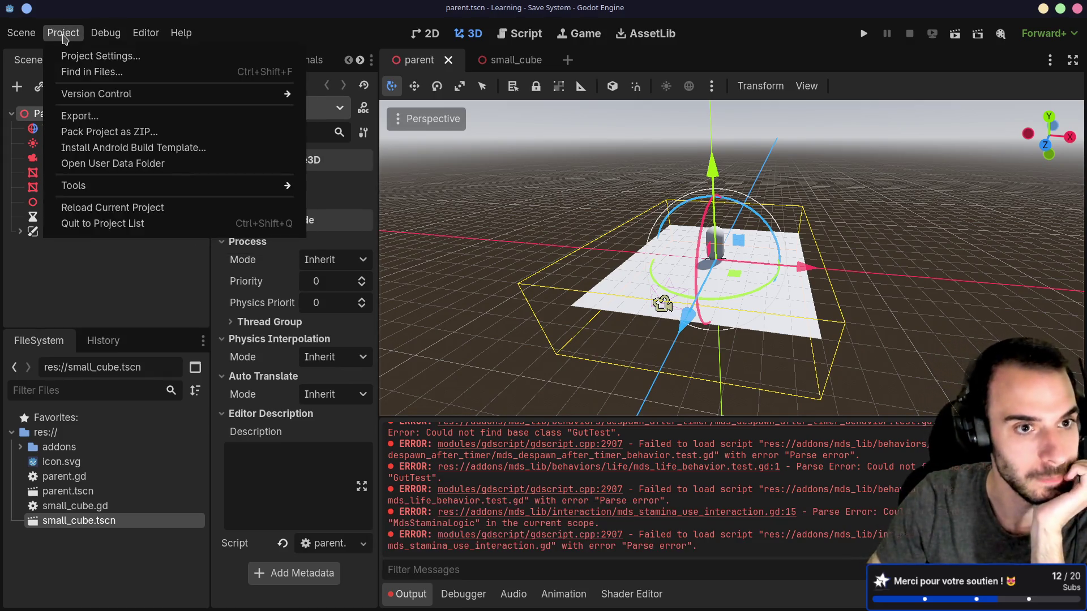
left_click(97, 214)
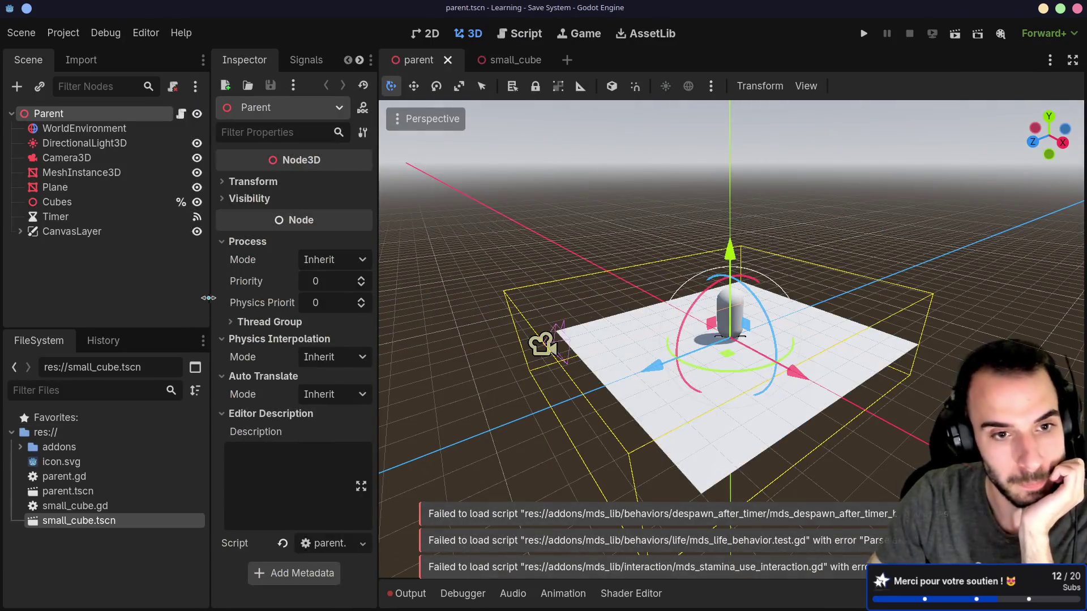
left_click_drag(235, 292, 248, 292)
left_click(20, 446)
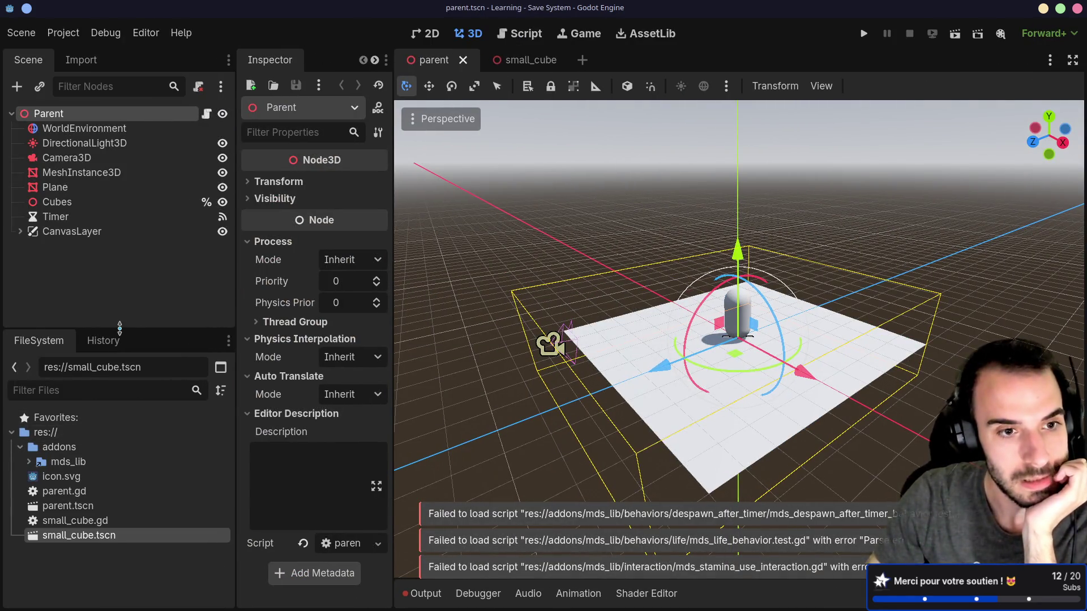
left_click_drag(120, 328, 147, 215)
double_click(71, 368)
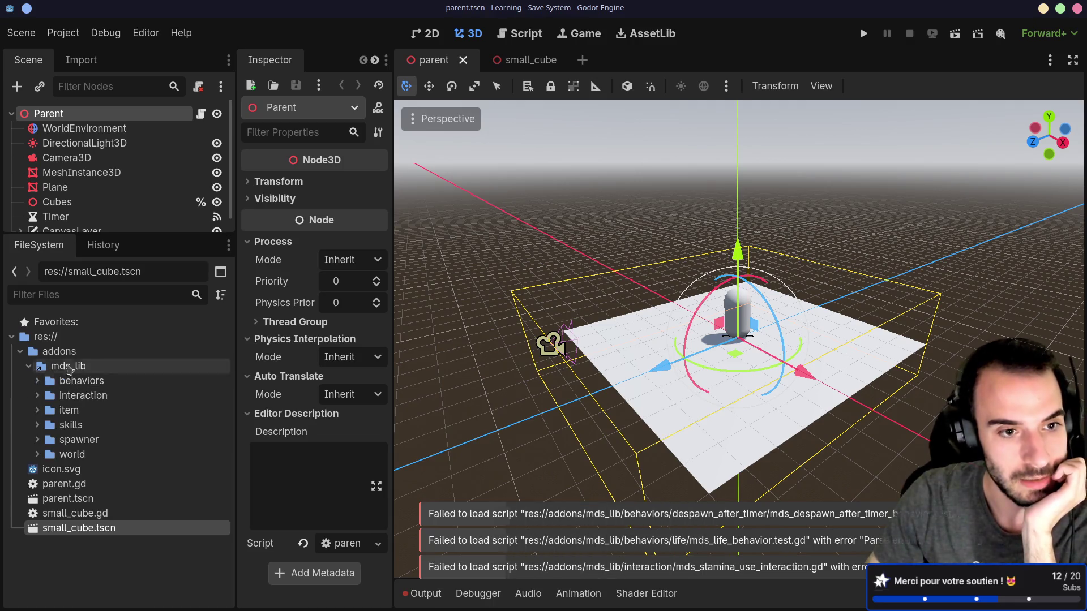
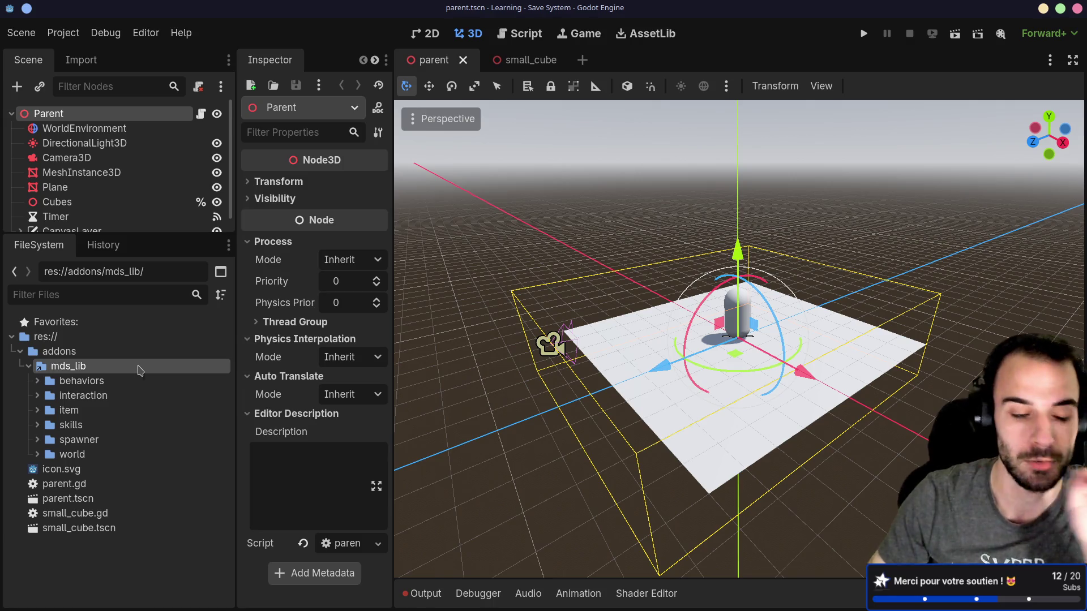
Step: Expand addons/mds_lib/skills/movement and open the movement skill script to review it
left_click(37, 425)
left_click_drag(235, 334, 315, 334)
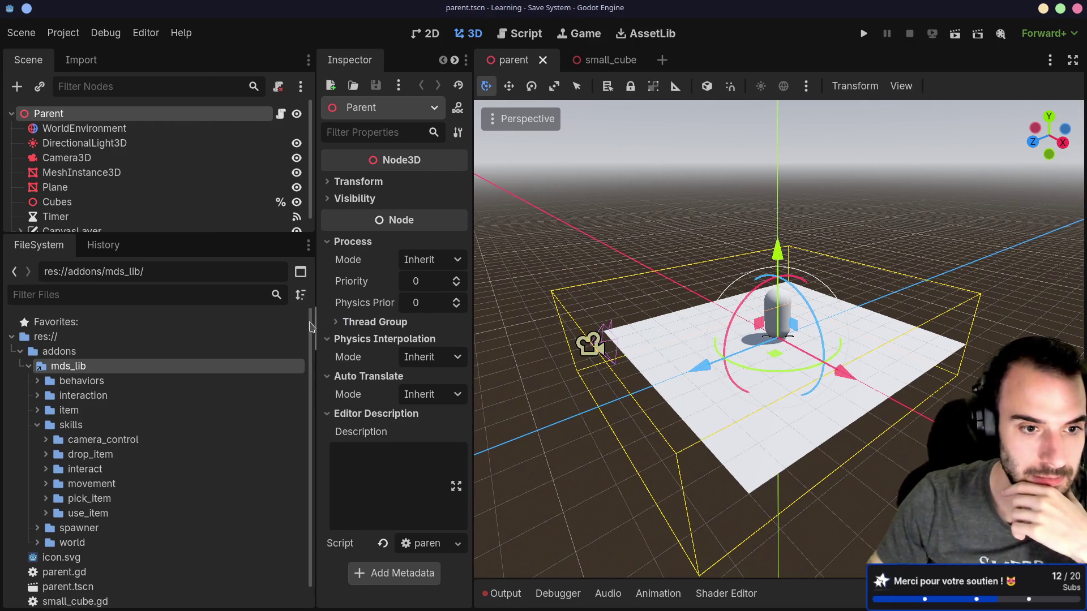
left_click(46, 484)
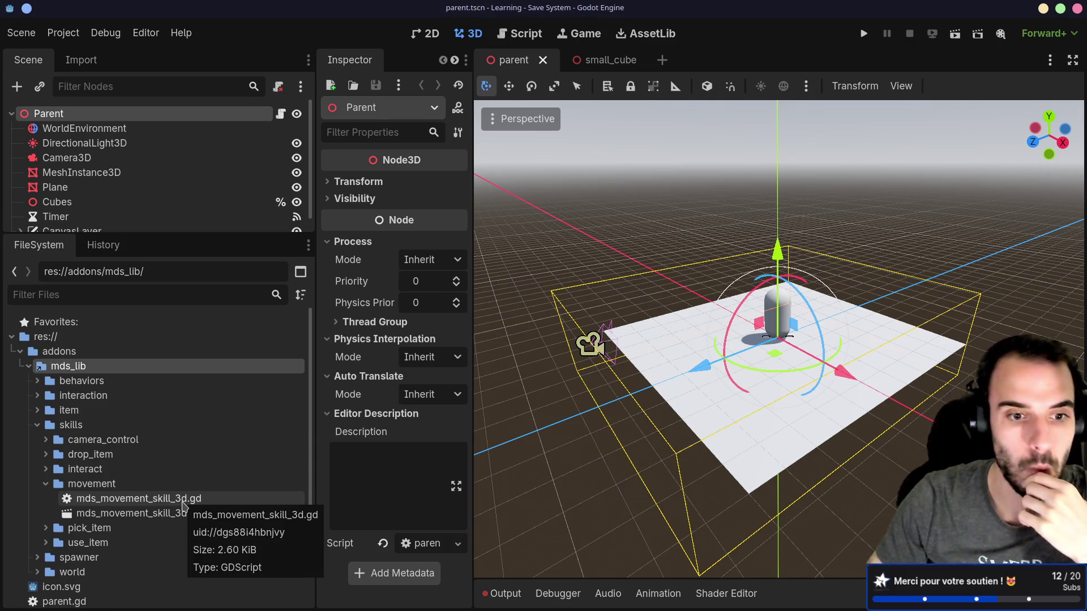
double_click(182, 501)
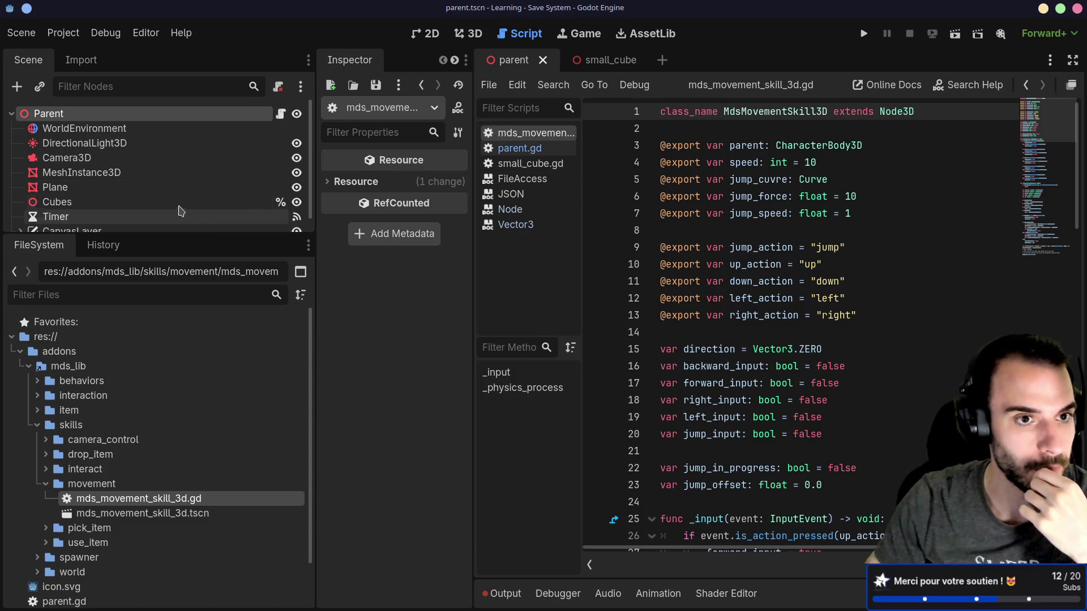
scroll(180, 209, "down", 1)
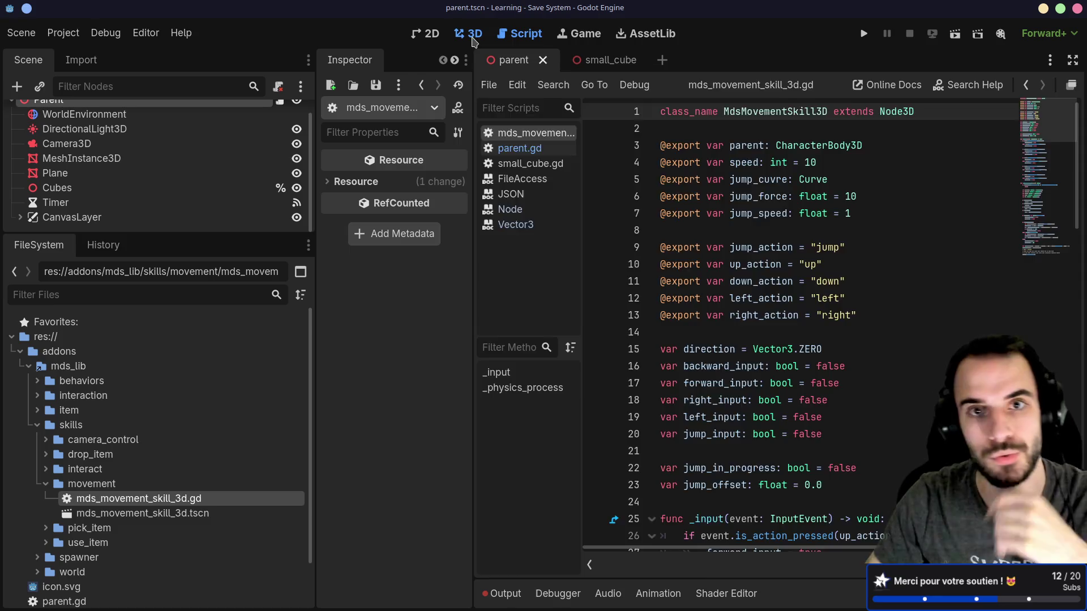
Step: Back in the 3D scene, drag mds_movement_skill_3d.tscn under the capsule's MeshInstance3D
left_click(469, 34)
scroll(793, 389, "up", 5)
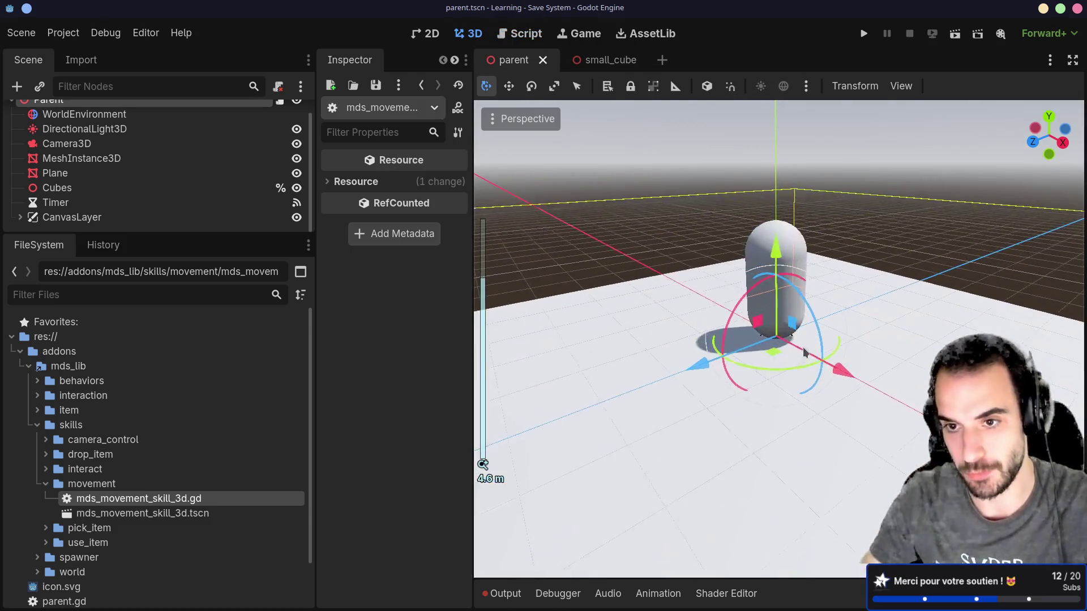
left_click(722, 321)
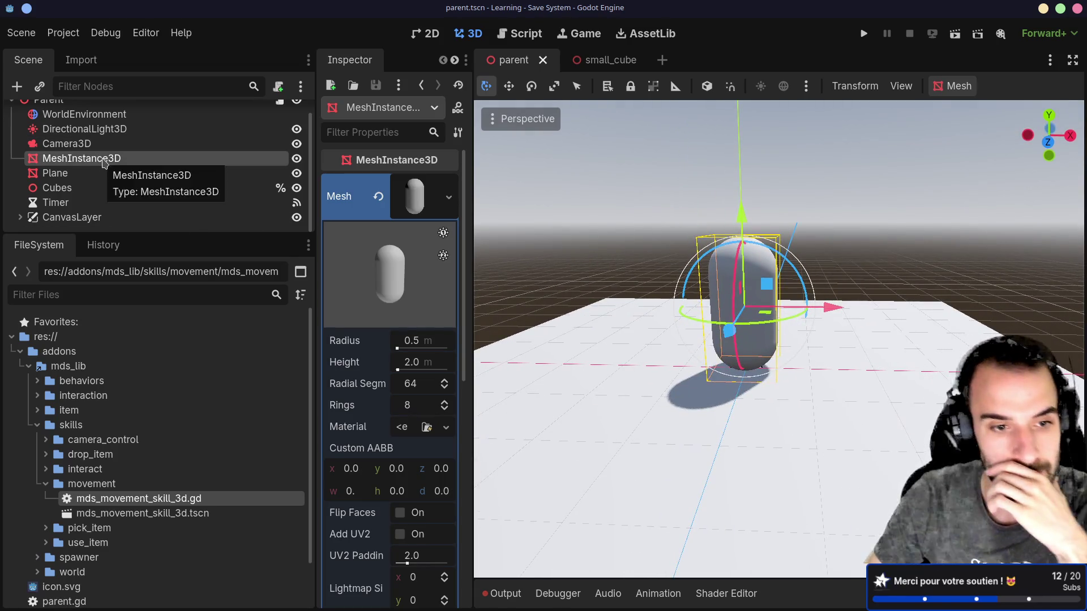
left_click_drag(181, 513, 196, 487)
left_click_drag(207, 340, 125, 159)
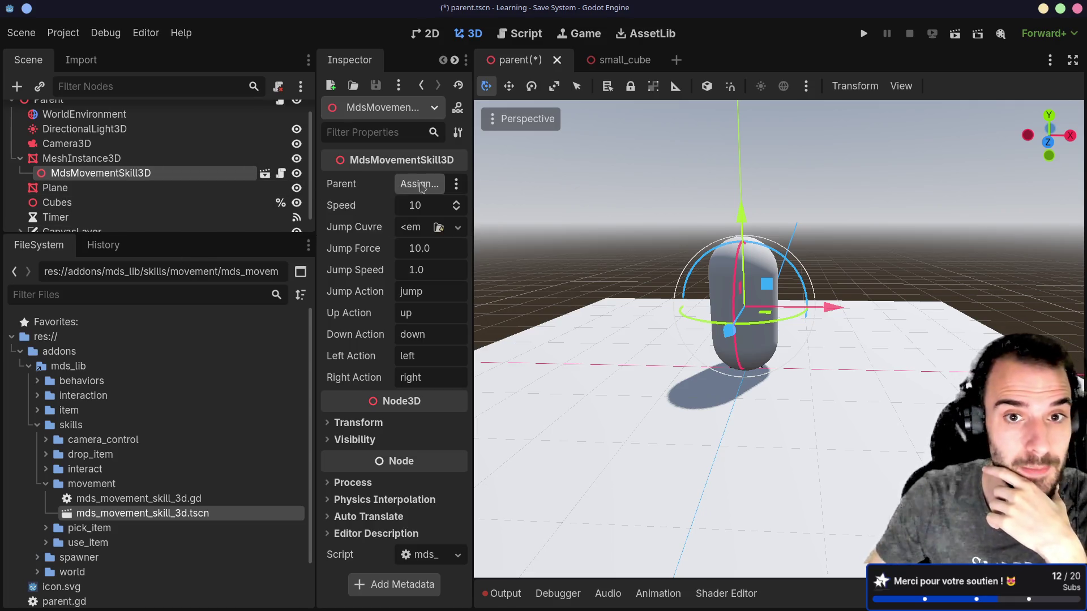
Step: Browse all scene nodes for the skill's Parent export, then close the picker without choosing one
left_click(419, 184)
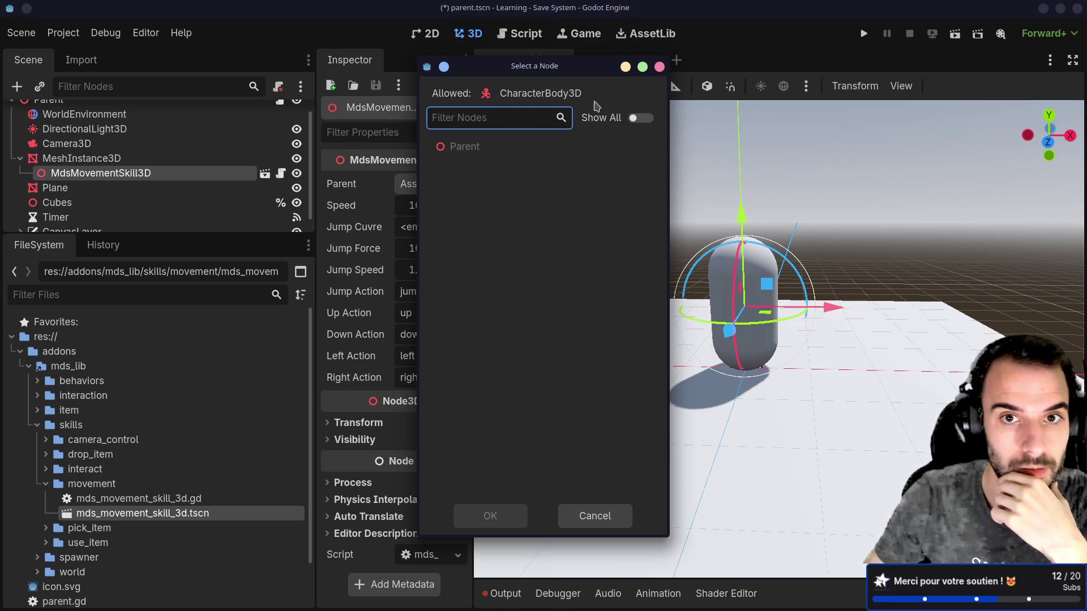
left_click(638, 117)
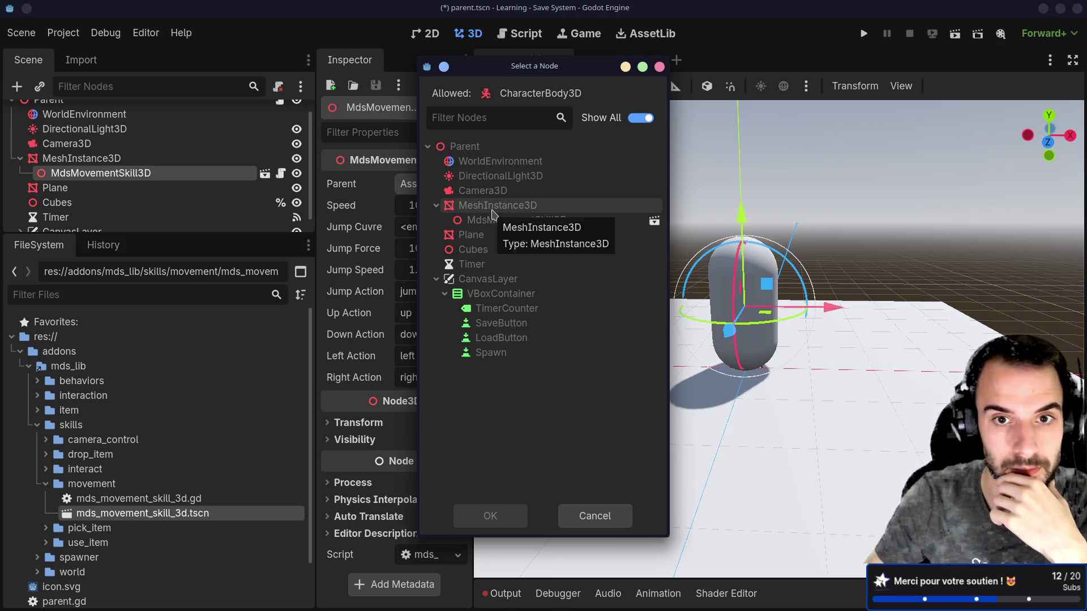
left_click(438, 206)
left_click(437, 206)
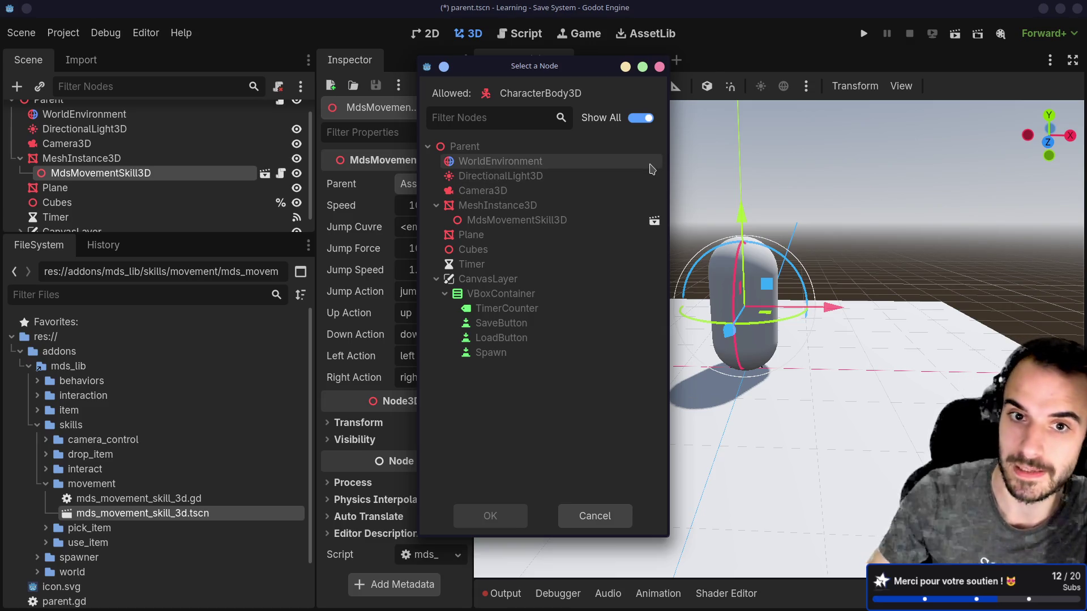
left_click(660, 68)
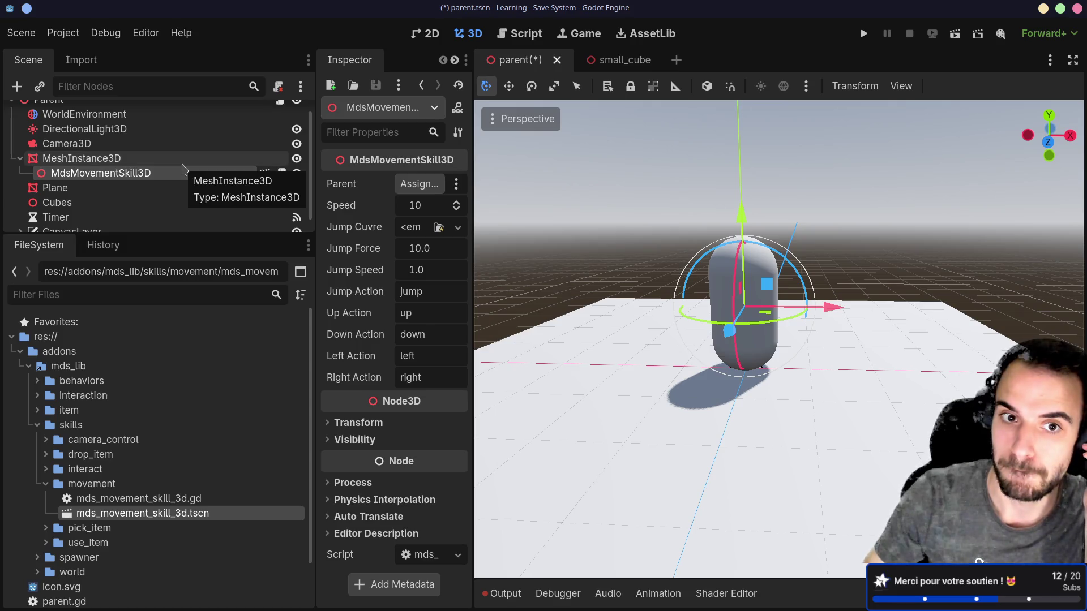
Step: Add a Node3D under the Parent root and move MeshInstance3D into it
scroll(113, 147, "up", 1)
left_click(92, 115)
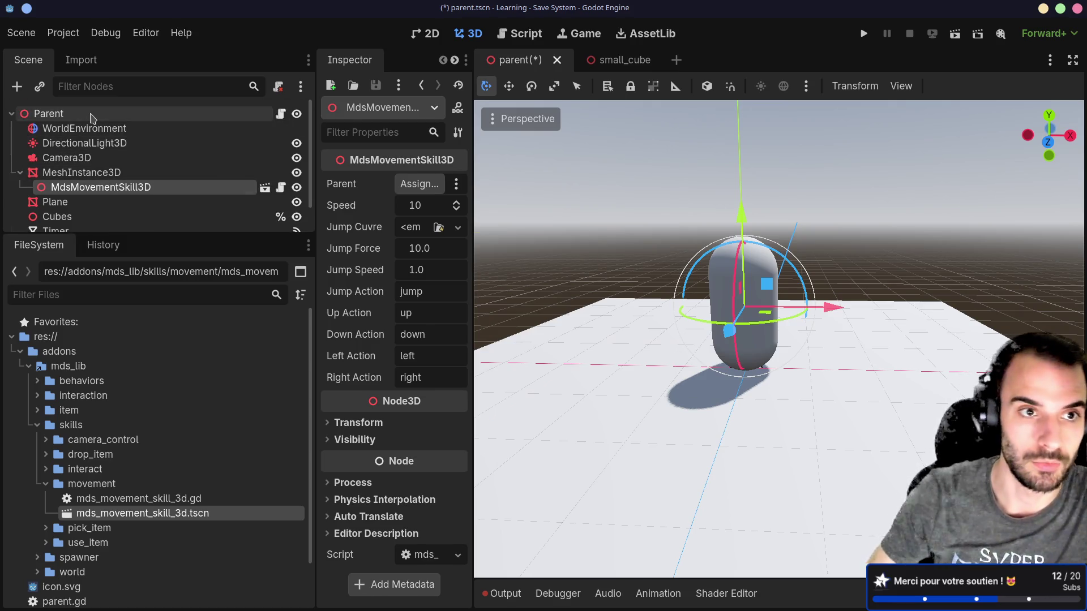
key("ctrl+a")
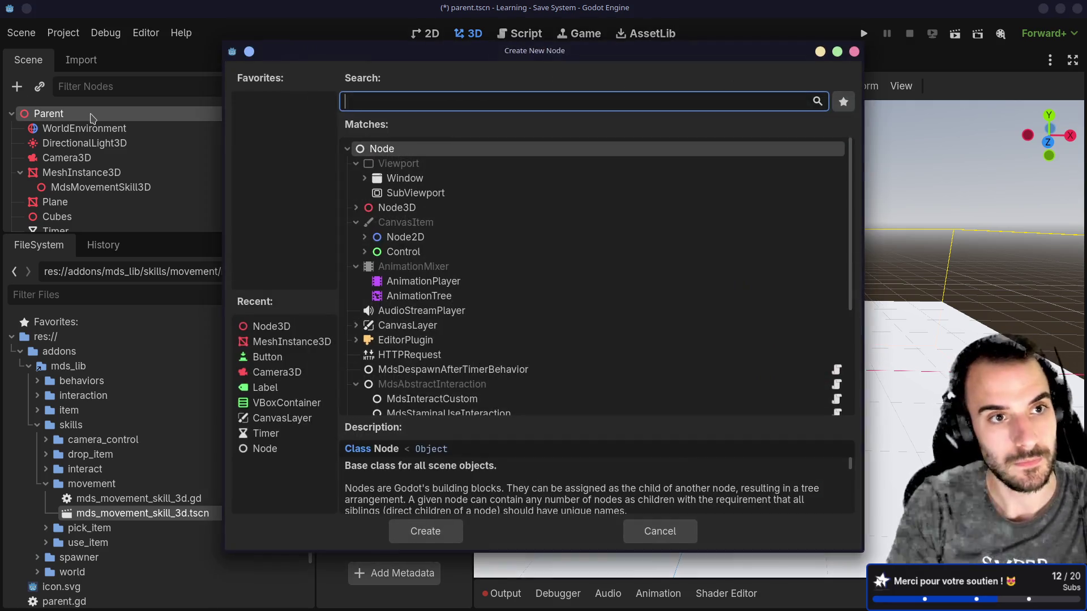
type("Node")
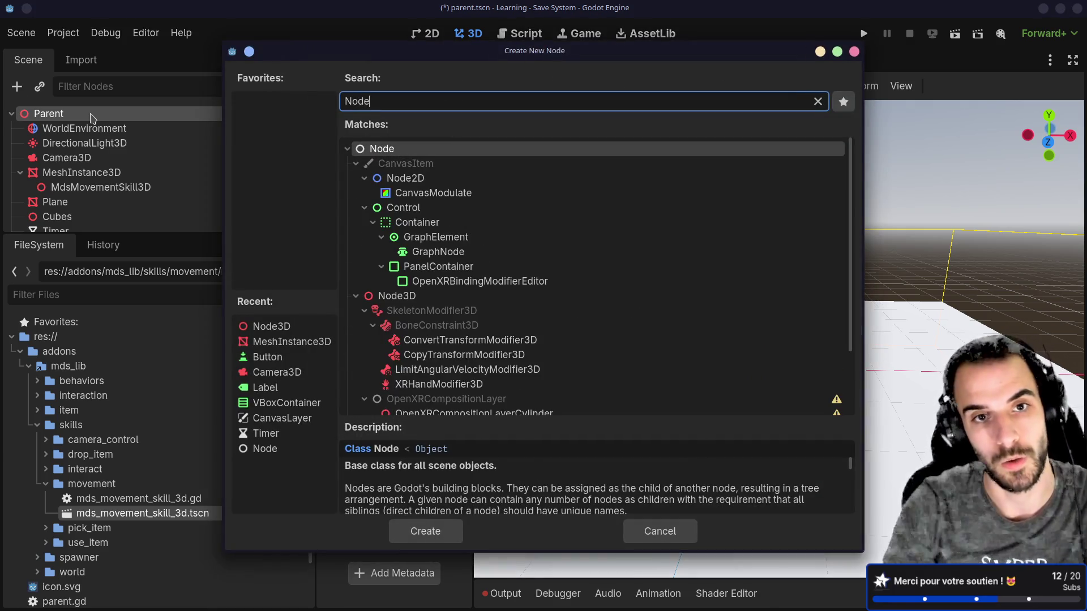
key("BackSpace")
key("BackSpace")
key("BackSpace")
type("ode3D")
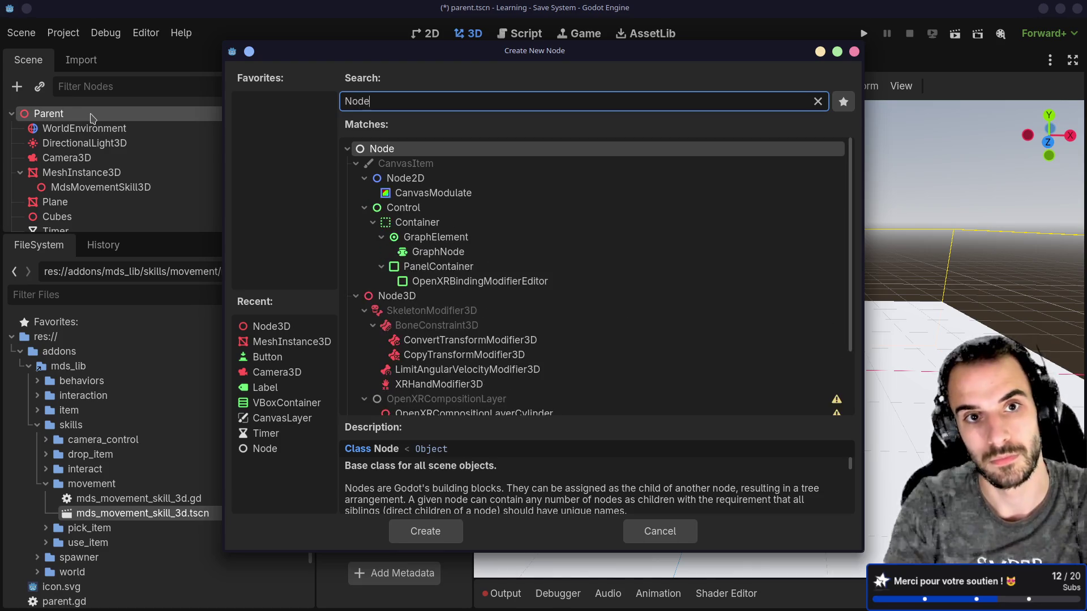
key("Return")
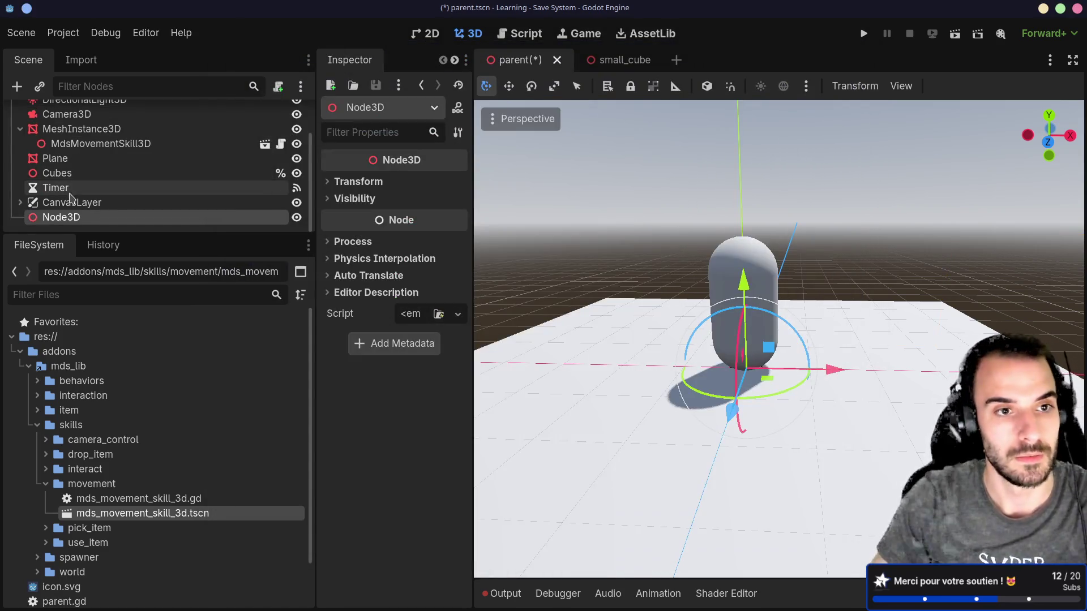
mouse_move(79, 217)
left_mouse_down()
mouse_move(88, 122)
mouse_move(99, 157)
left_mouse_up()
Step: Recheck the skill's Parent picker and confirm in the script that parent requires CharacterBody3D
left_click(110, 187)
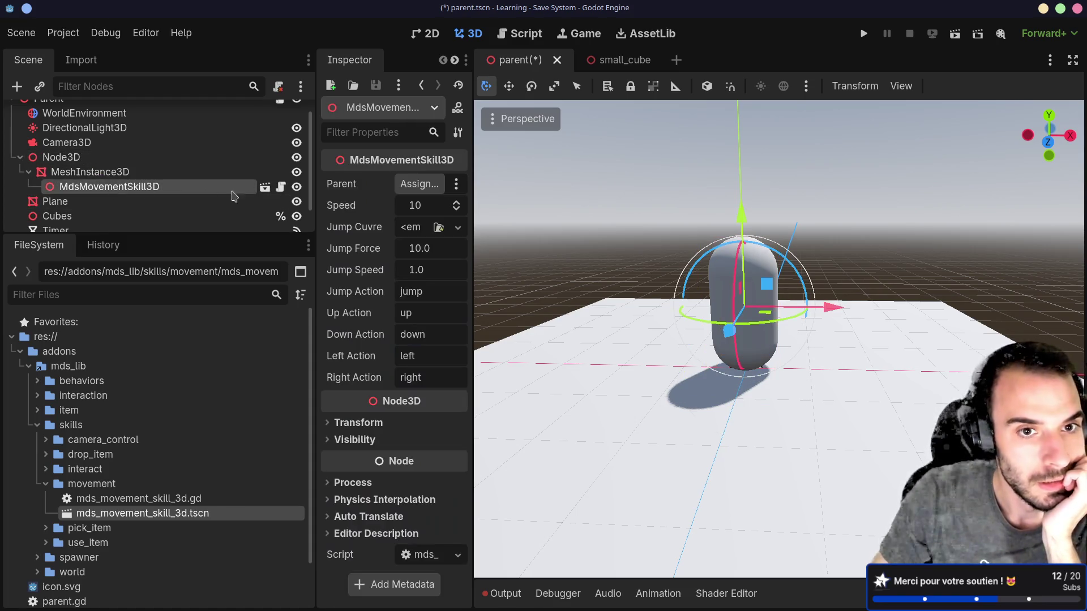
left_click(423, 186)
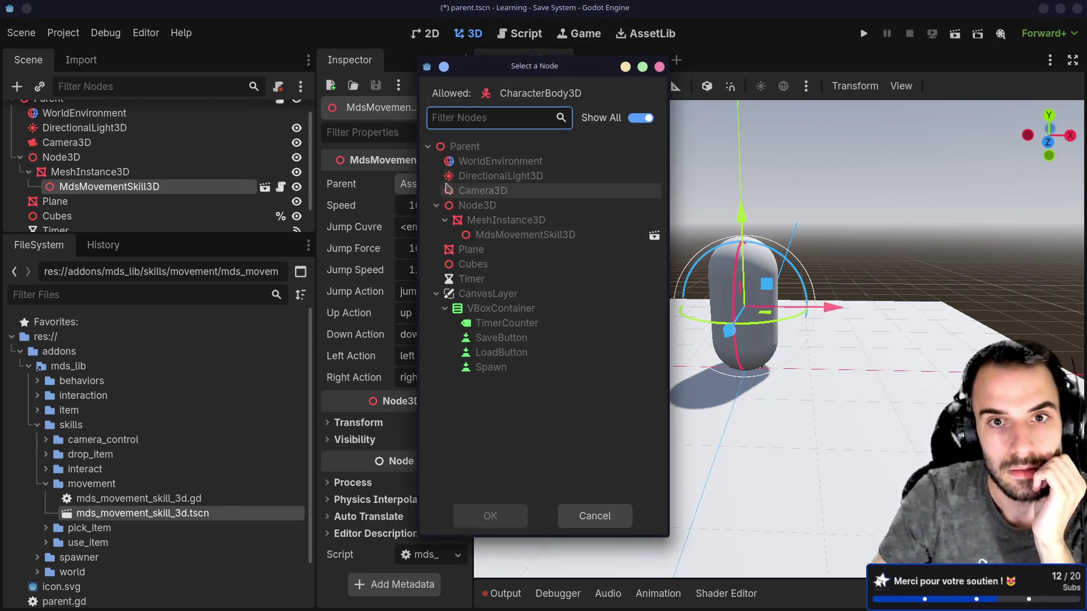
double_click(509, 211)
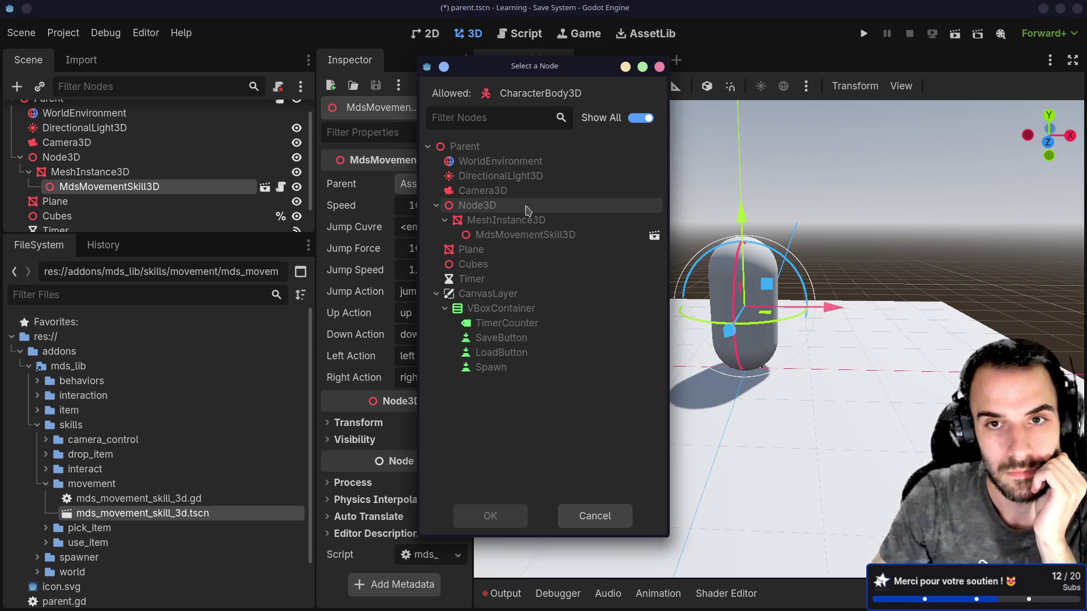
left_click(659, 66)
left_click(159, 501)
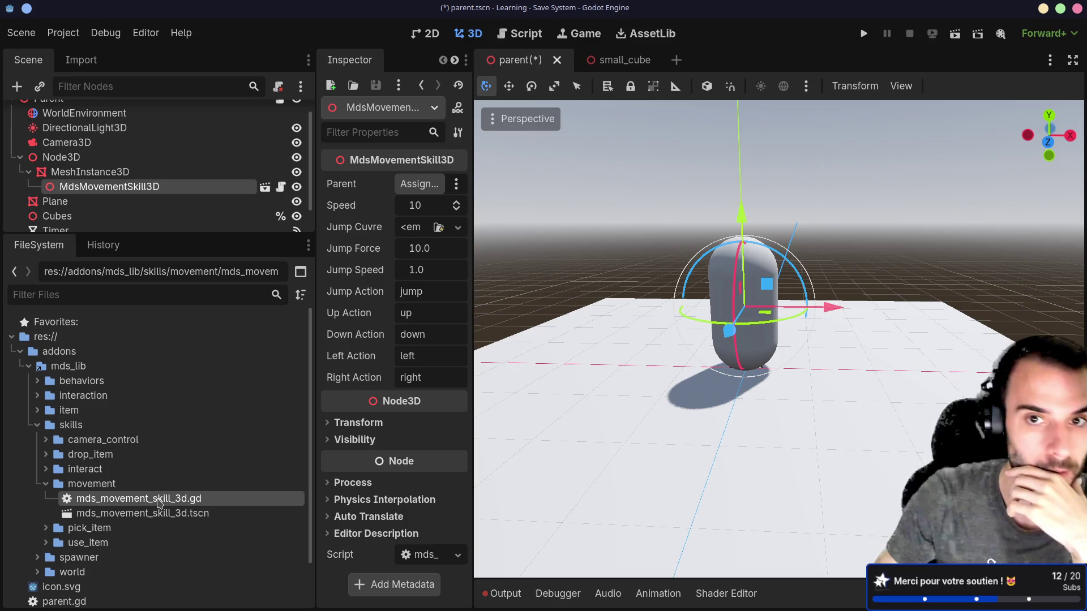
double_click(156, 500)
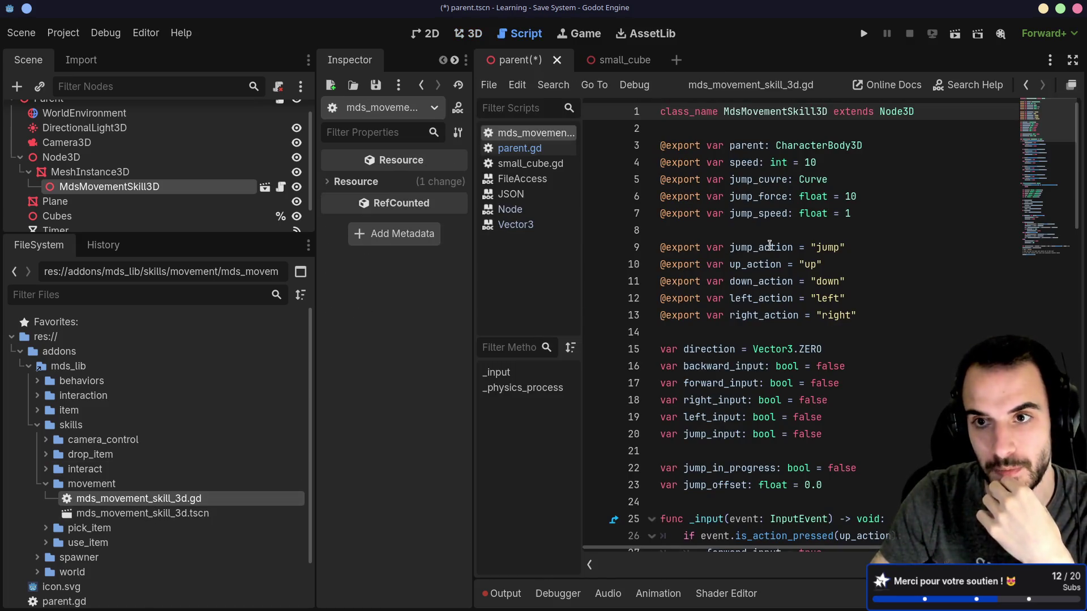
left_click(742, 145)
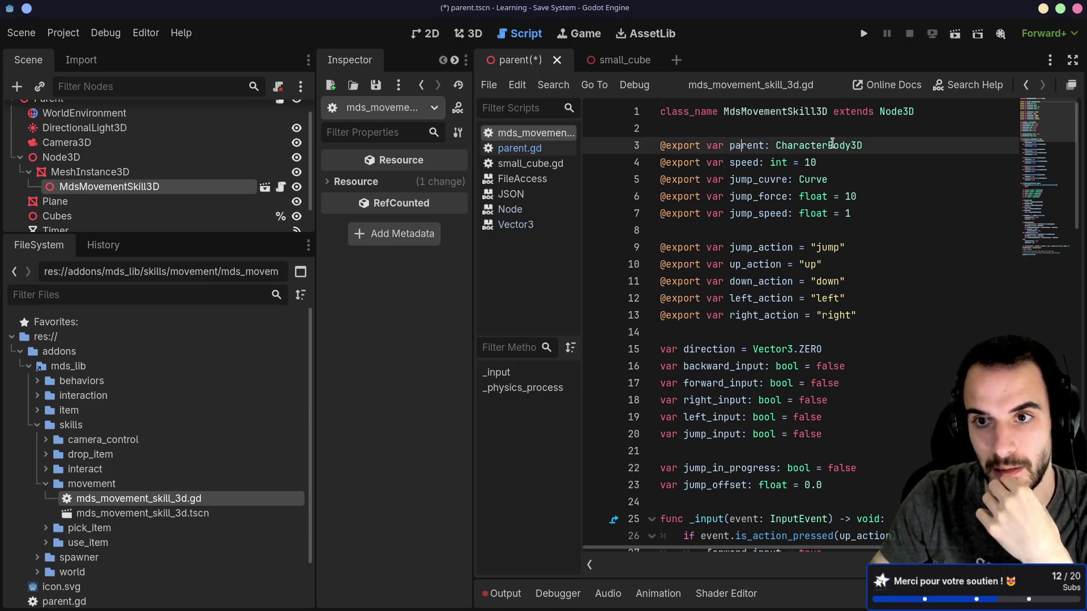
double_click(833, 145)
Step: Change the new Node3D's type to CharacterBody3D and save the scene
left_click(150, 159)
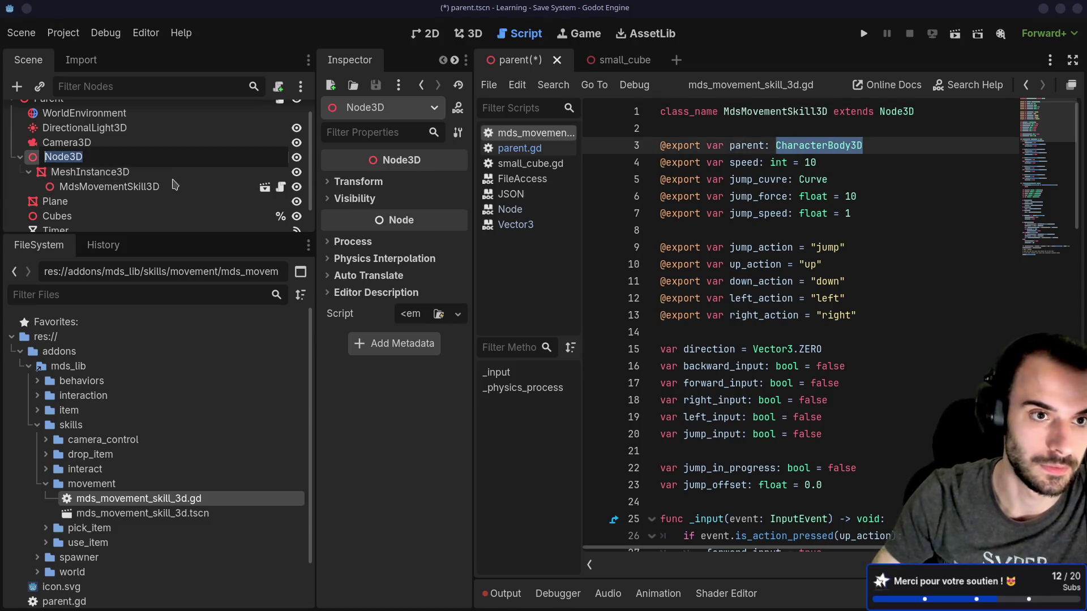
right_click(87, 163)
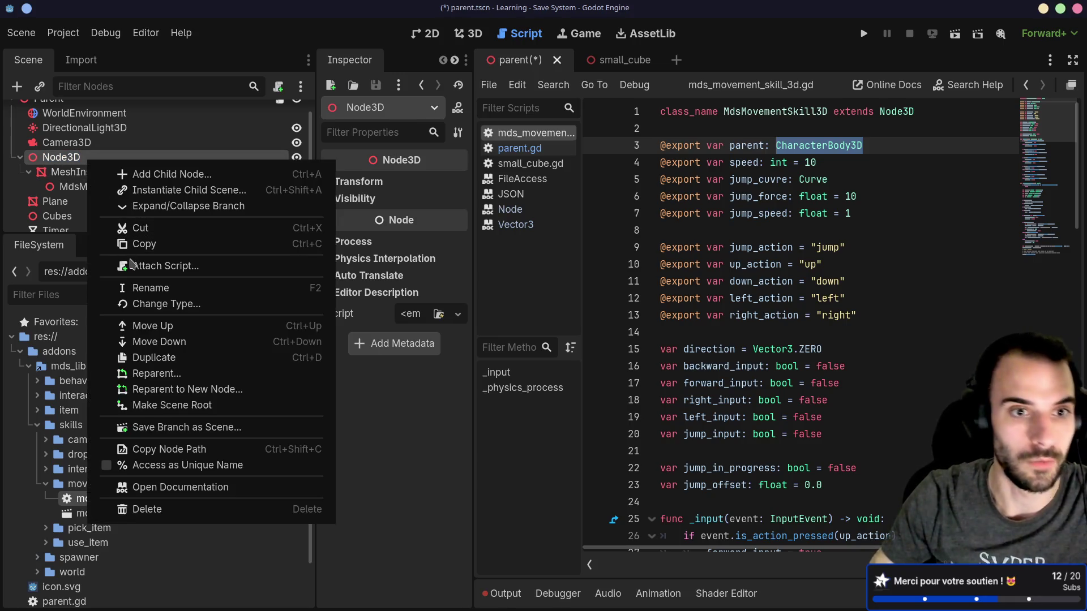
left_click(142, 304)
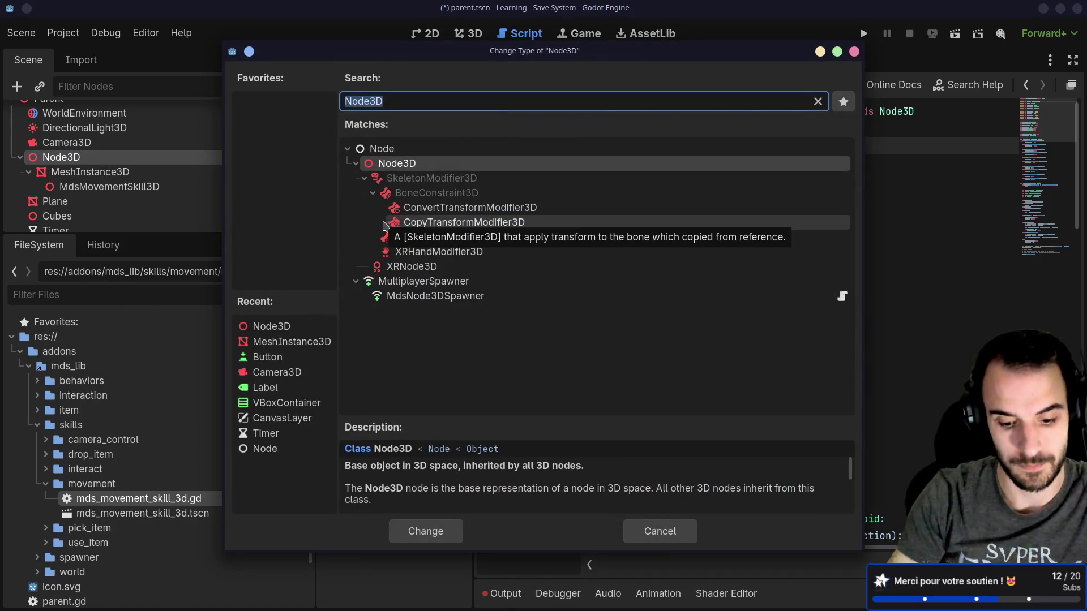
type("Chara")
key("Return")
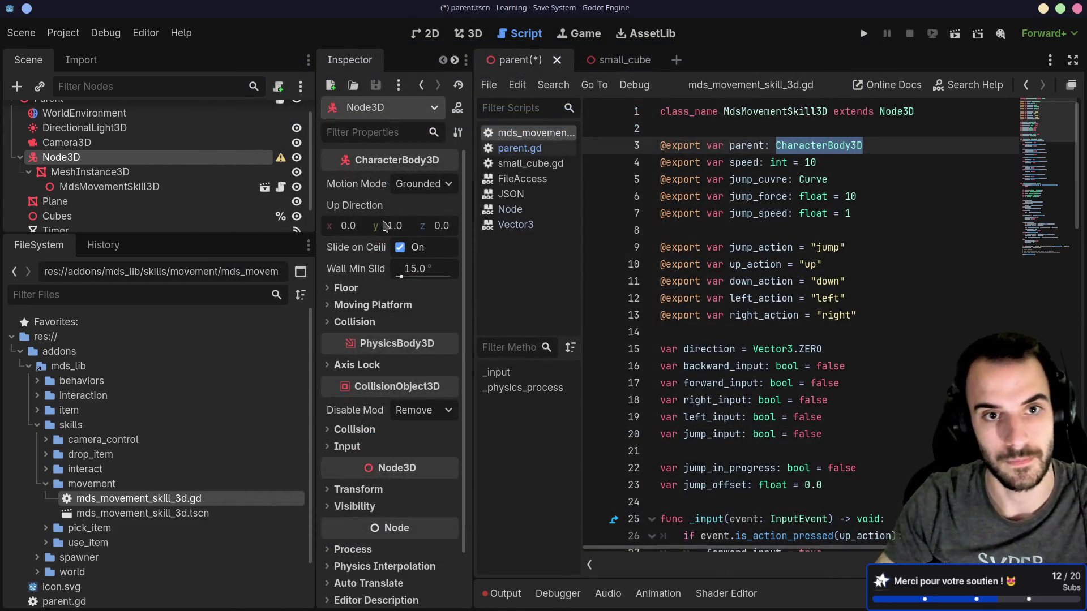
key("ctrl+s")
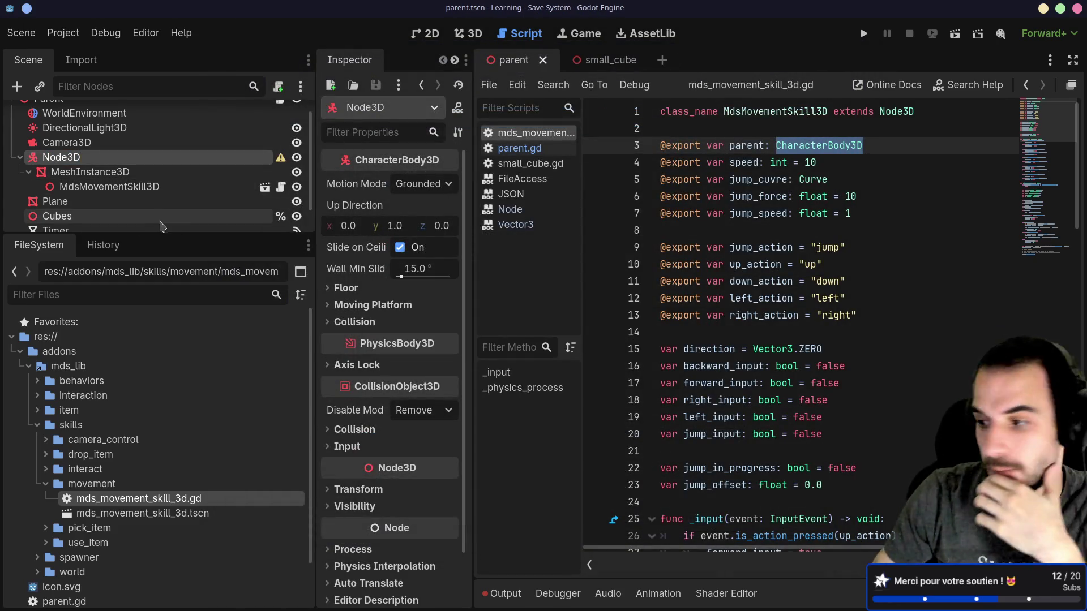
left_click(476, 33)
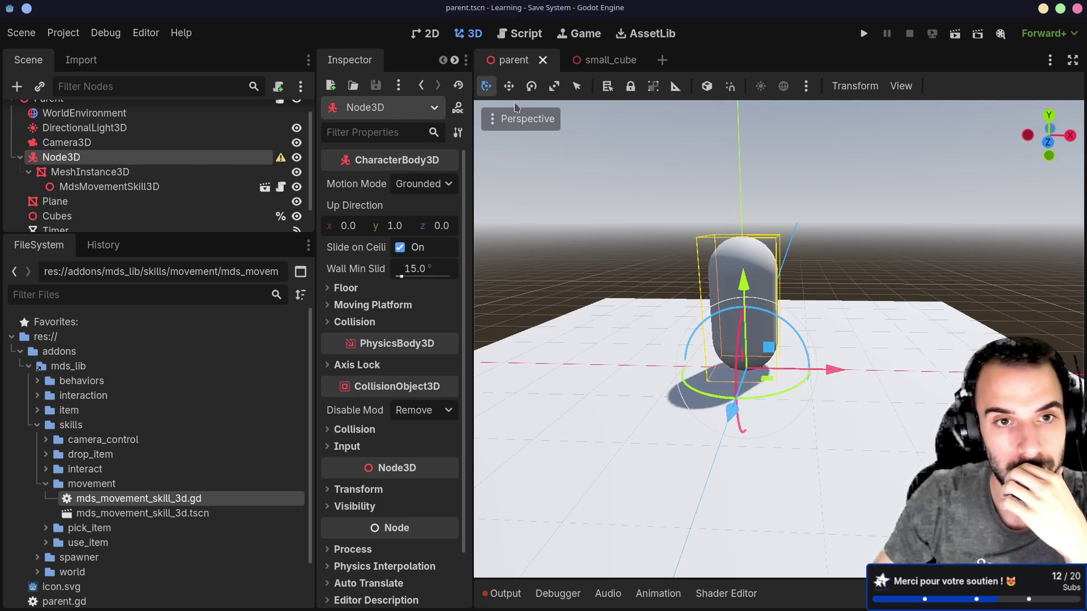
Step: Rename the CharacterBody3D node to Player
left_click_drag(315, 136, 320, 136)
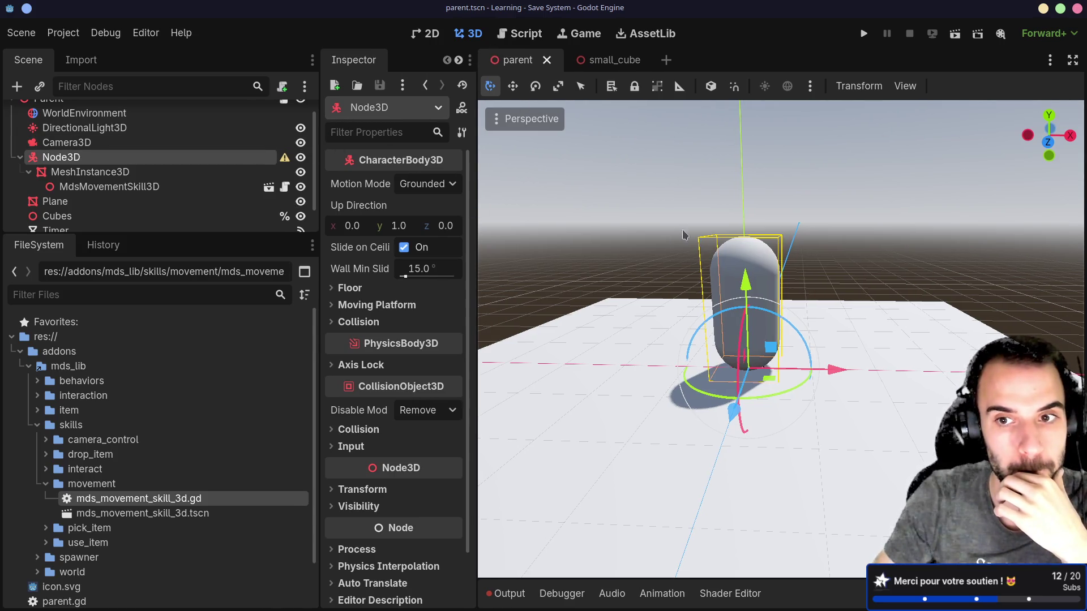
left_click(143, 173)
left_click(145, 160)
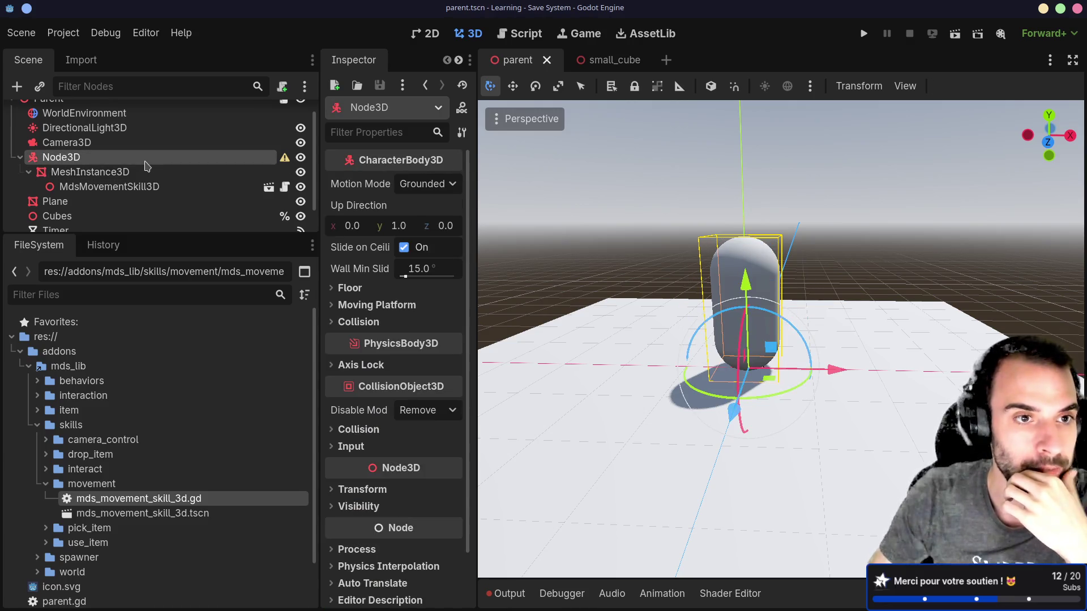
double_click(96, 162)
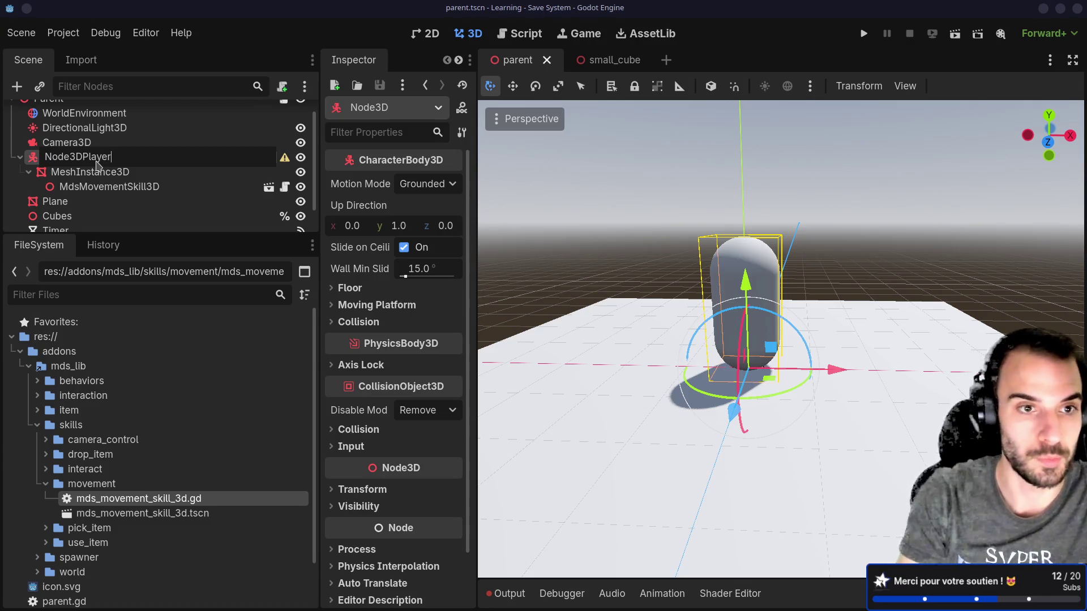
key("ctrl+a")
type("Player")
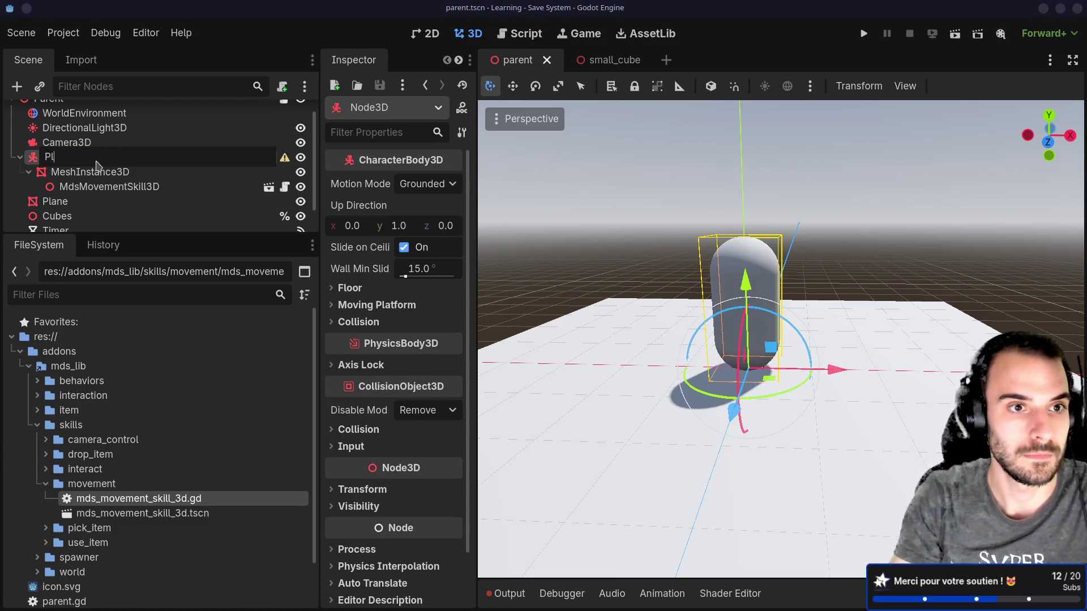
key("Return")
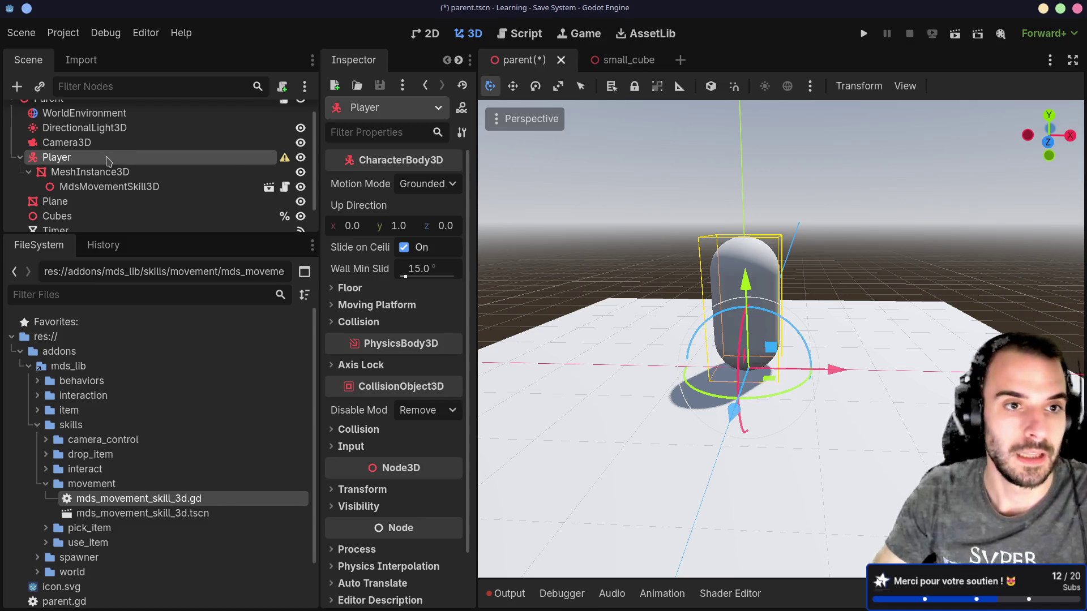
Step: Add a CollisionShape3D under Player with a CapsuleShape3D, raised to fit the mesh
right_click(108, 161)
left_click(132, 169)
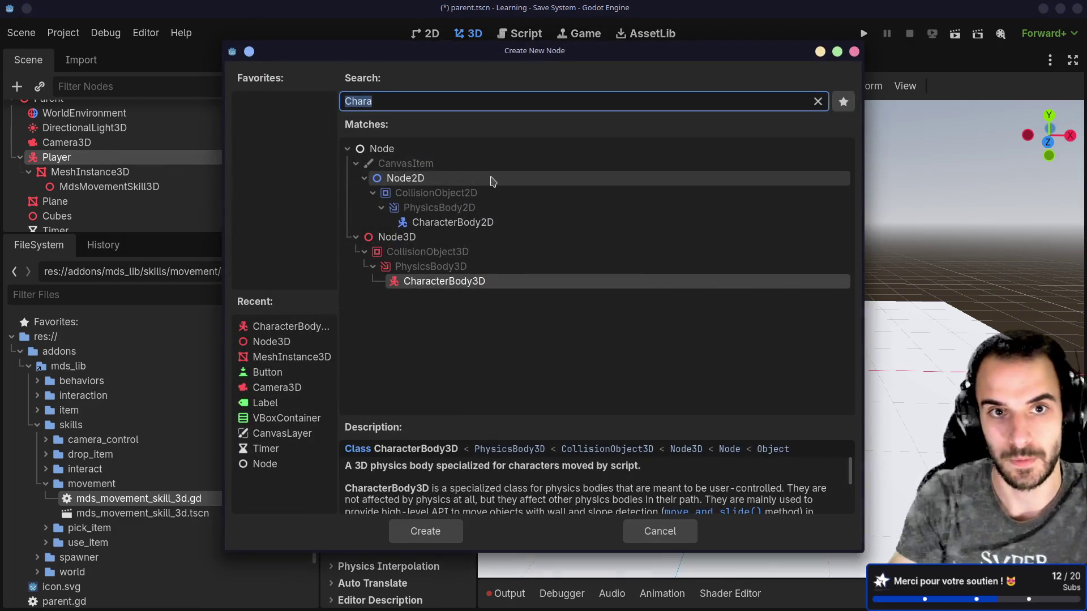
type("colli")
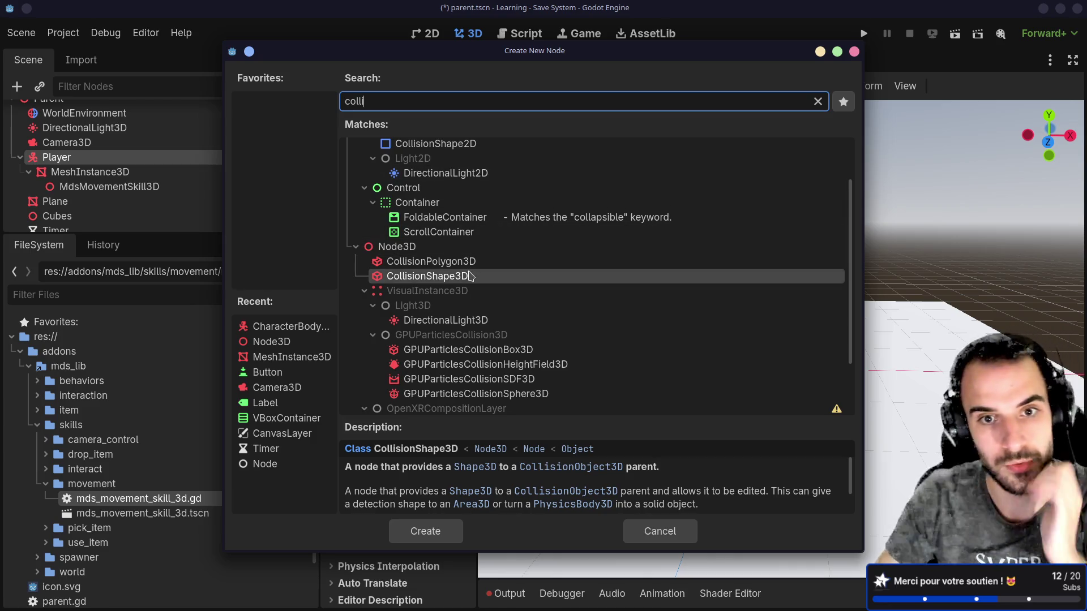
double_click(469, 276)
left_click_drag(97, 201, 101, 169)
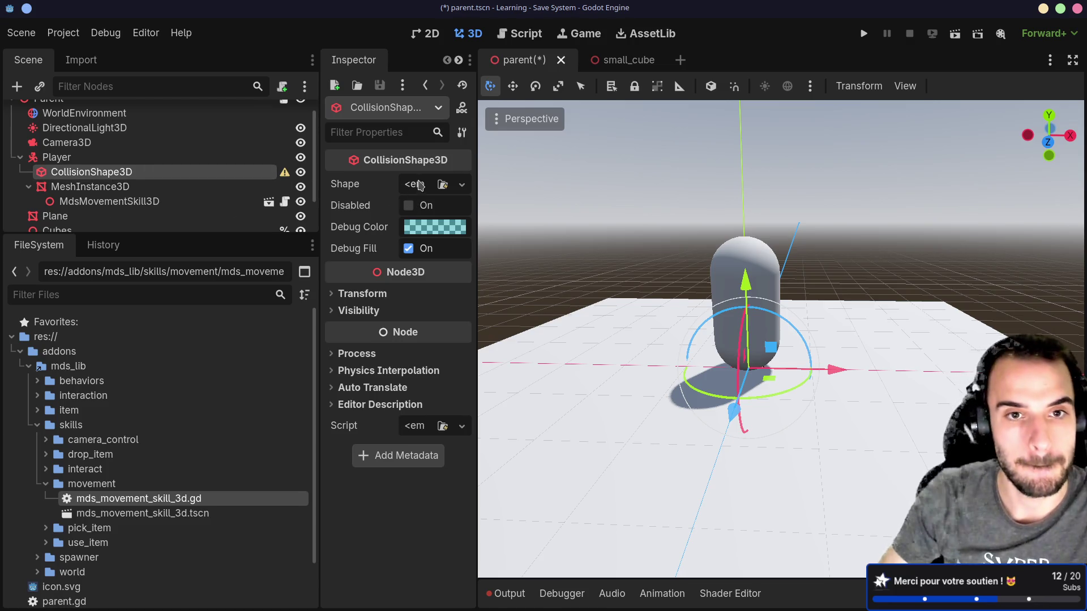
left_click(462, 184)
left_click(363, 272)
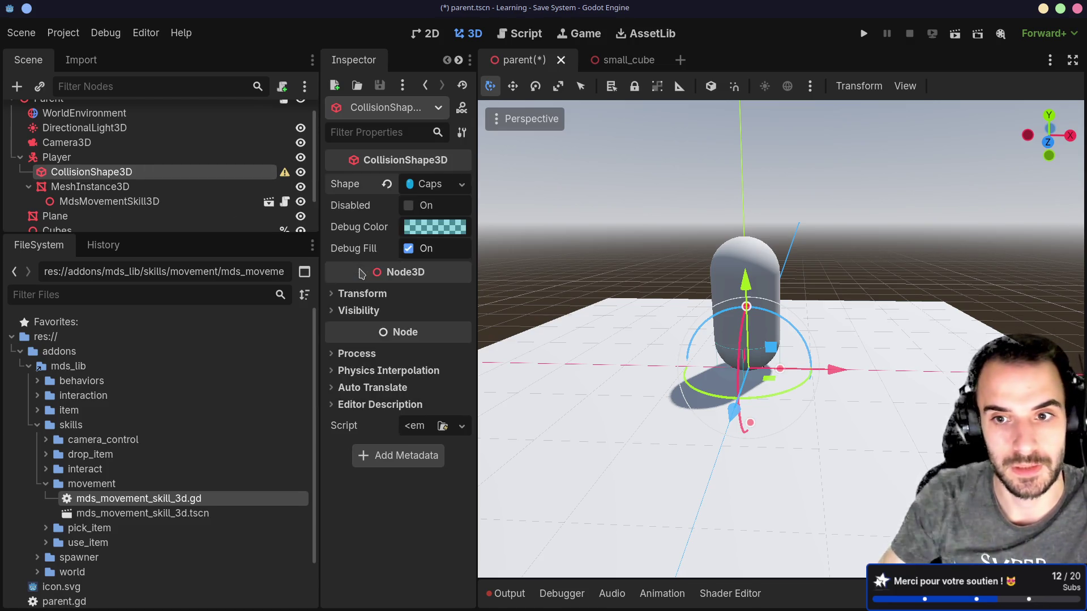
mouse_move(747, 280)
left_mouse_down()
mouse_move(740, 180)
mouse_move(742, 209)
left_mouse_up()
left_click(807, 199)
Step: Move MdsMovementSkill3D under Player and set its Parent export to Player
mouse_move(137, 207)
left_mouse_down()
mouse_move(116, 165)
mouse_move(108, 194)
mouse_move(126, 175)
mouse_move(108, 171)
left_mouse_up()
left_click(423, 184)
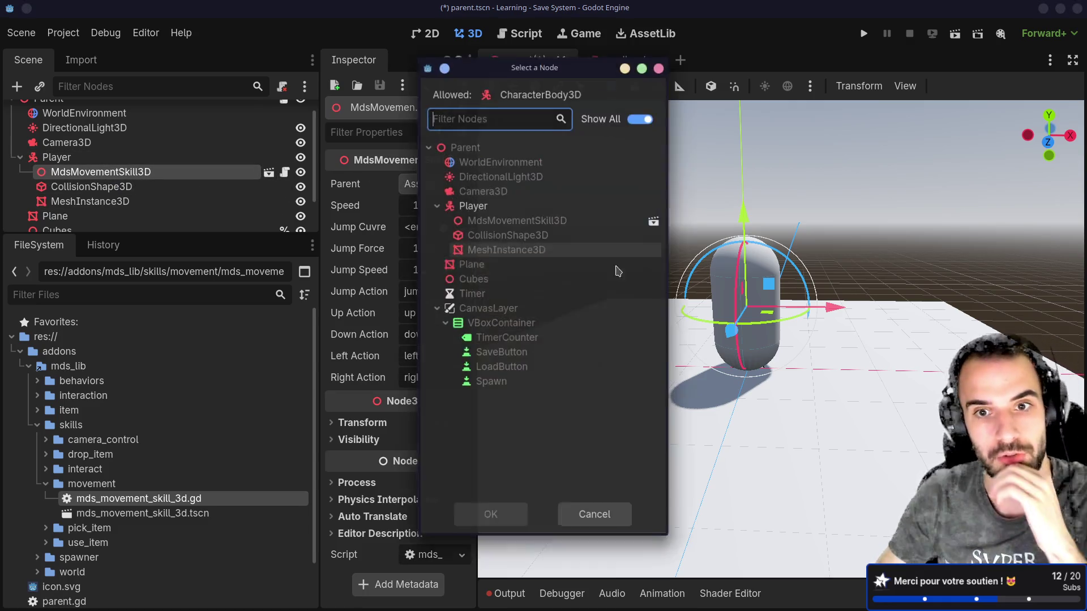
left_click(498, 207)
left_click(491, 516)
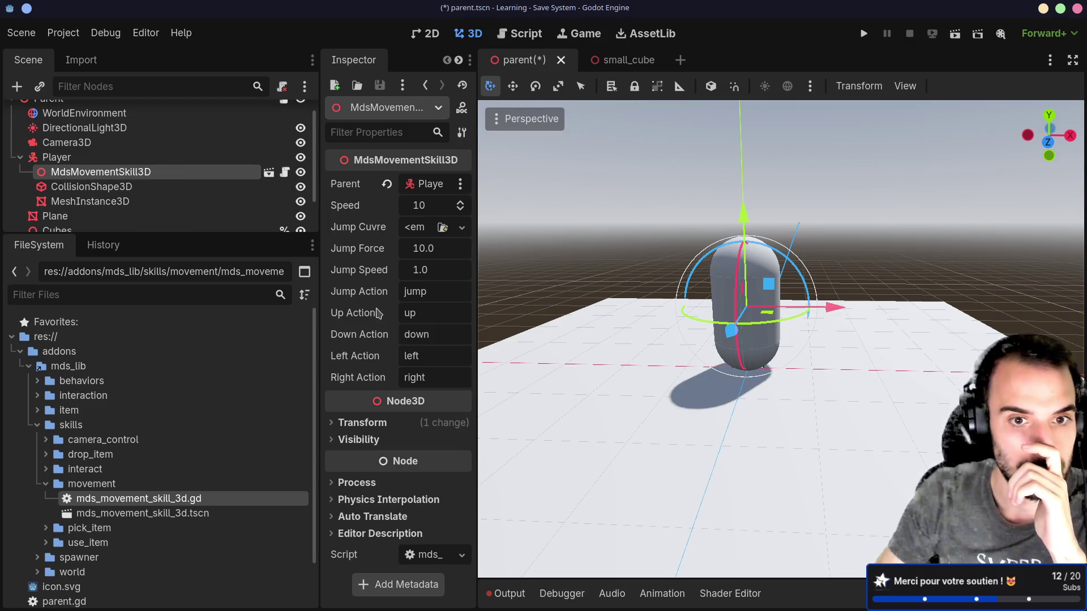
Step: Review the skill's jump, up, down, left and right action names
left_click(425, 292)
left_click(433, 310)
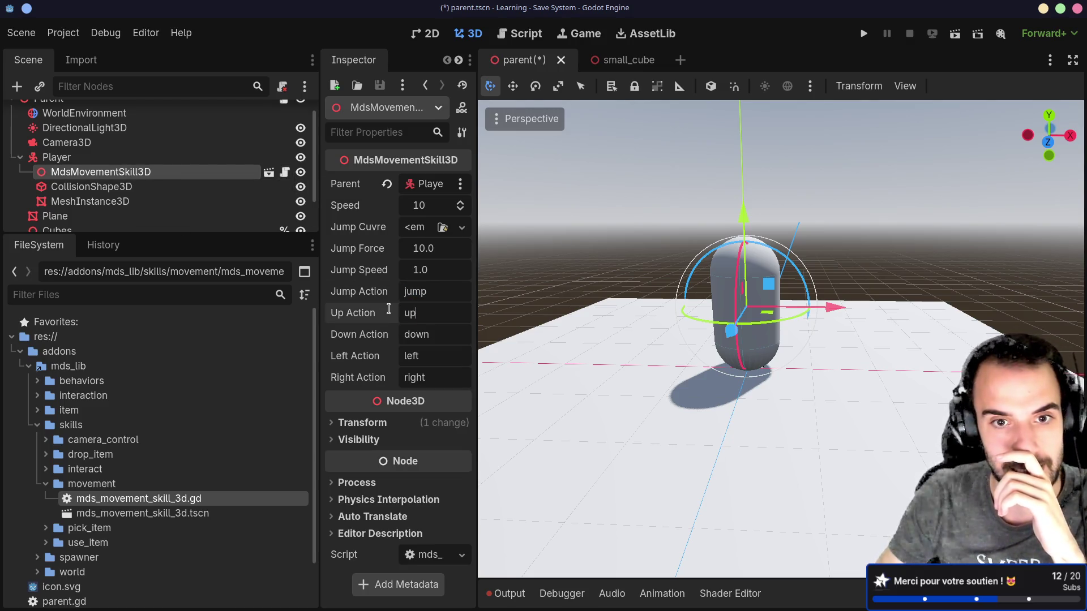
left_click(439, 333)
left_click(427, 357)
key("Tab")
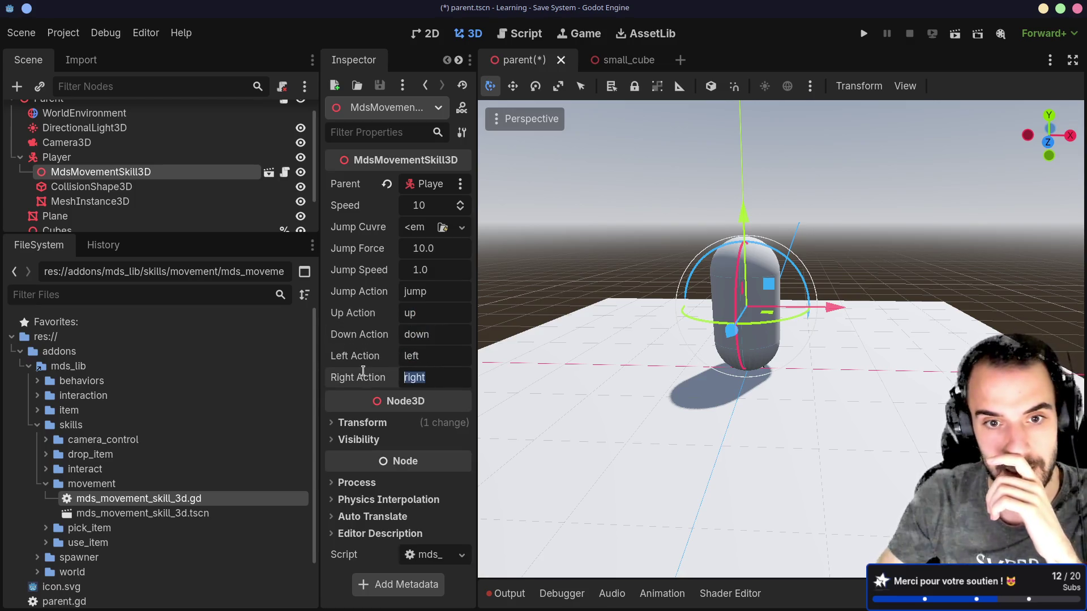
left_click(63, 32)
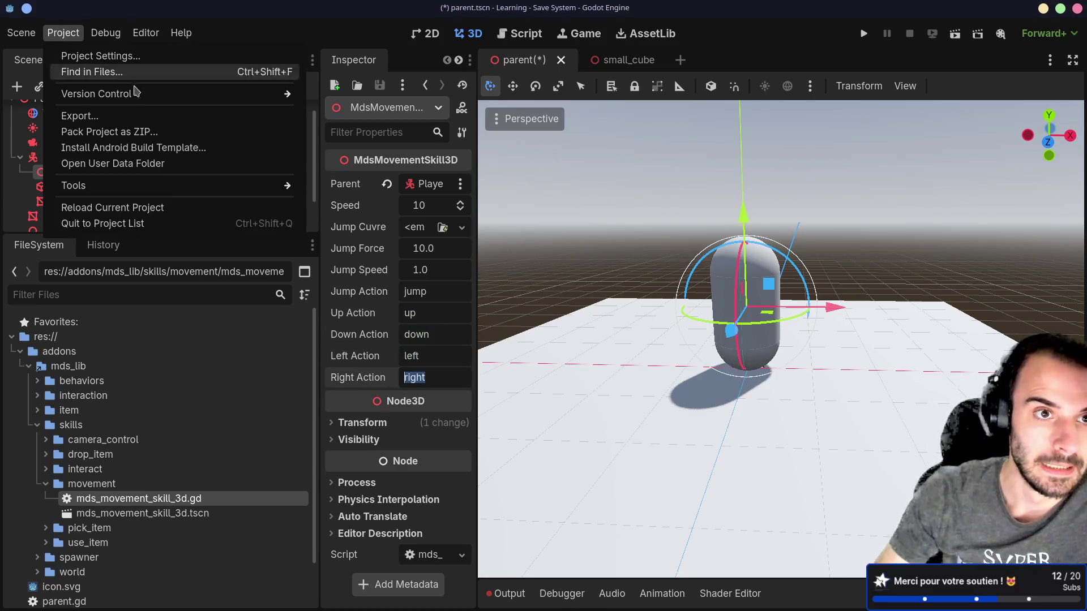
Step: In Project Settings' Input Map, add an 'up' action bound to the Up arrow
mouse_move(110, 32)
mouse_move(66, 38)
left_click(101, 55)
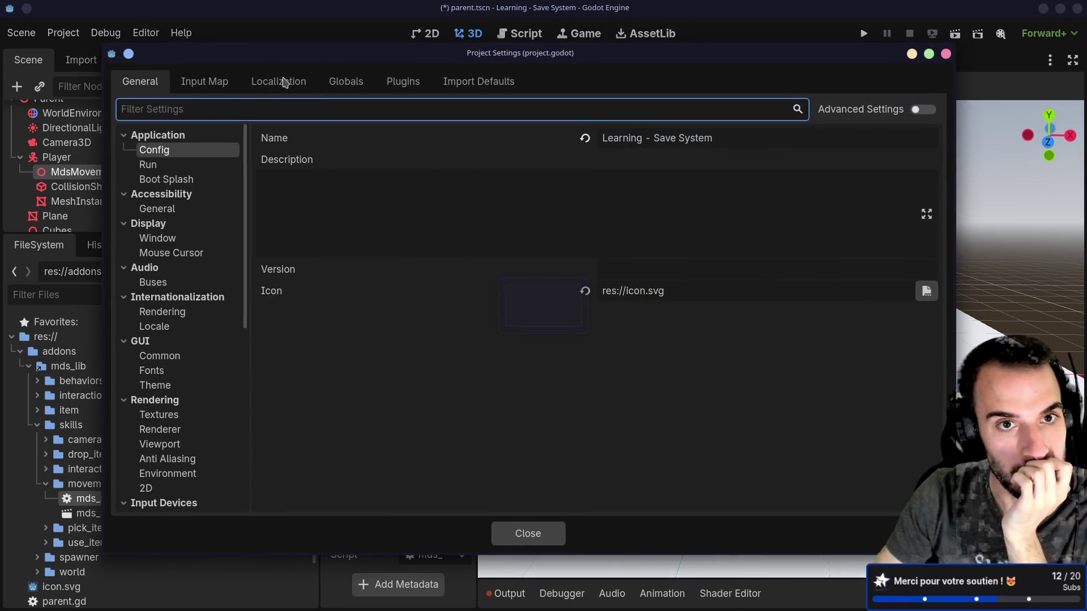
left_click(218, 86)
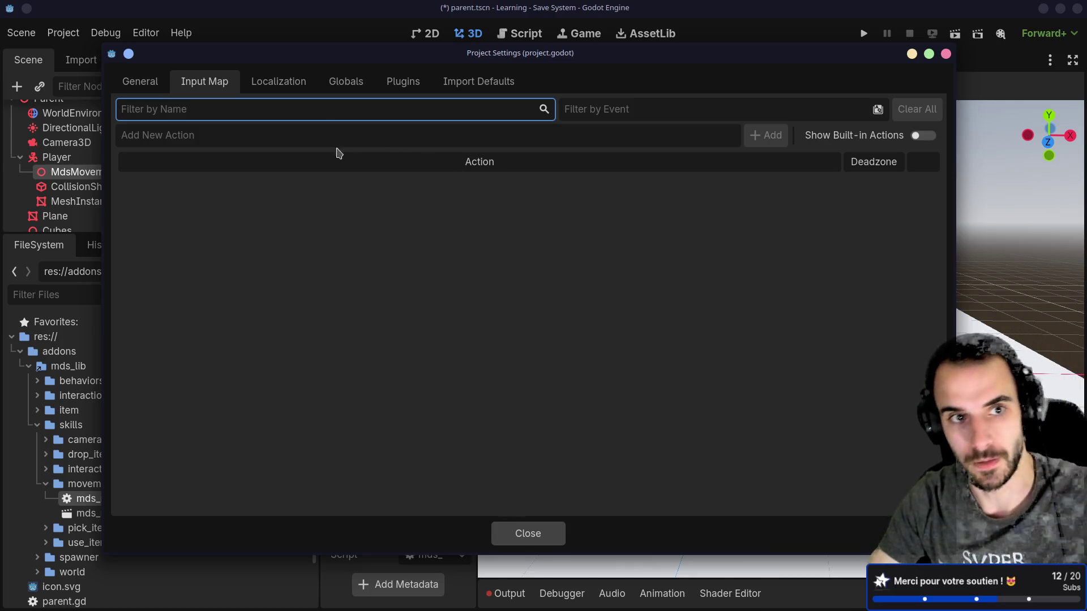
left_click(326, 133)
type("u")
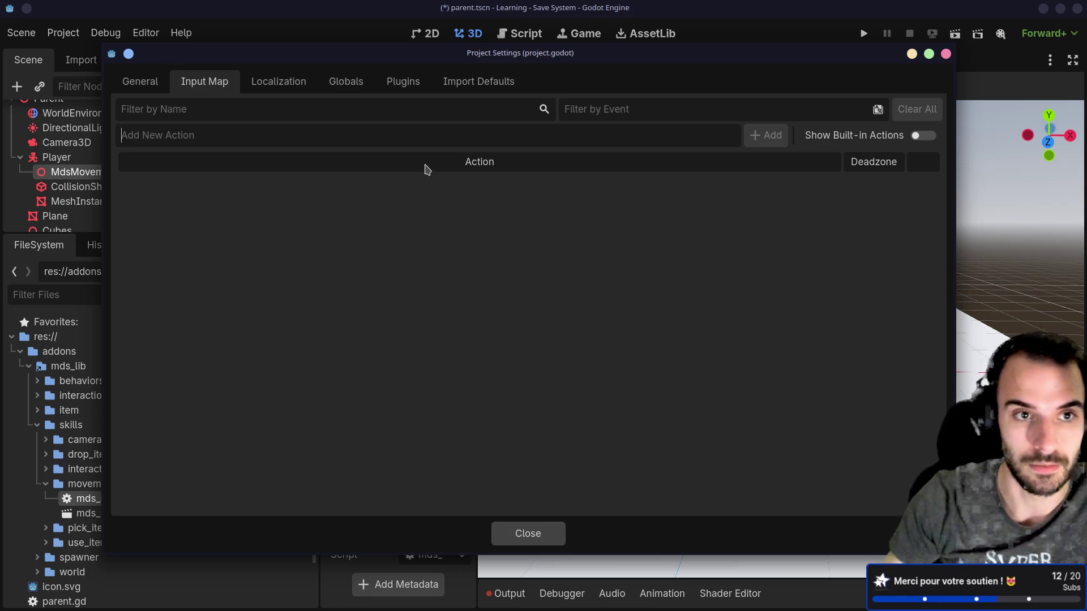
type("up")
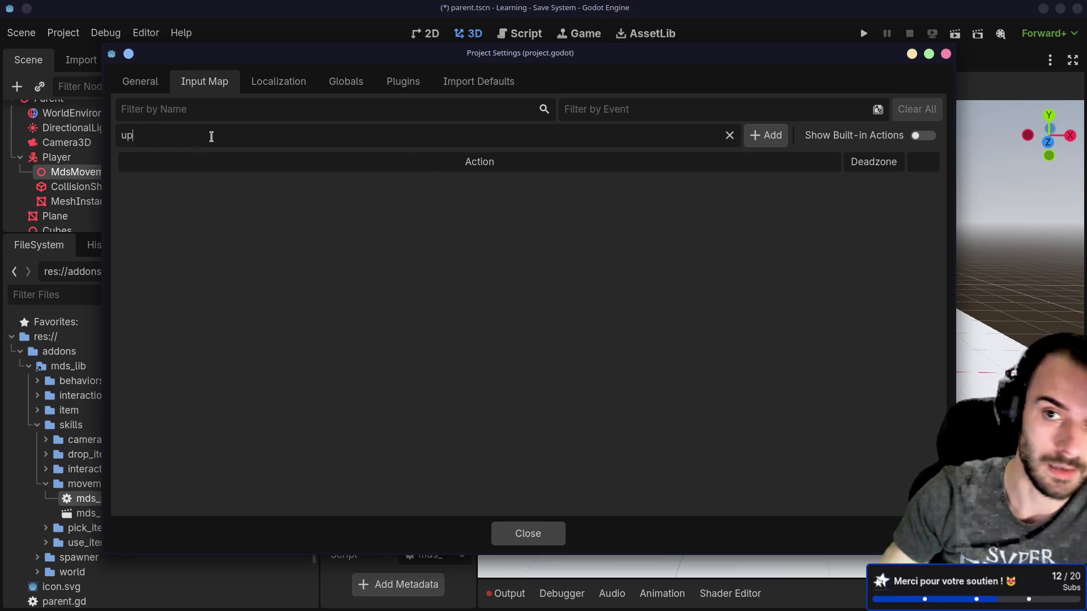
left_click(766, 136)
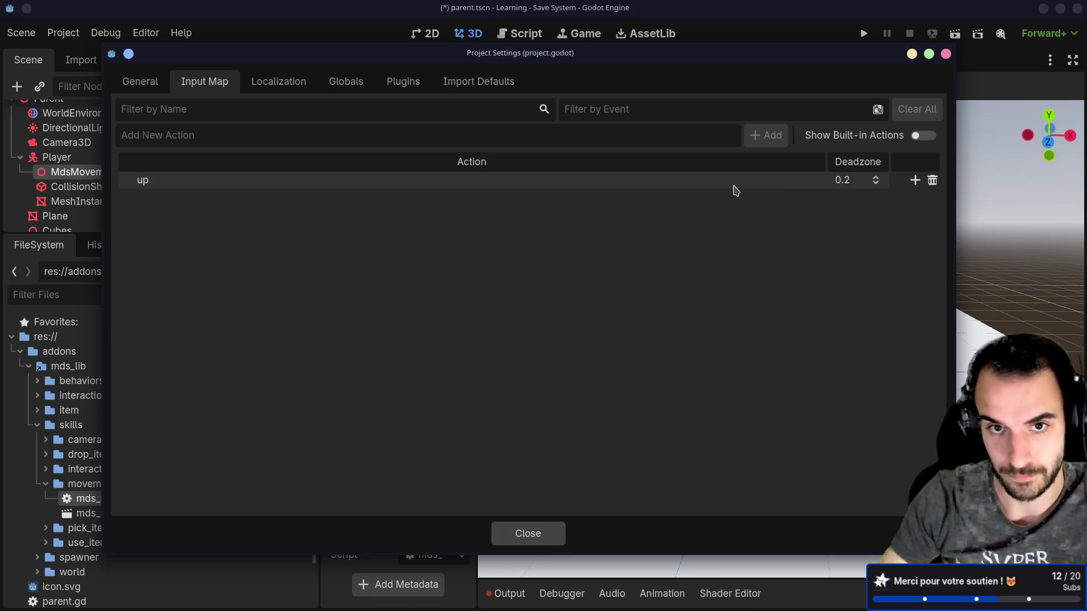
left_click(913, 181)
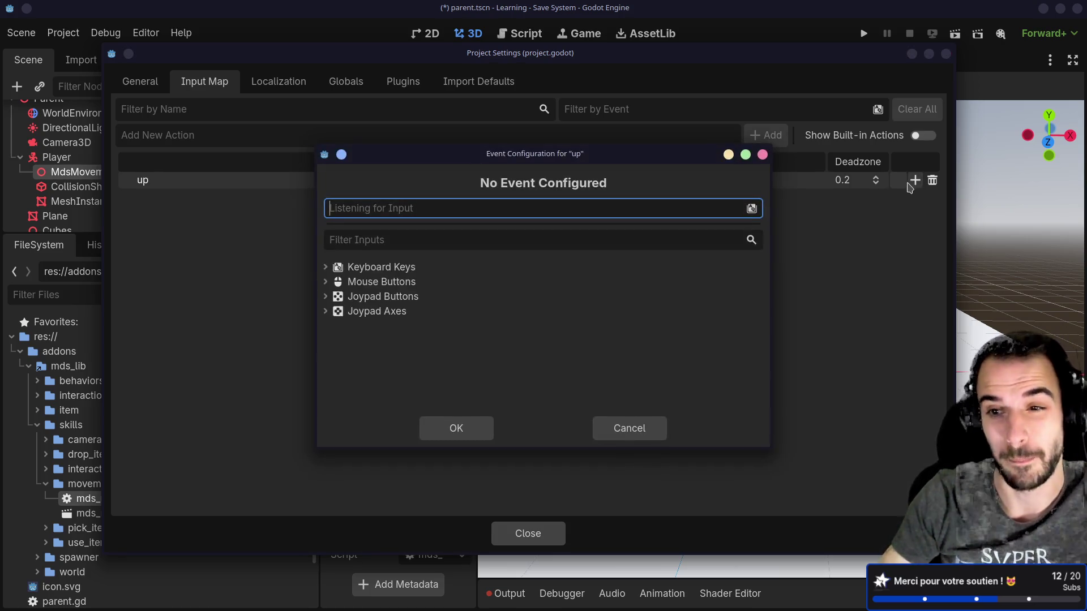
key("Up")
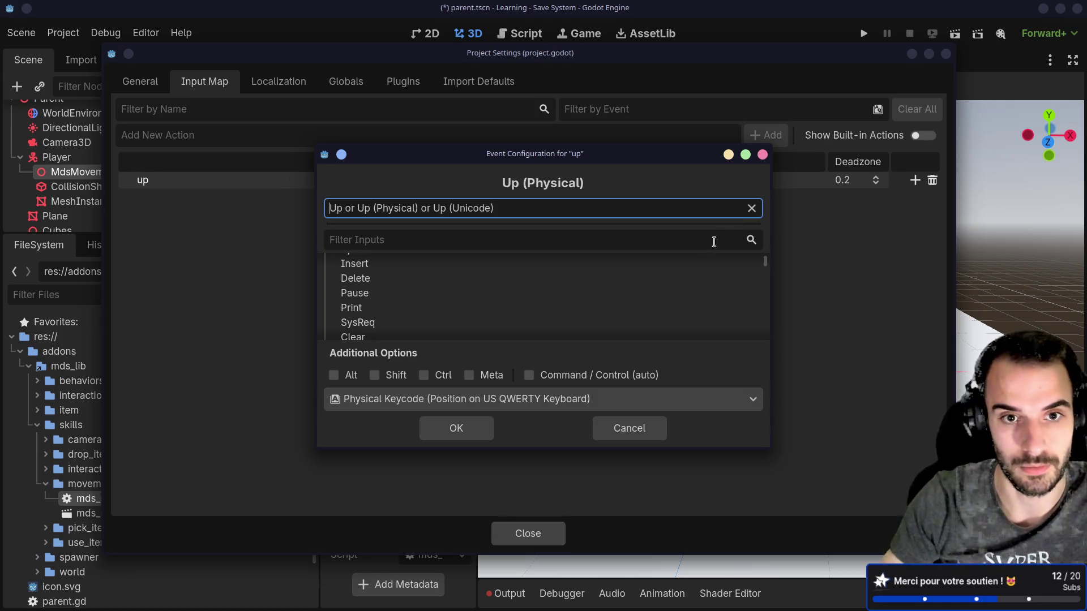
left_click(460, 429)
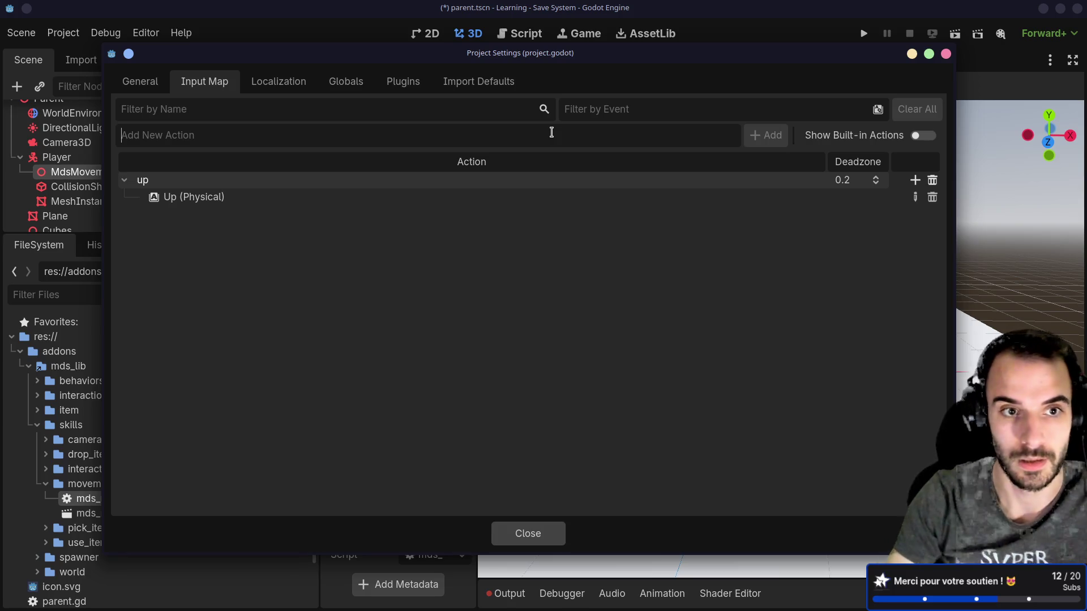
Step: Add a 'down' action bound to the Down arrow
type("down")
key("Return")
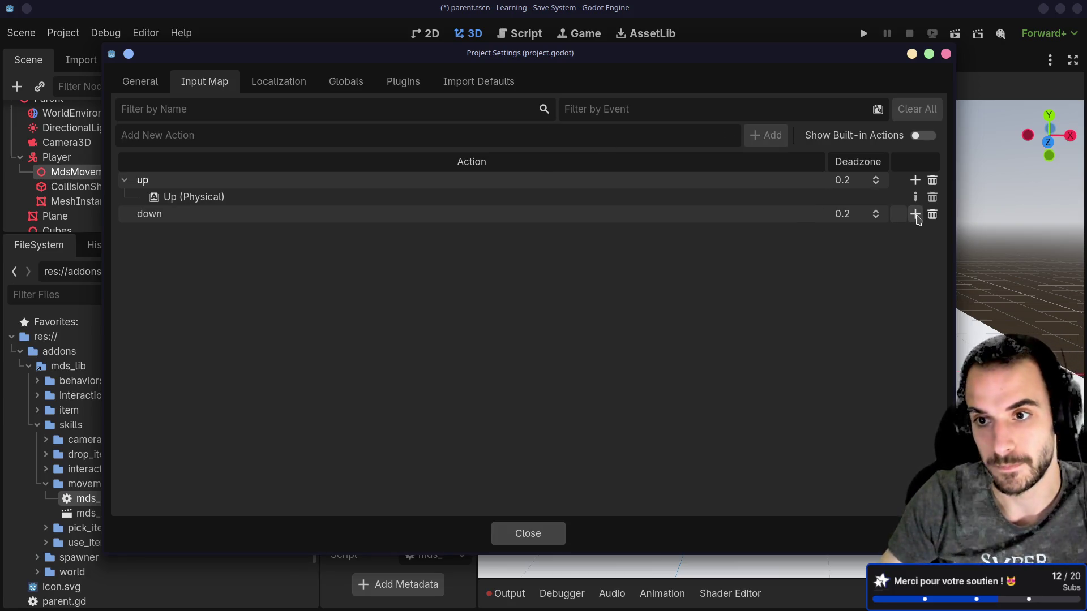
left_click(915, 214)
key("Down")
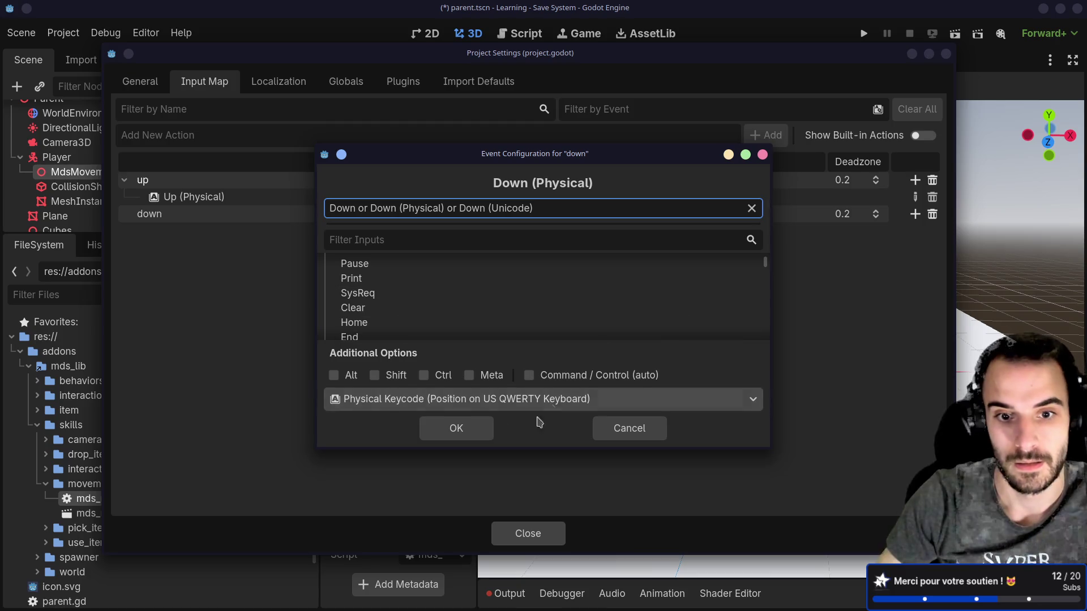
left_click(456, 429)
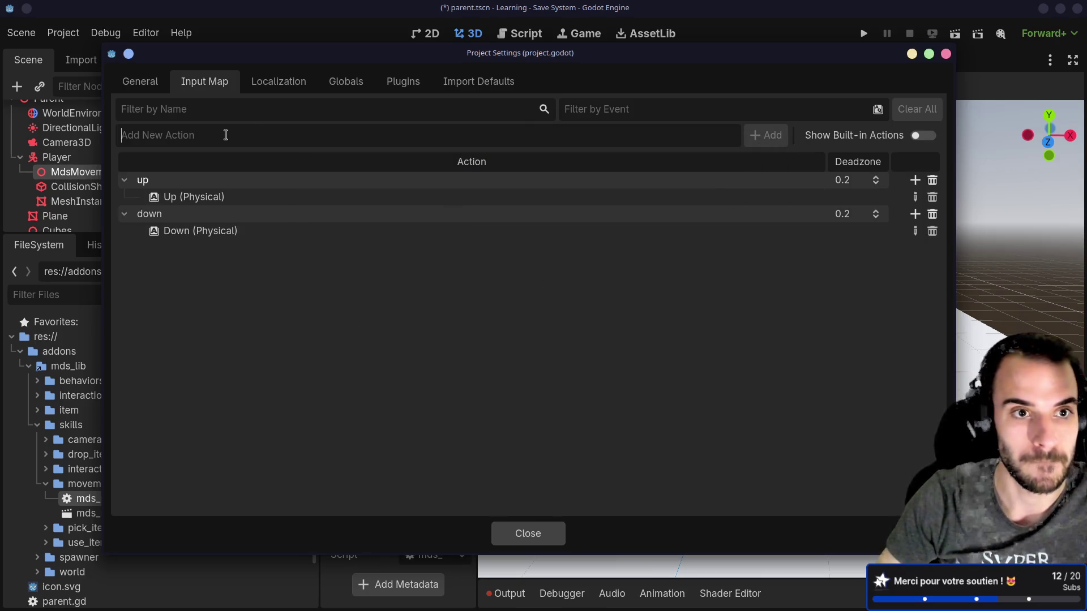
Step: Add 'left' and 'right' actions bound to the Left and Right arrows
type("left")
key("Return")
type("right")
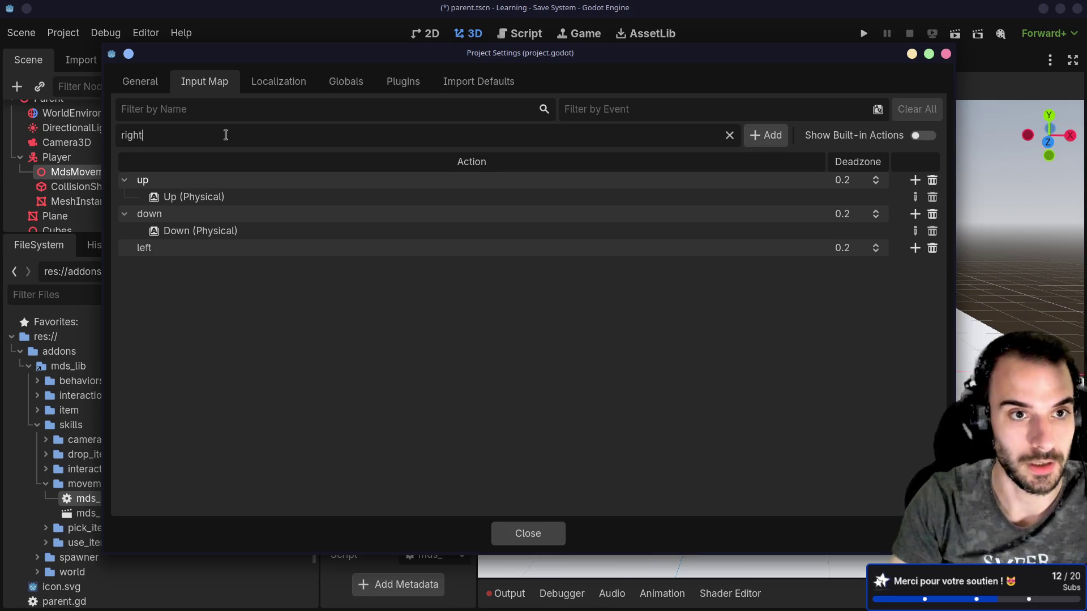
key("Return")
key("Return")
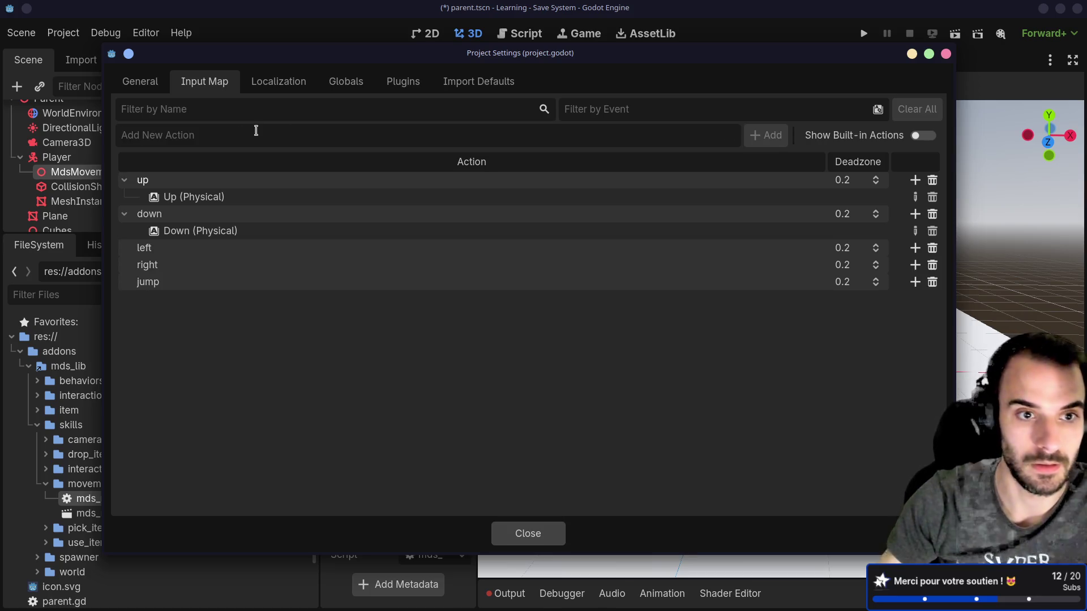
left_click(915, 247)
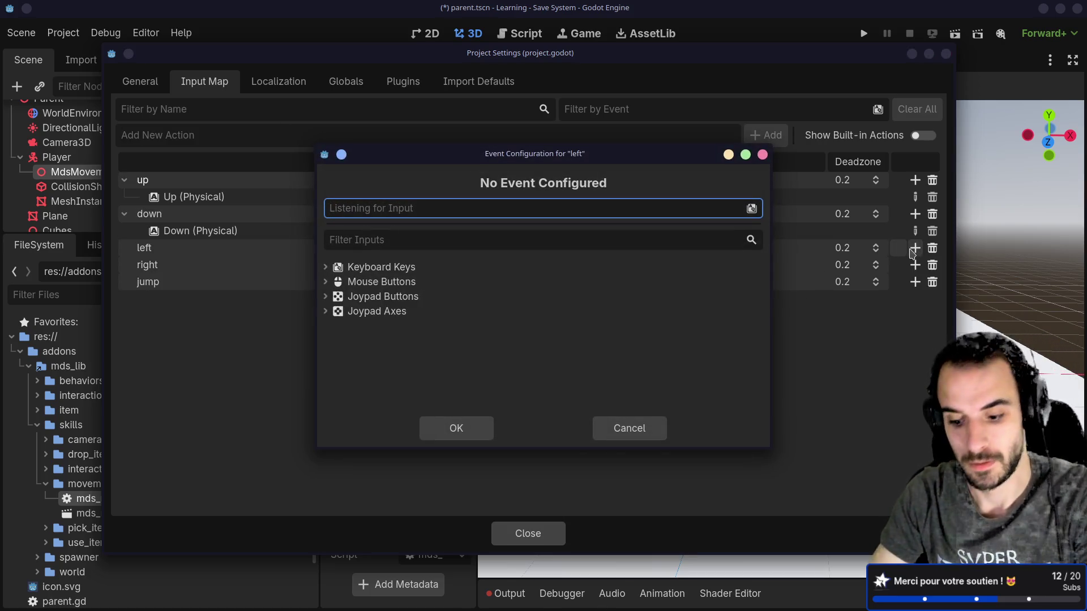
key("Left")
key("Return")
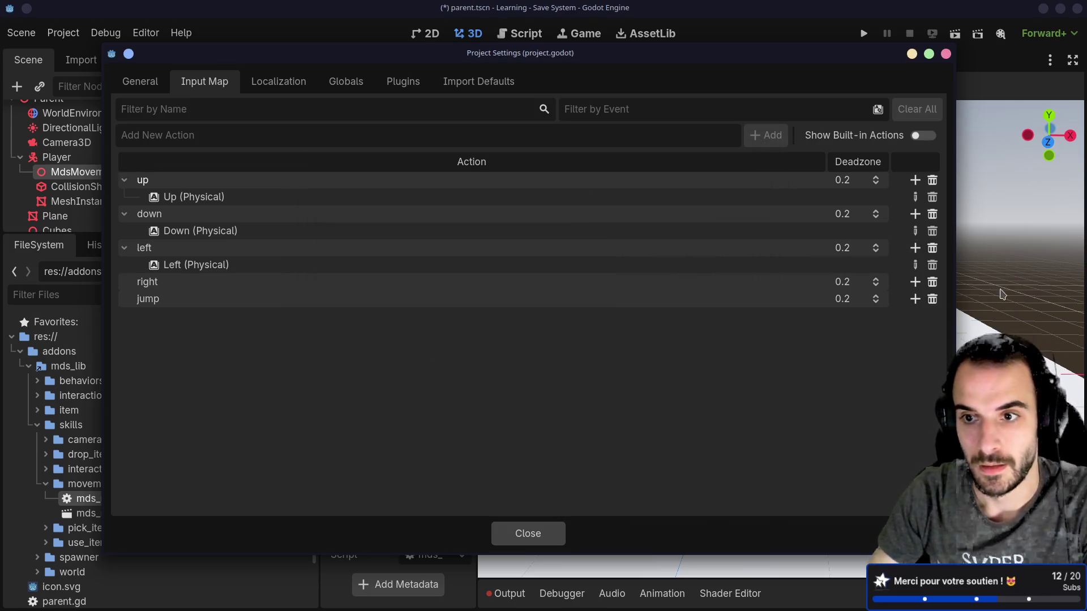
left_click(914, 282)
key("Right")
left_click(471, 434)
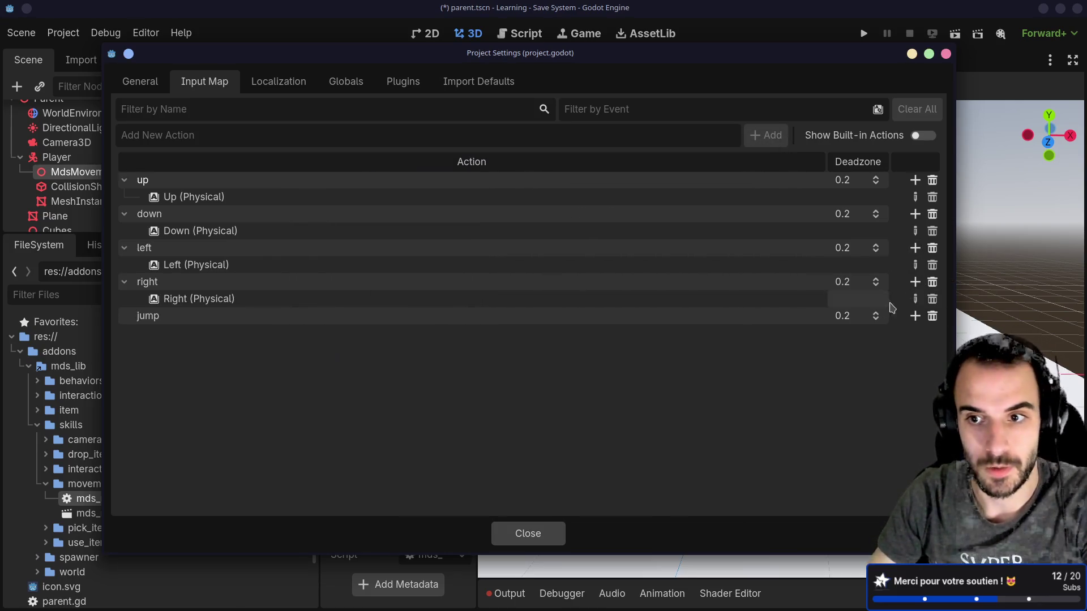
Step: Bind Space to the jump action and close Project Settings
left_click(915, 316)
key("space")
left_click(459, 430)
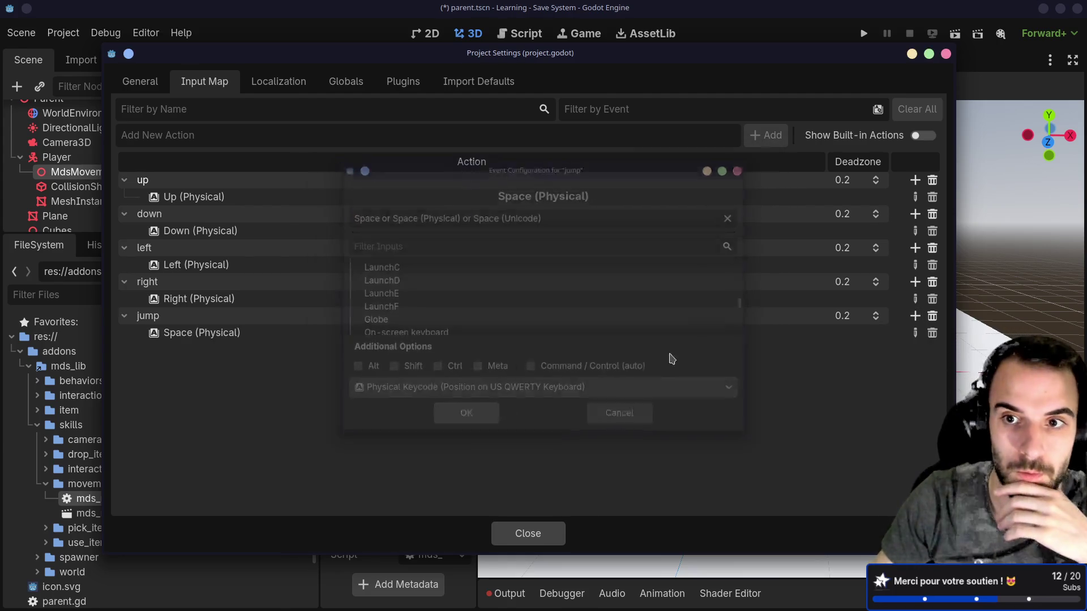
left_click(946, 53)
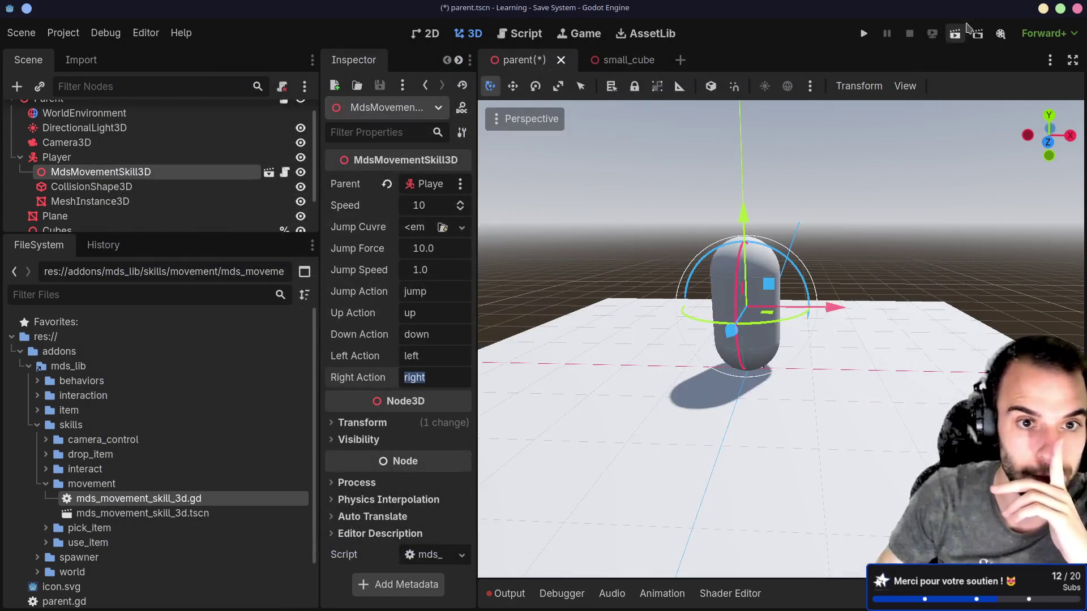
Step: Run the current scene, minimize the game, and inspect the curve variable on line 81
left_click(956, 35)
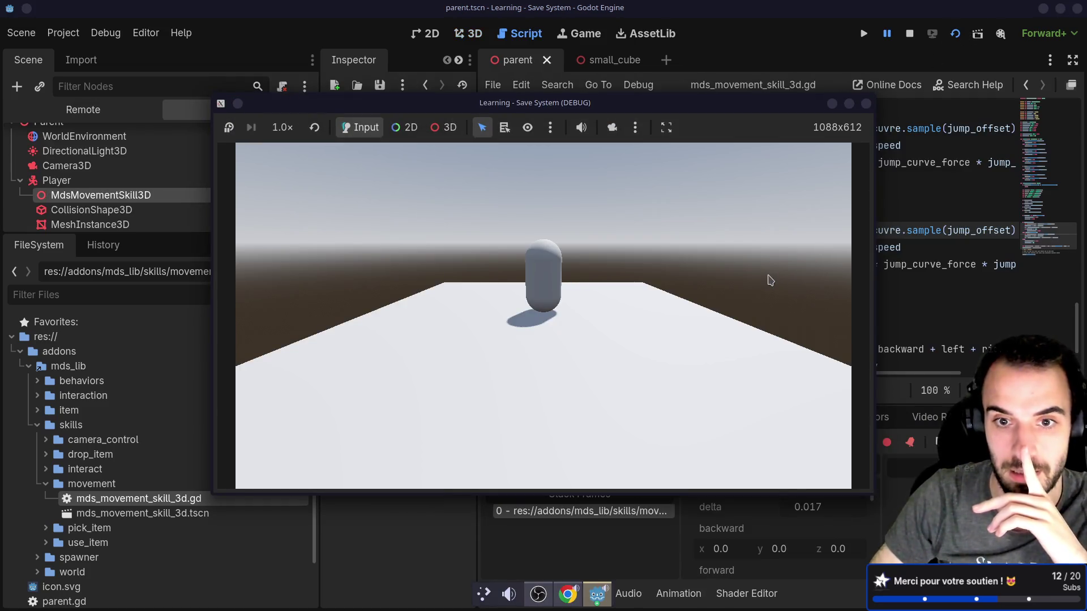
left_click(831, 103)
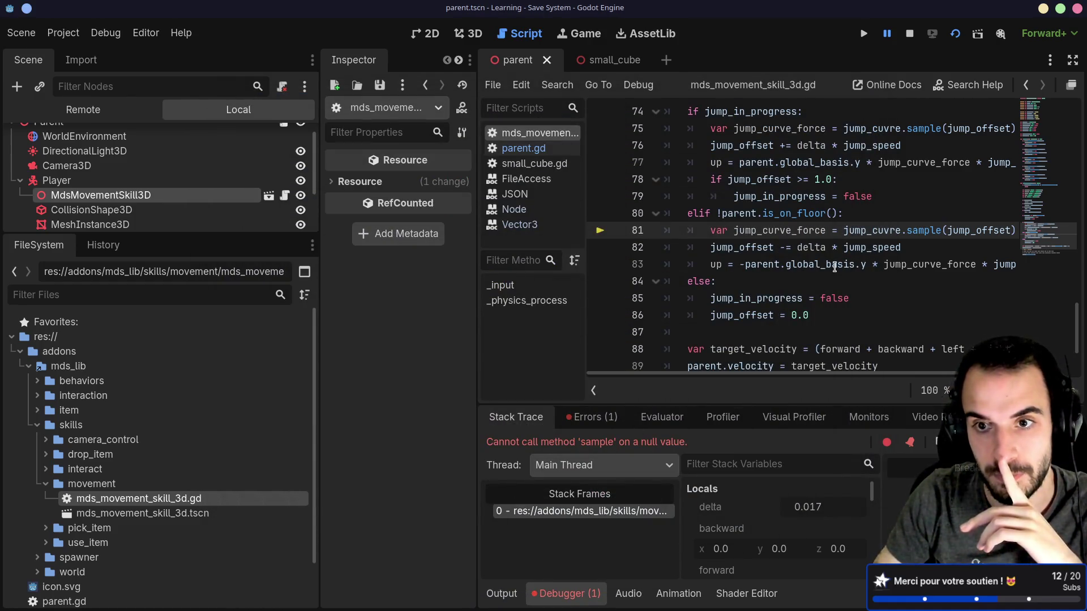
left_click(881, 230)
type("rv")
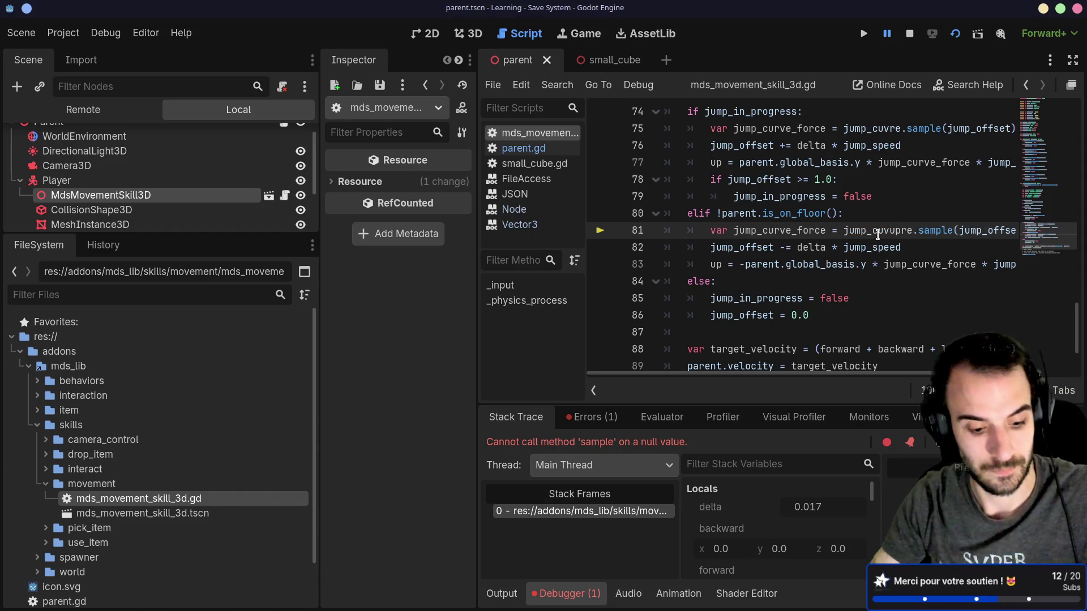
key("BackSpace")
key("BackSpace")
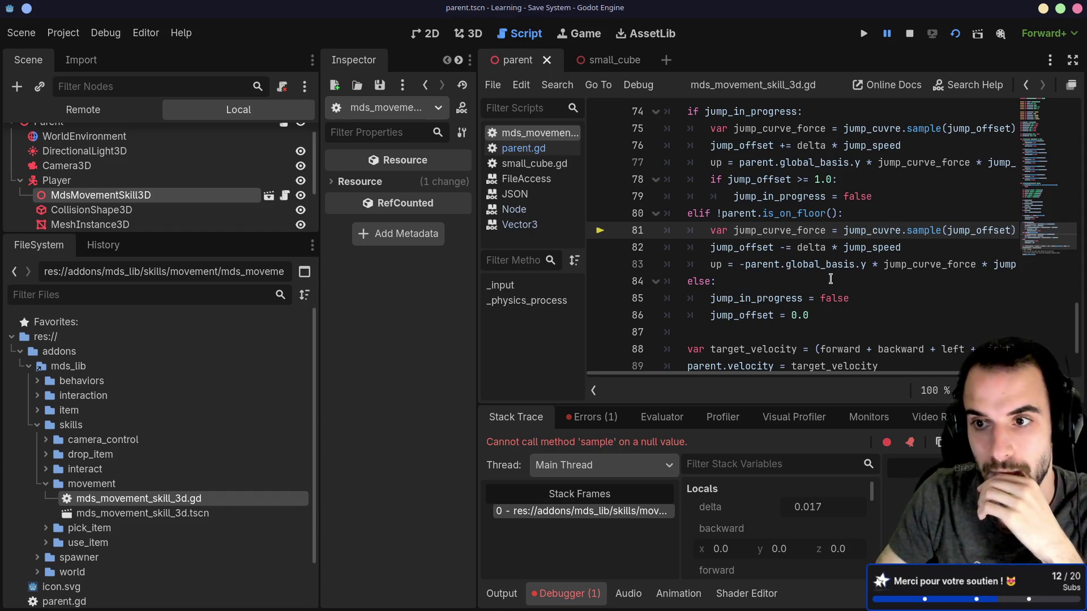
scroll(830, 279, "up", 15)
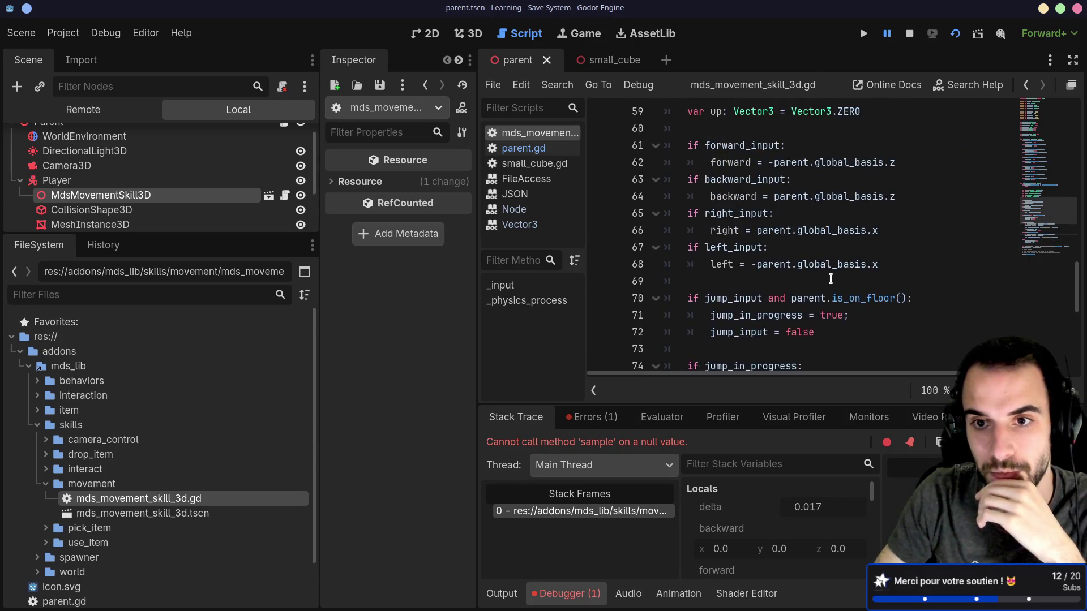
scroll(835, 279, "up", 5)
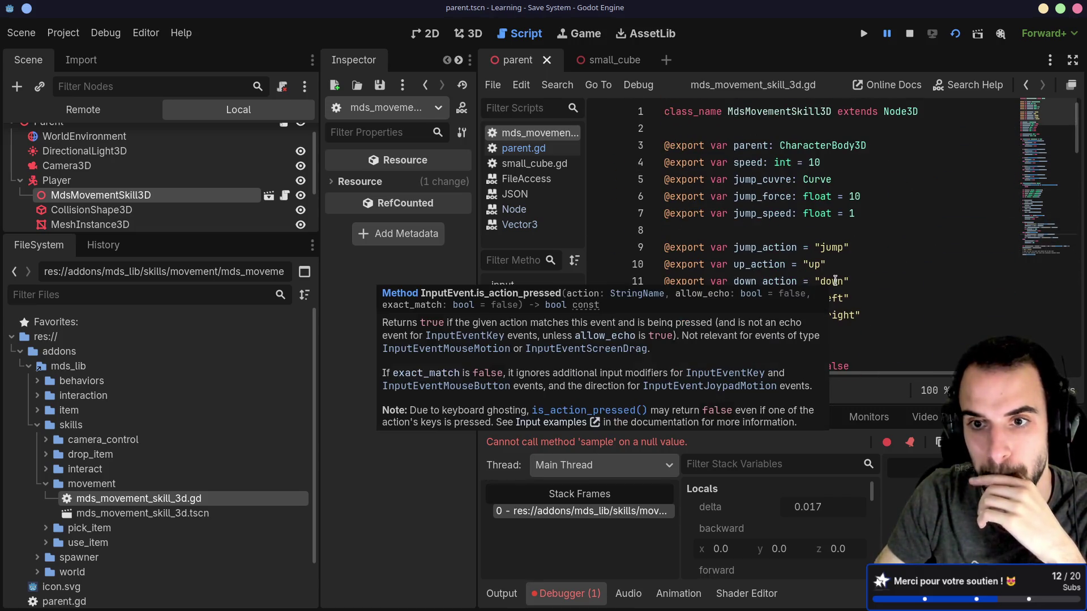
scroll(835, 280, "down", 2)
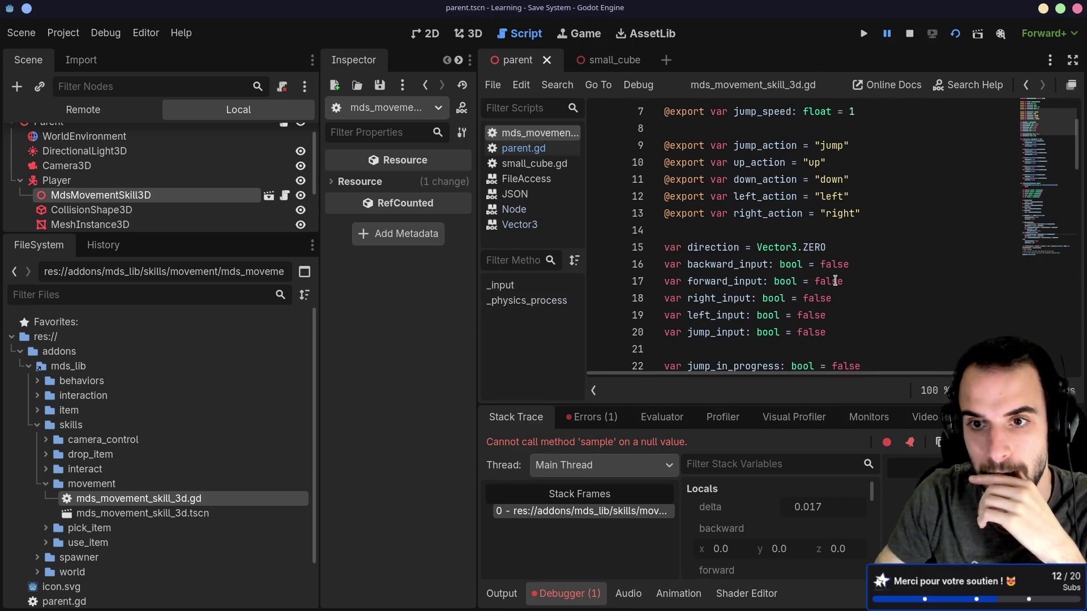
Step: Select MdsMovementSkill3D to see its empty Jump Cuvre and widen the Inspector
left_click(139, 195)
left_click(145, 181)
left_click(149, 196)
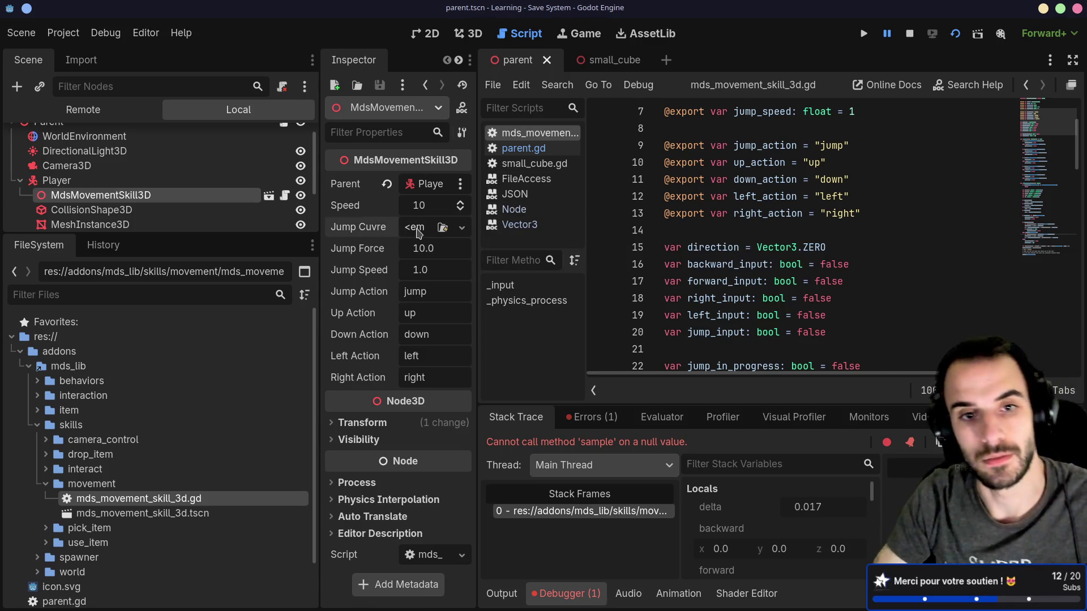
left_click(462, 227)
left_click(476, 214)
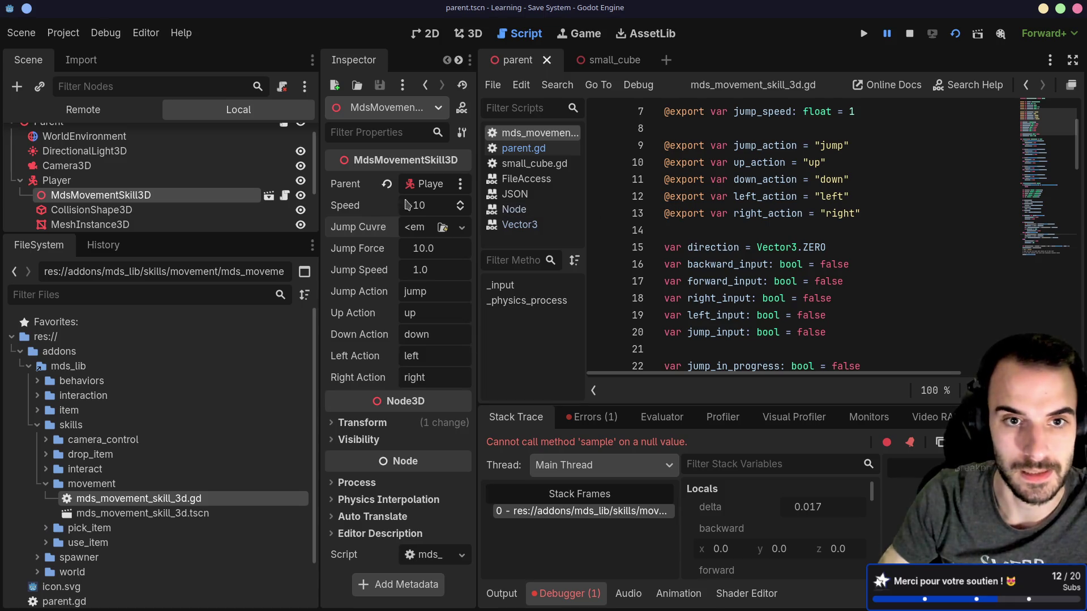
left_click_drag(320, 198, 170, 199)
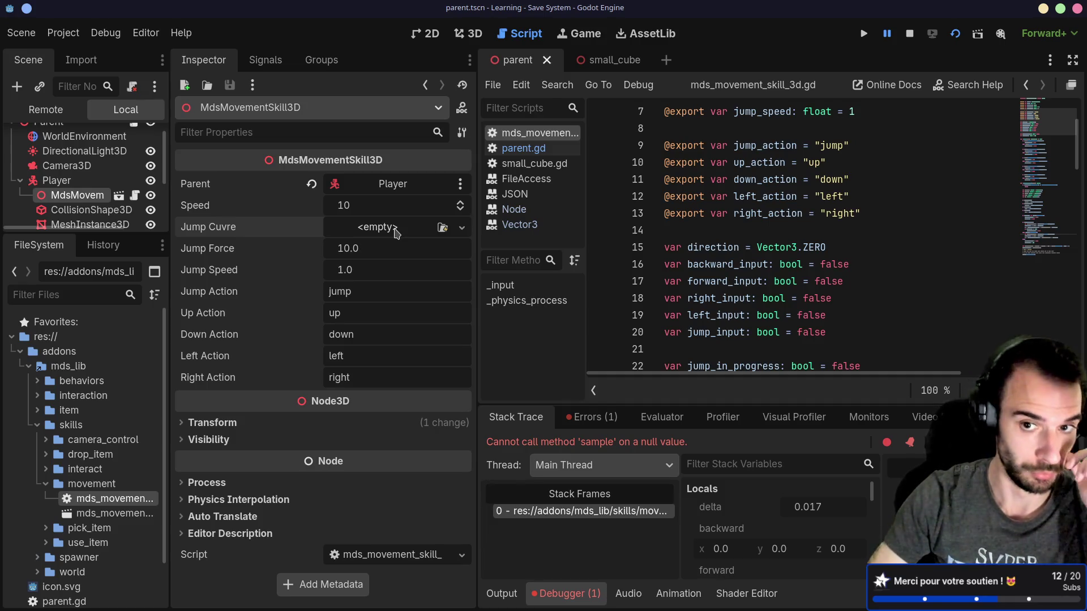
Step: Assign a new Curve resource to Jump Cuvre and expand its editor
left_click(396, 231)
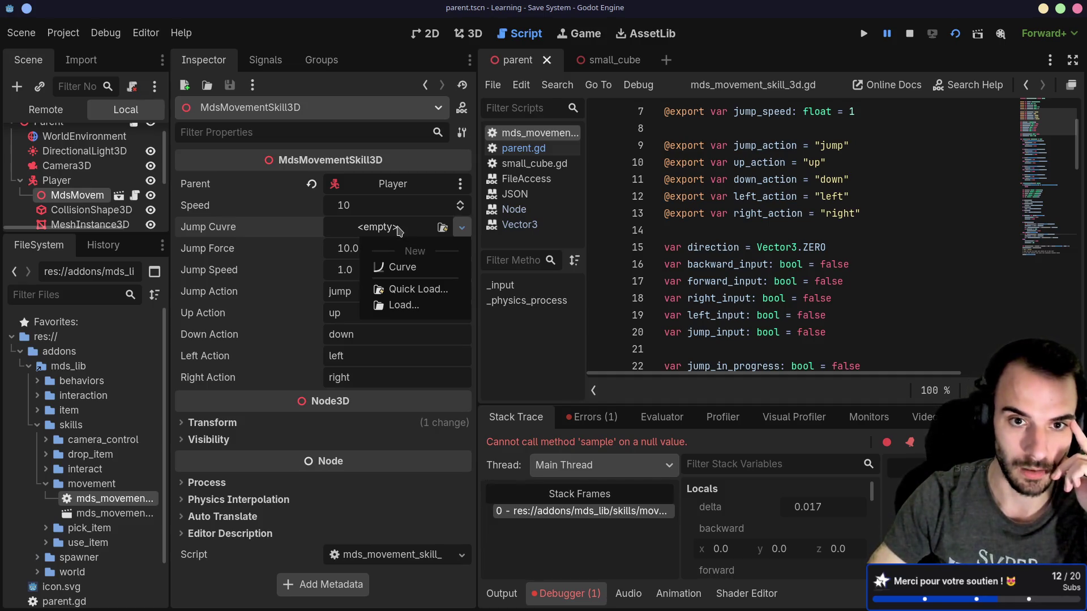
left_click(407, 265)
left_click(398, 253)
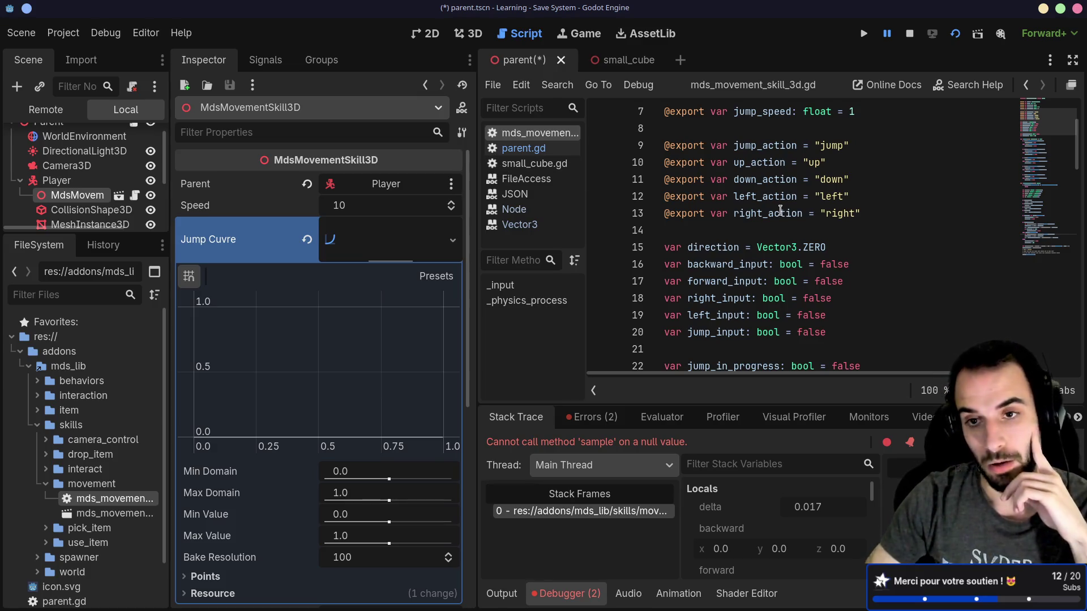
mouse_move(783, 210)
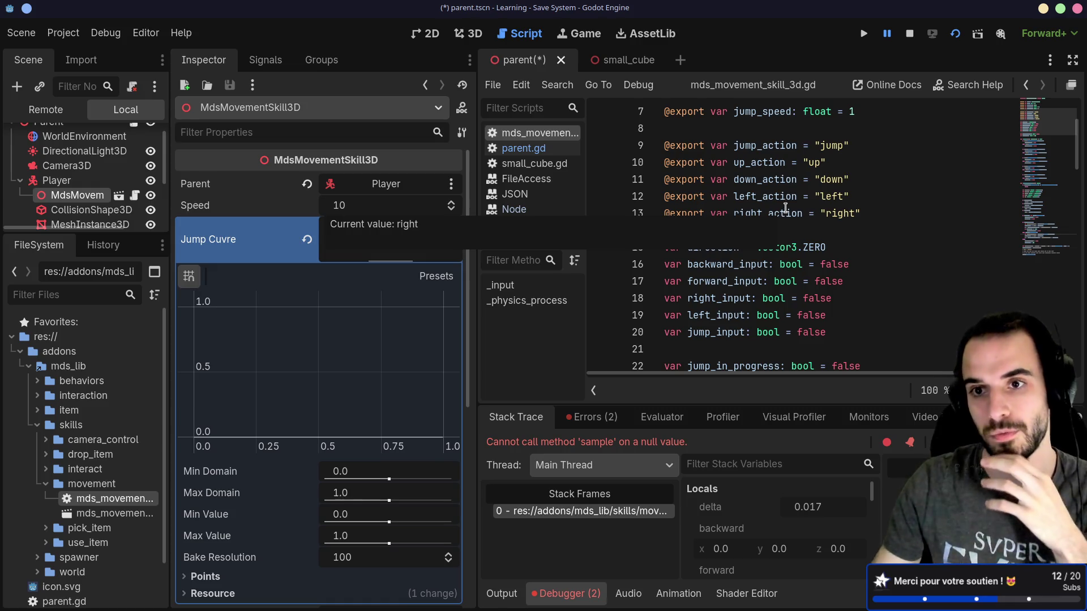
Step: Review the MdsMovementSkill3D class name, save with Ctrl+S, and stop the game with F8
scroll(786, 208, "up", 2)
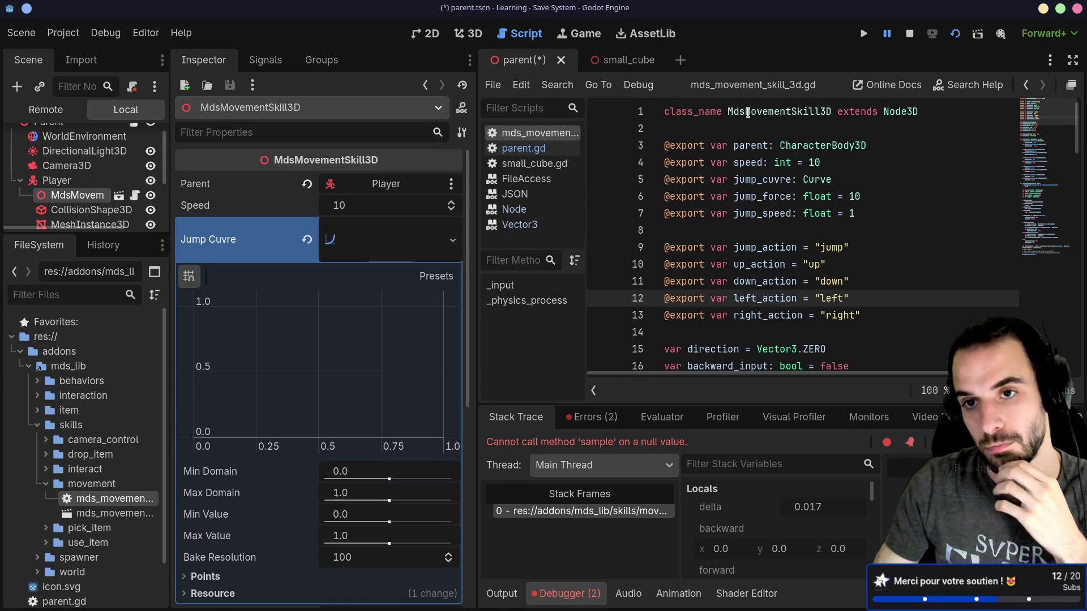
left_click_drag(746, 112, 839, 116)
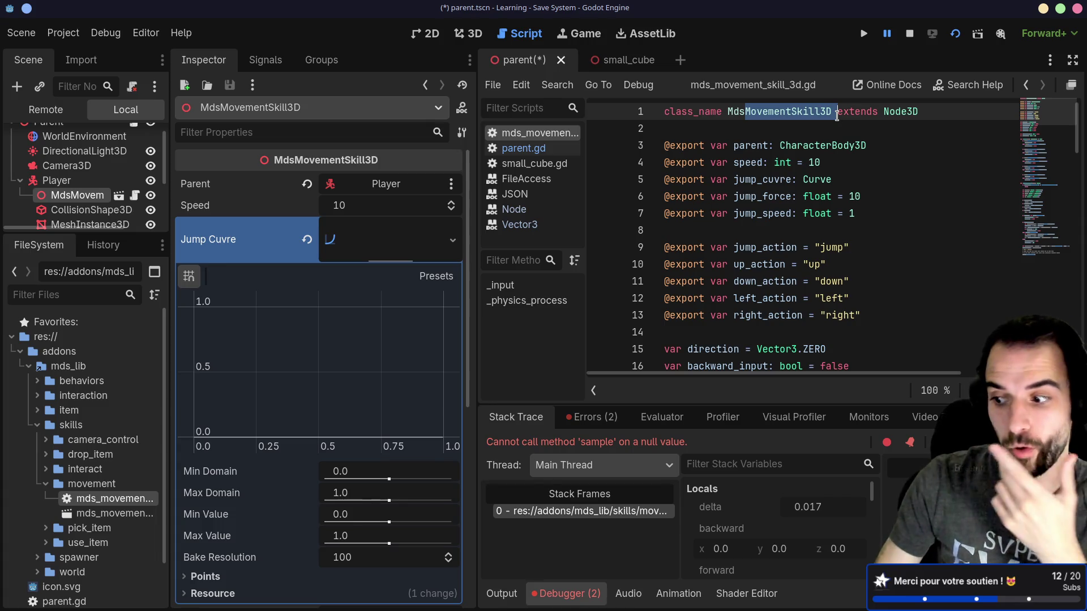
left_click(736, 122)
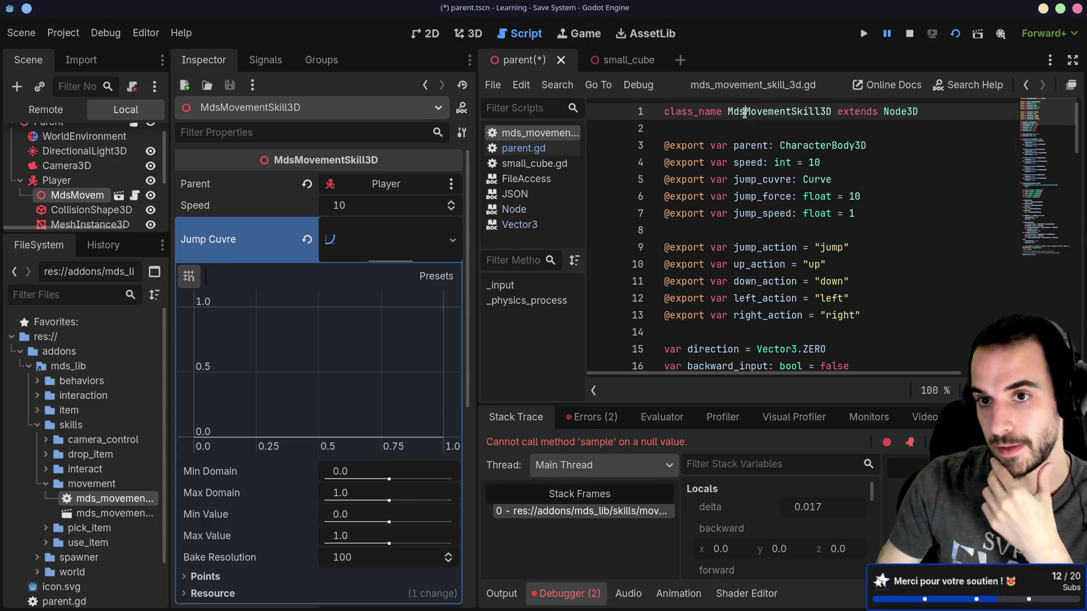
left_click_drag(746, 112, 732, 115)
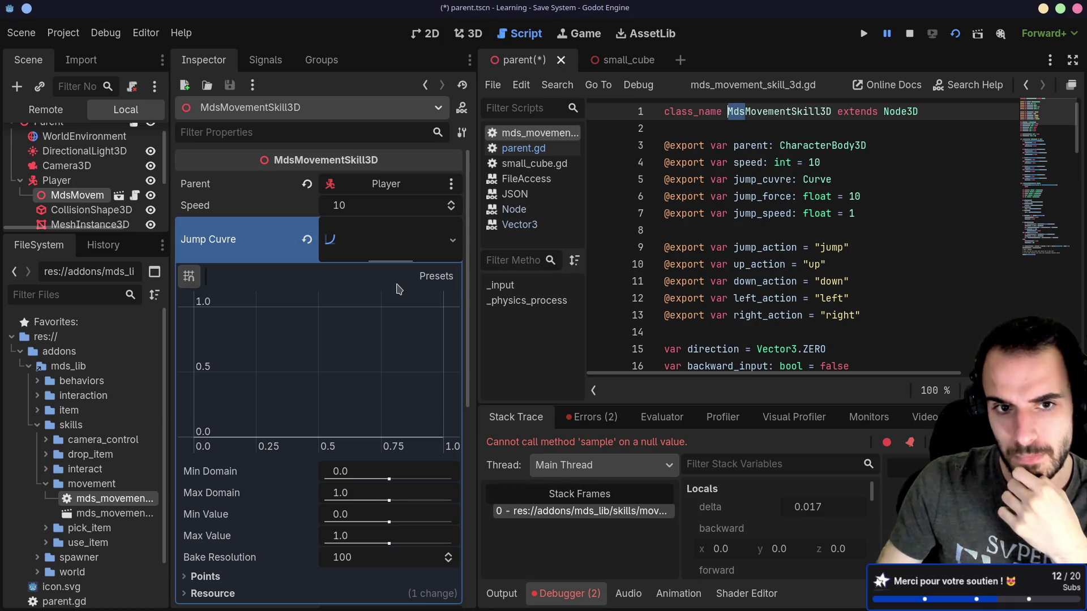
left_click(744, 112)
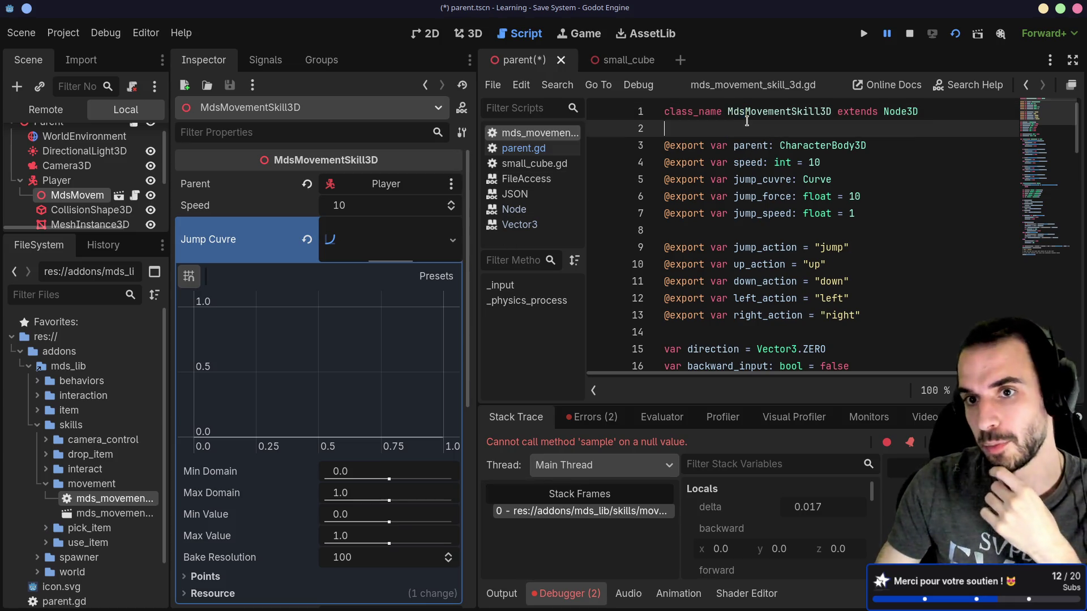
left_click(744, 162)
key("ctrl+s")
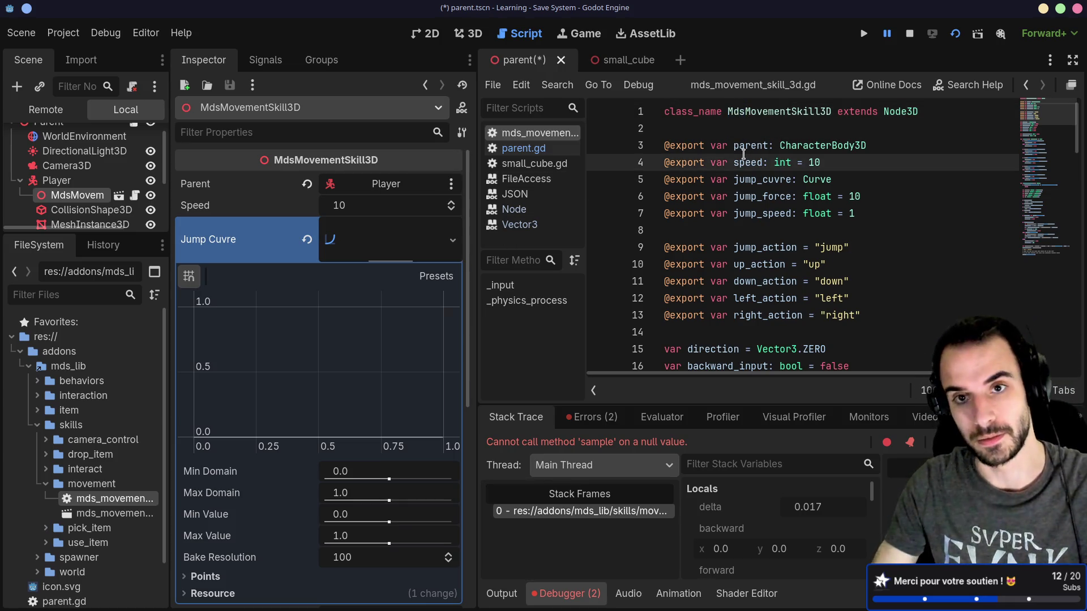
key("F8")
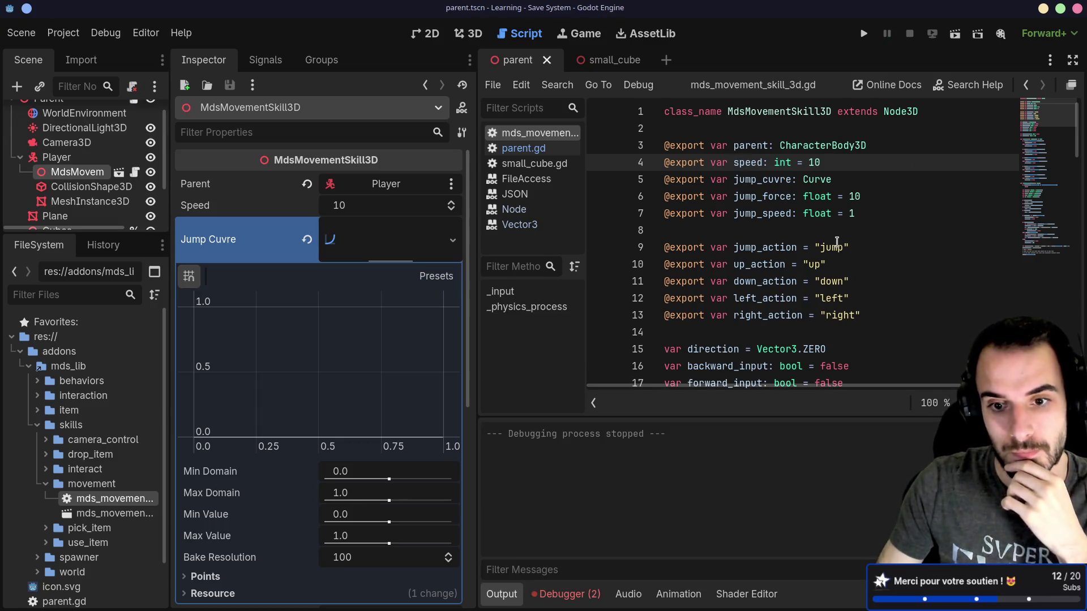
Step: Run the scene again and steer the player capsule left and right with A and D
key("F5")
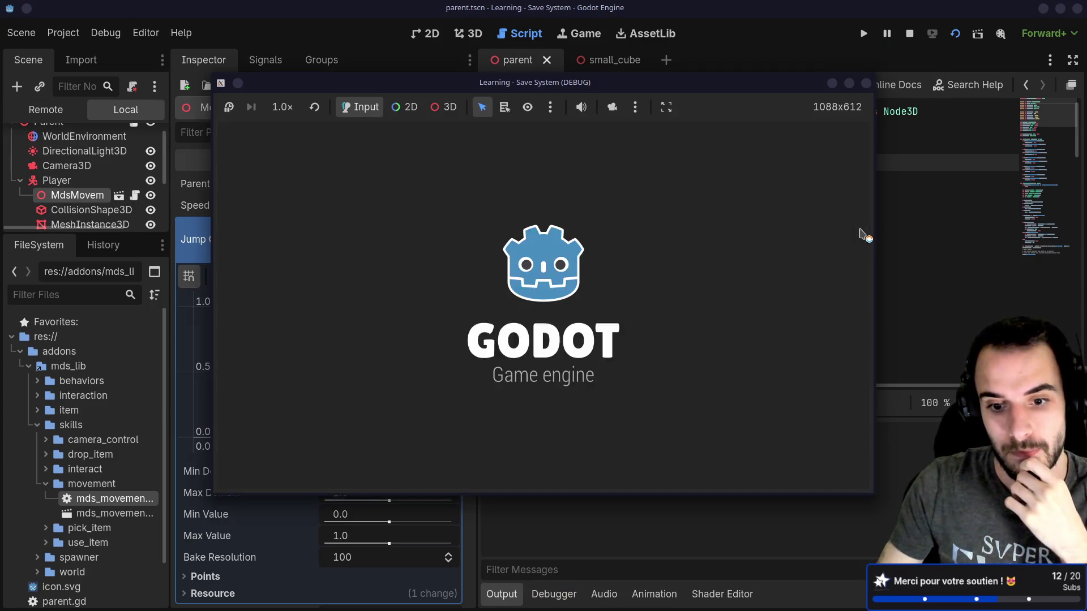
key("d")
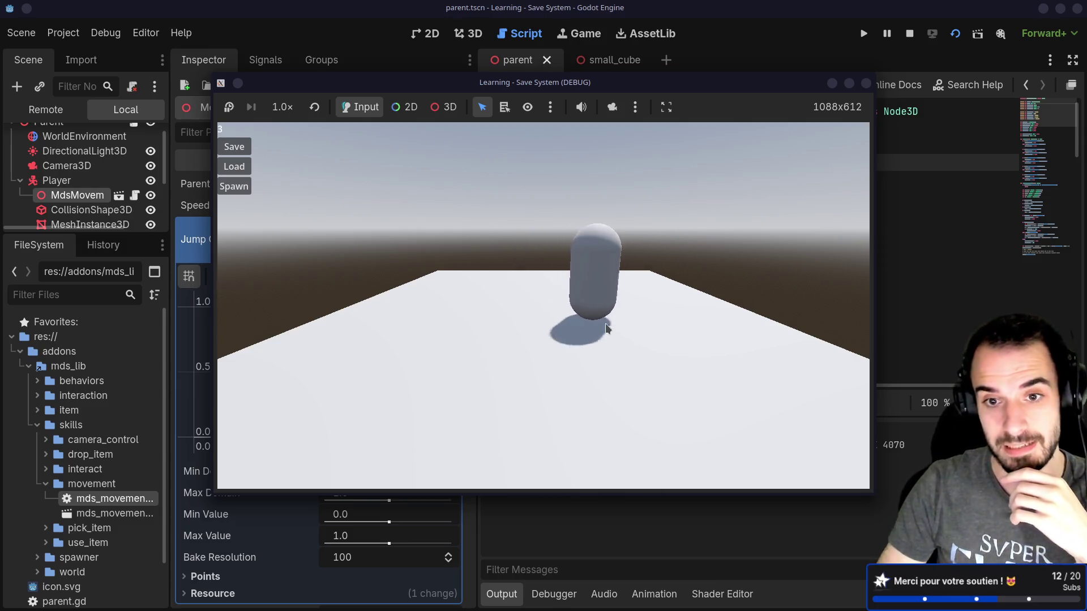
key("a")
key("d")
key("a")
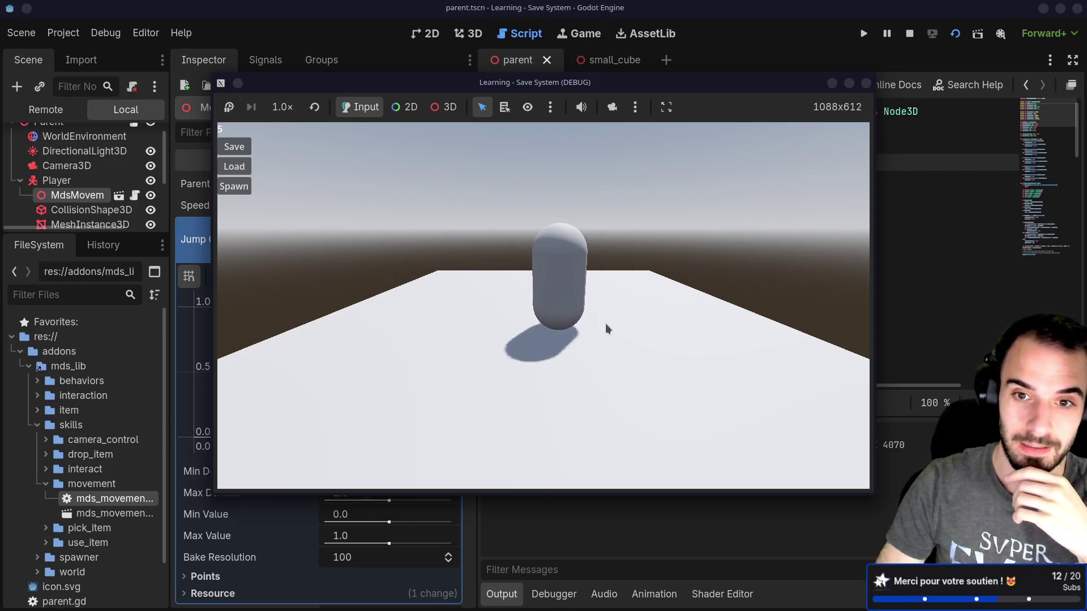
key("d")
key("a")
key("a")
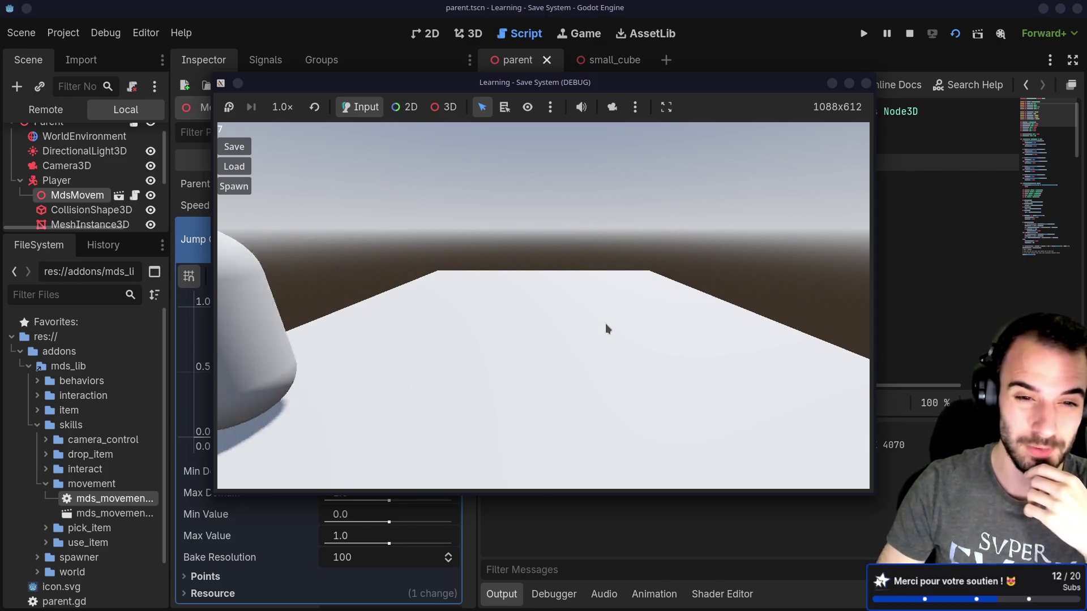
key("d")
key("a")
key("d")
key("d")
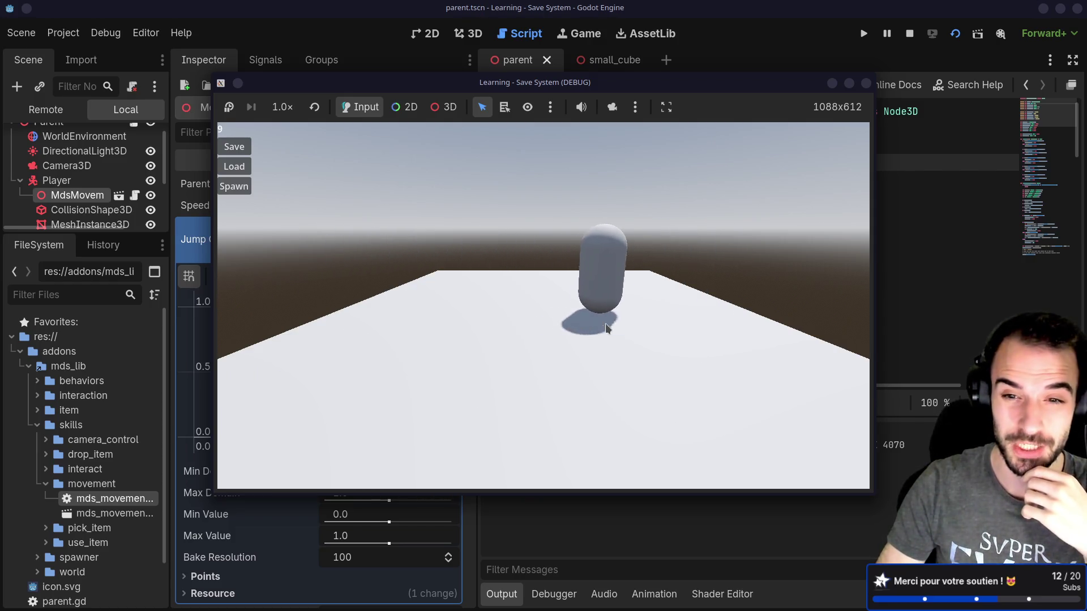
key("a")
key("d")
key("a")
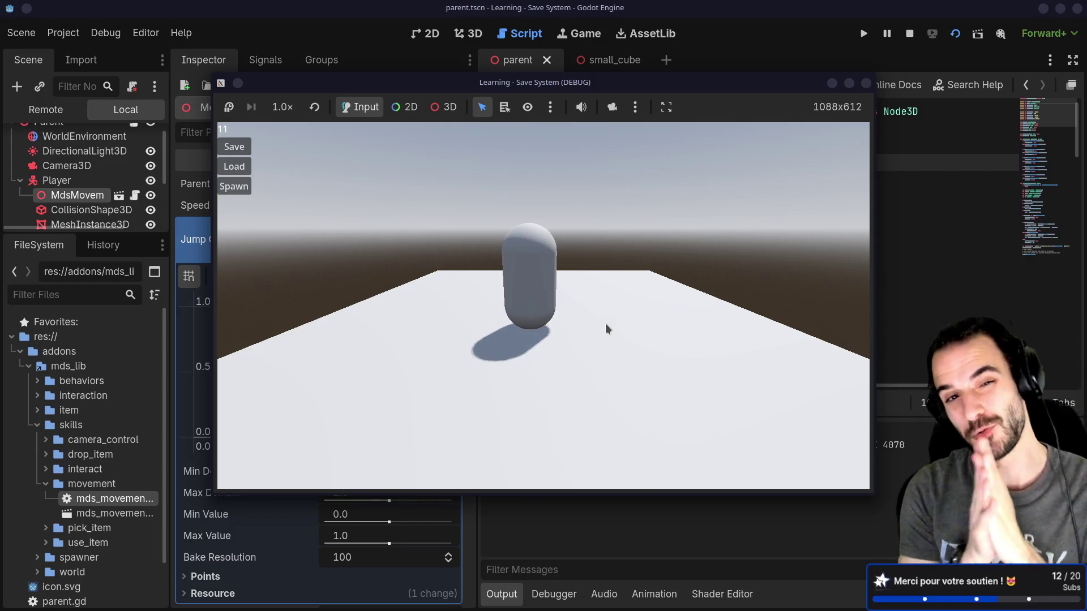
key("a")
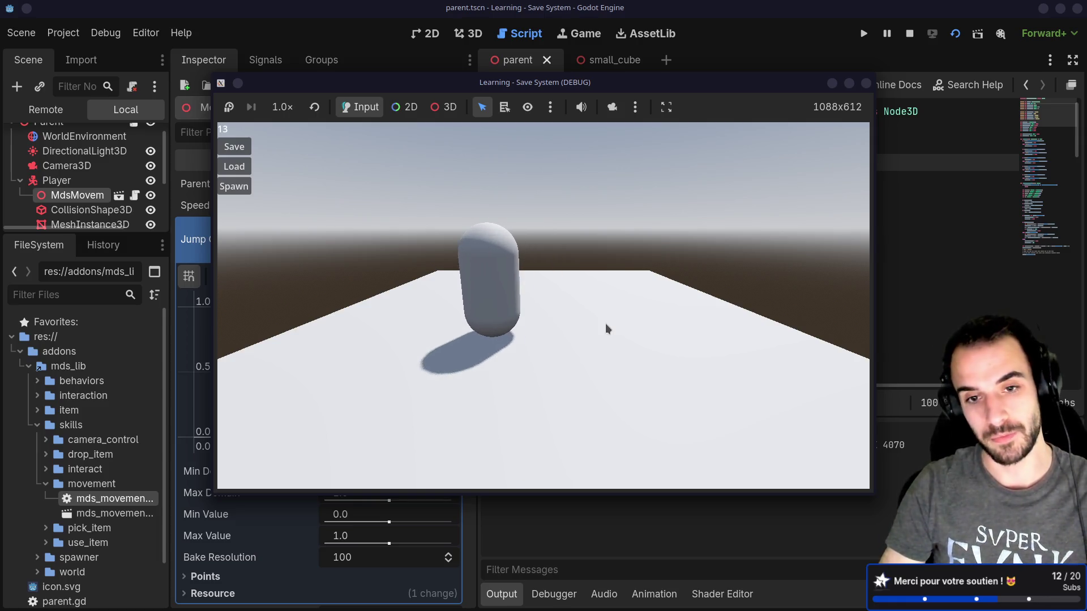
Step: Stop the game and add Jump Curve points at (0, 0) and (1, 1)
left_click(866, 83)
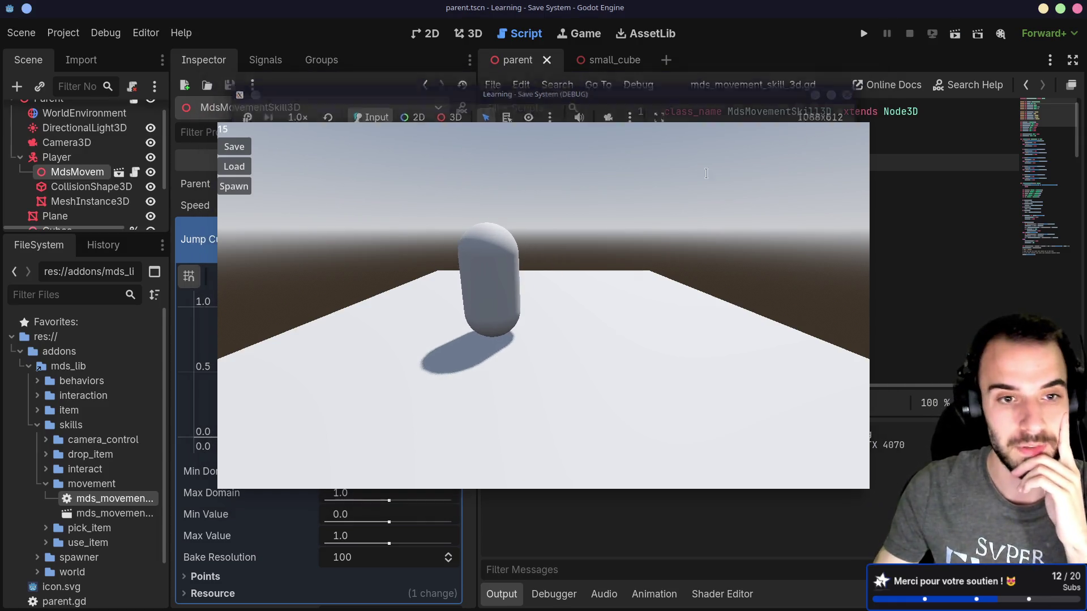
mouse_move(237, 429)
left_mouse_down()
mouse_move(231, 415)
mouse_move(272, 434)
mouse_move(184, 448)
left_mouse_up()
mouse_move(304, 435)
left_mouse_down()
mouse_move(412, 335)
mouse_move(443, 289)
left_mouse_up()
Step: Rerun with the new jump curve, move the capsule with A, D and S, then stop
left_click(955, 33)
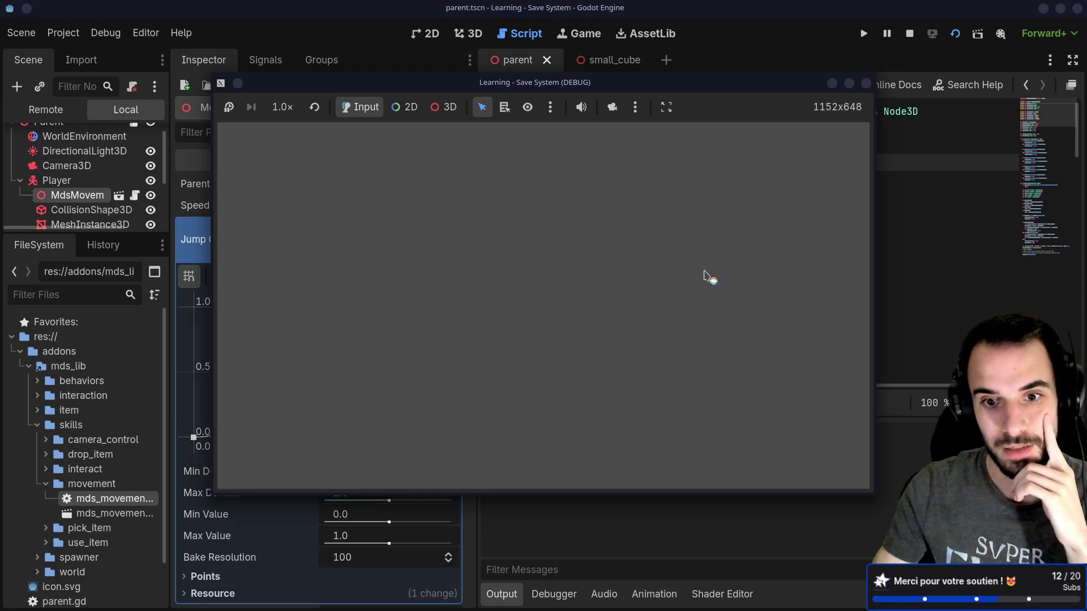
key("a")
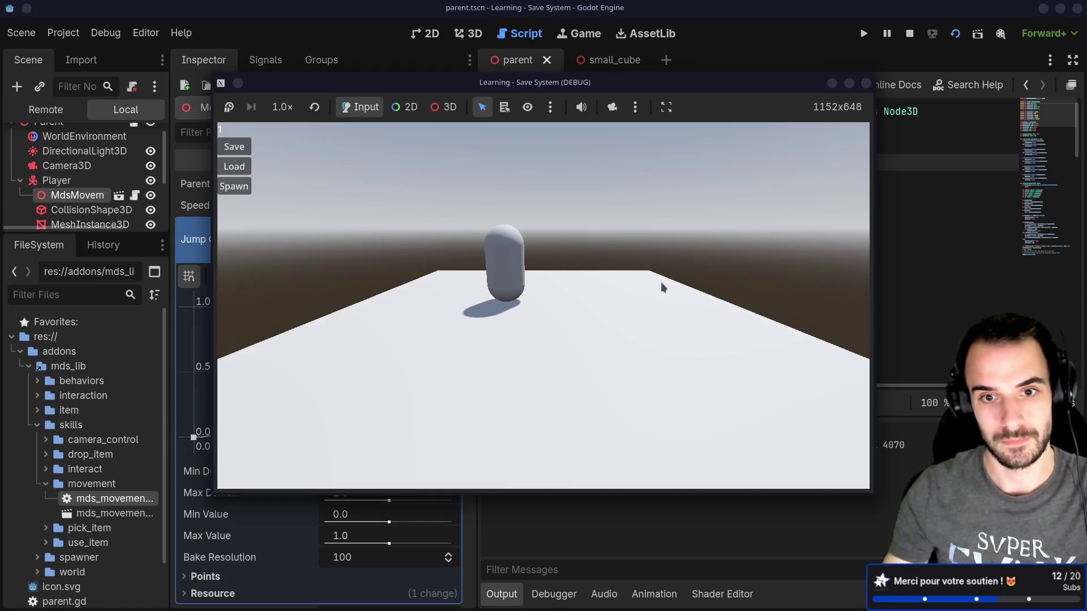
key("d")
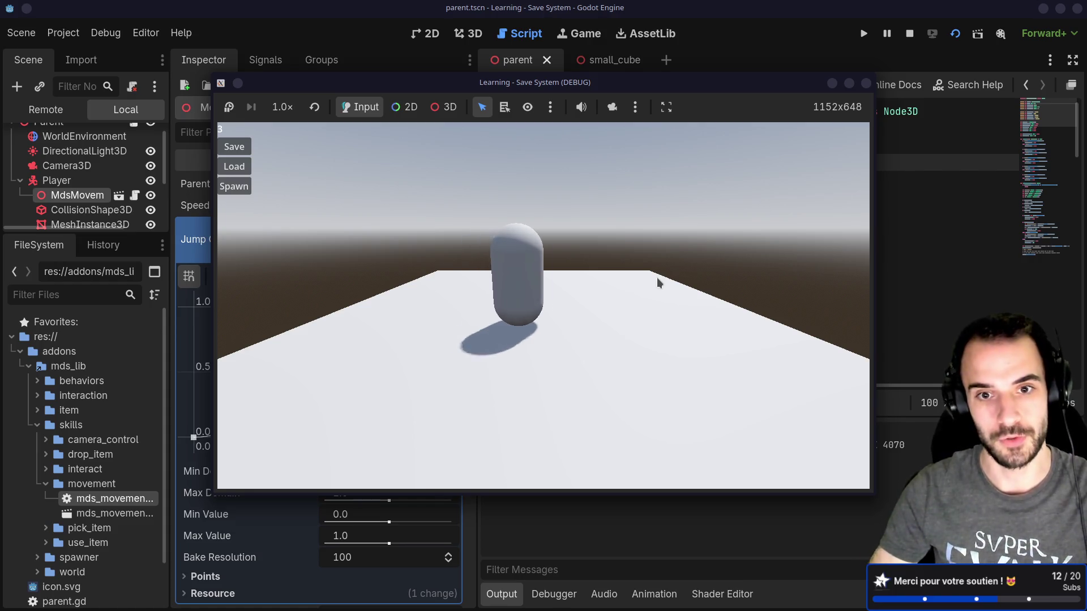
key("a")
key("d")
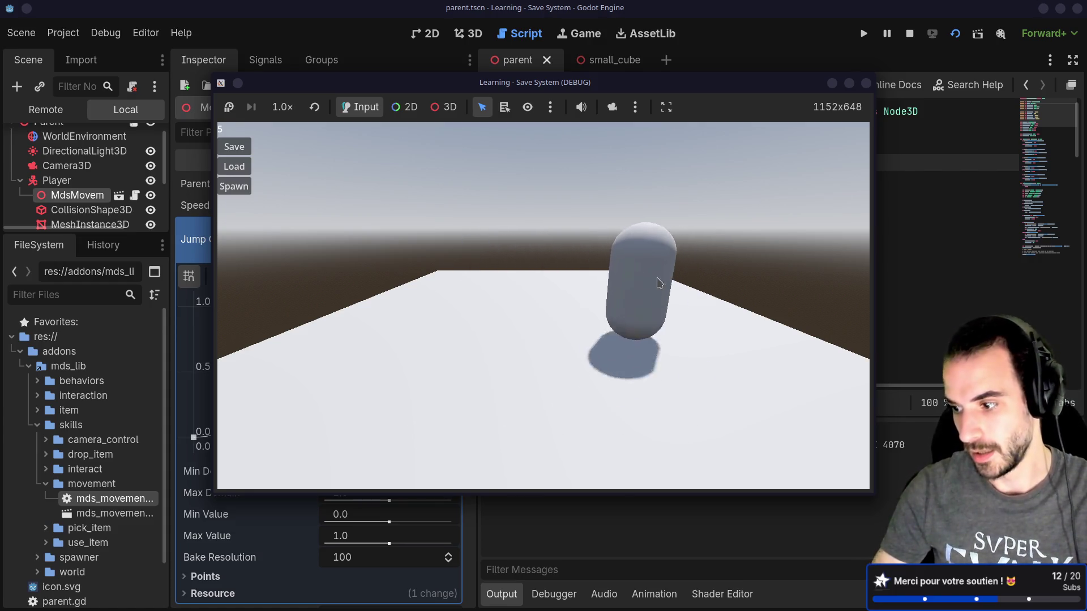
key("a")
key("d")
key("a")
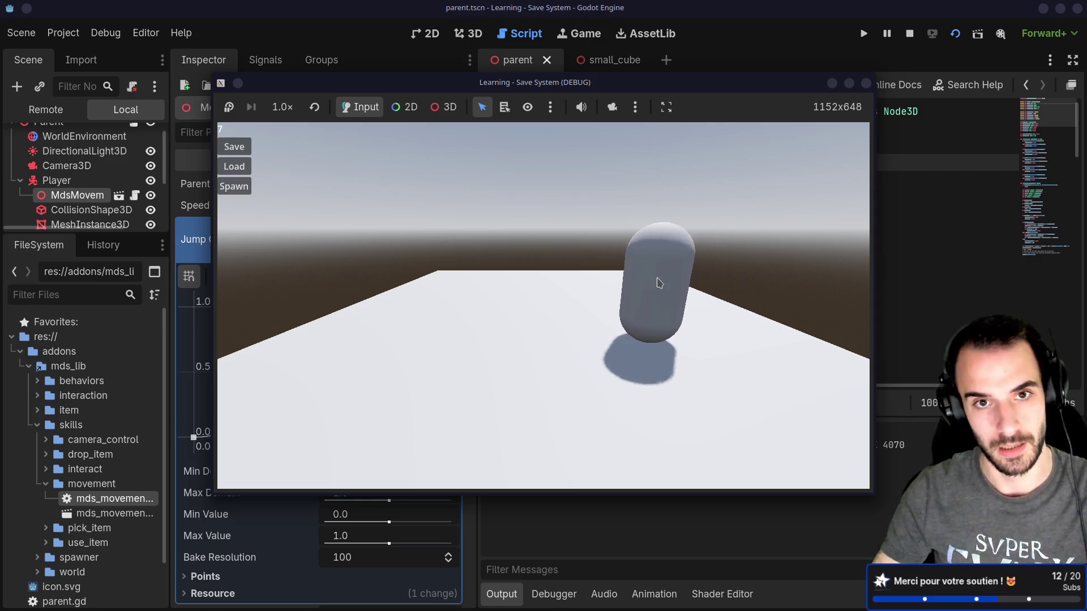
key("s")
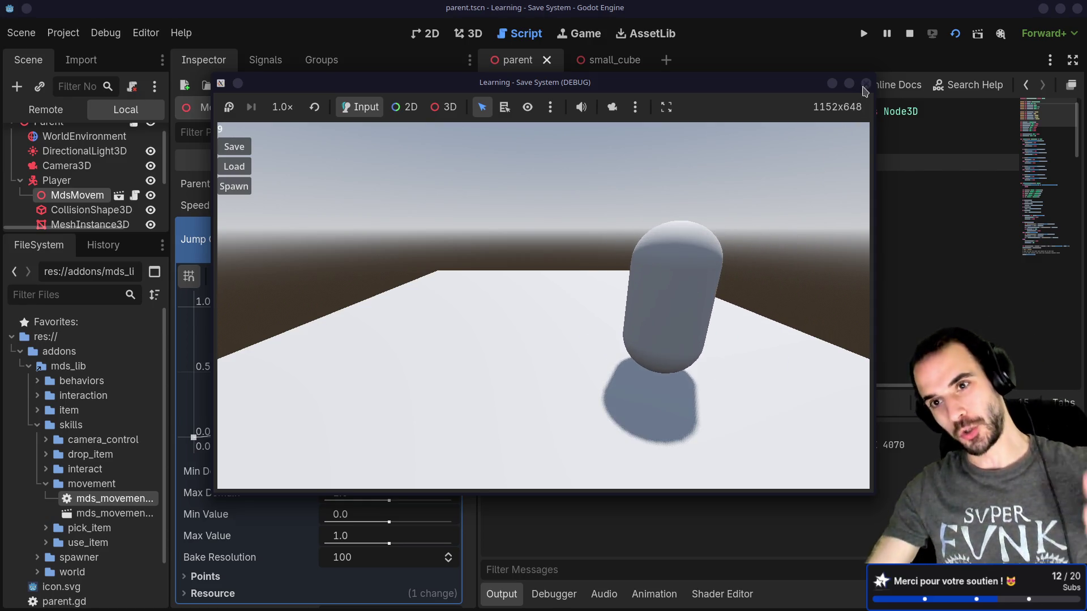
left_click(865, 84)
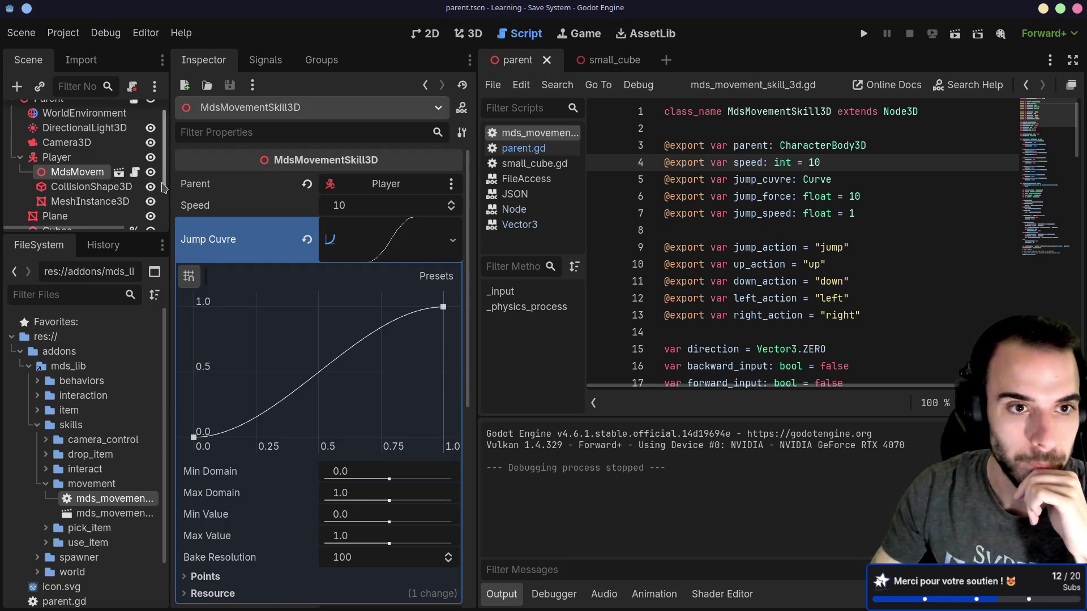
Step: Expand addons/mds_lib/behaviors/life and drag mds_life_behavior.tscn onto the Player node
left_click_drag(170, 328, 490, 328)
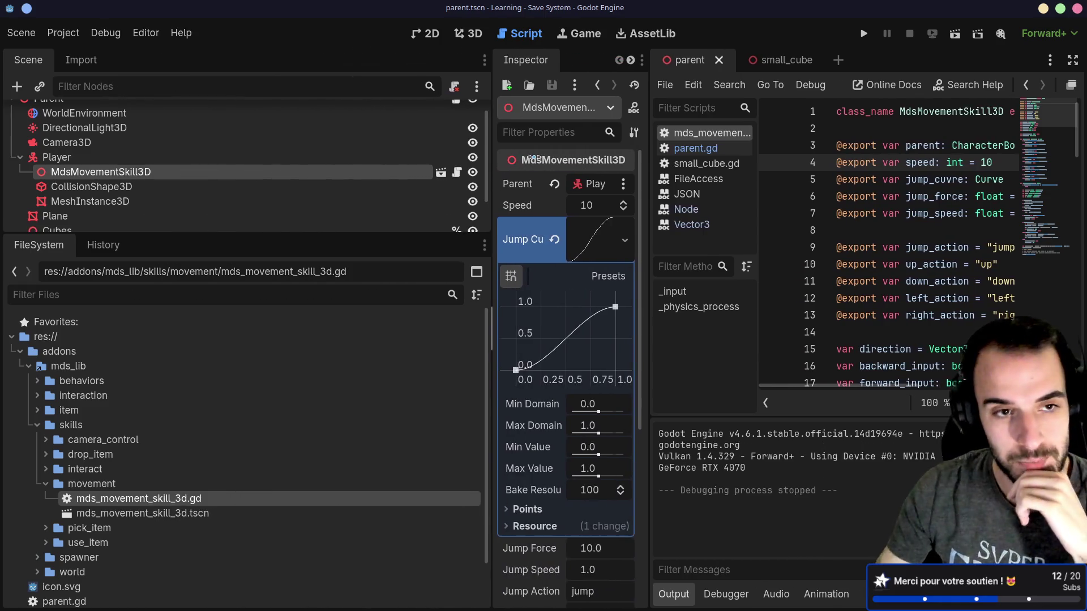
left_click(47, 485)
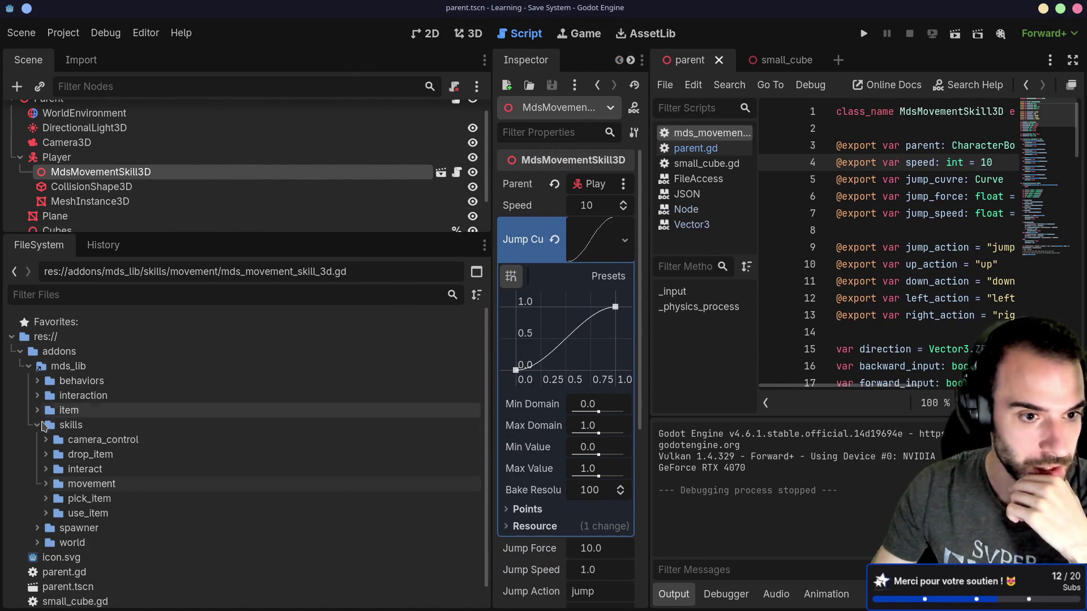
left_click(38, 425)
left_click(38, 381)
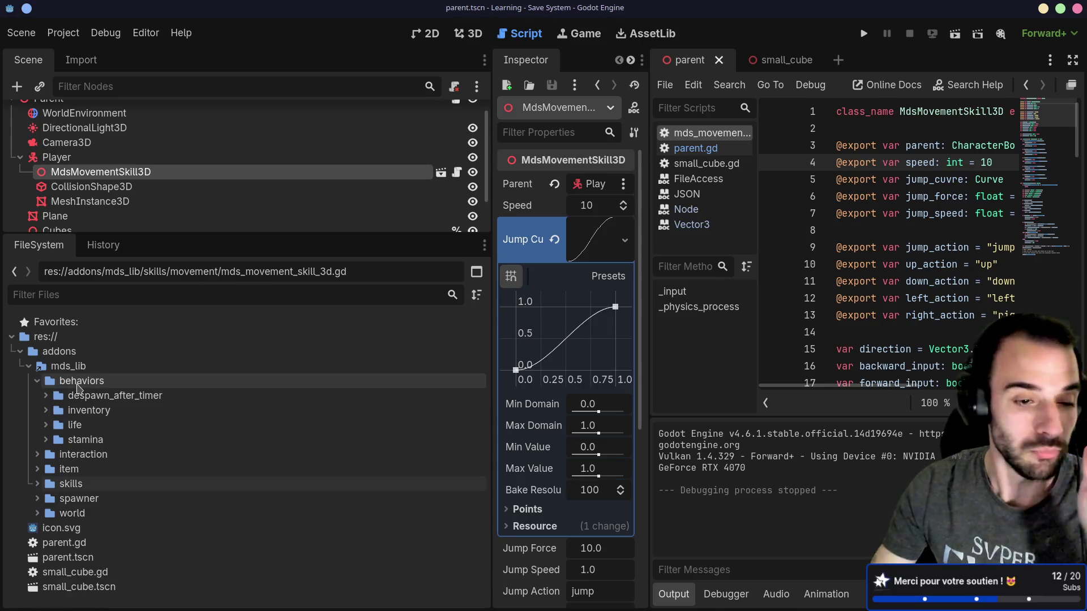
left_click(51, 427)
left_click(46, 427)
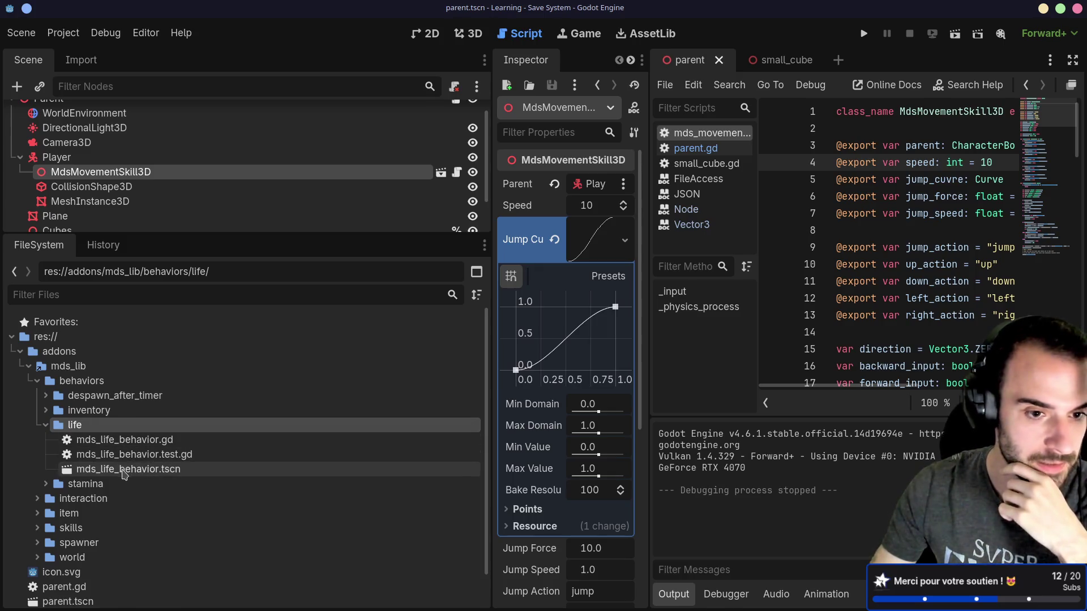
mouse_move(141, 470)
left_mouse_down()
mouse_move(253, 308)
mouse_move(127, 186)
mouse_move(88, 116)
mouse_move(74, 173)
mouse_move(115, 169)
left_mouse_up()
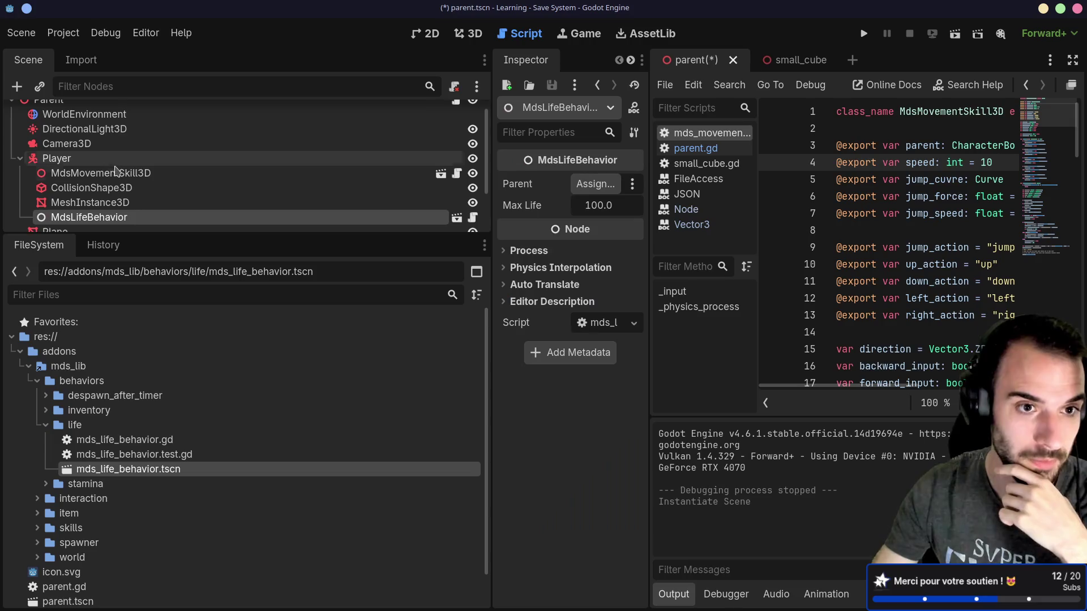
Step: Assign Player as the MdsLifeBehavior's Parent and run the current scene
left_click(606, 205)
left_click_drag(492, 178, 419, 178)
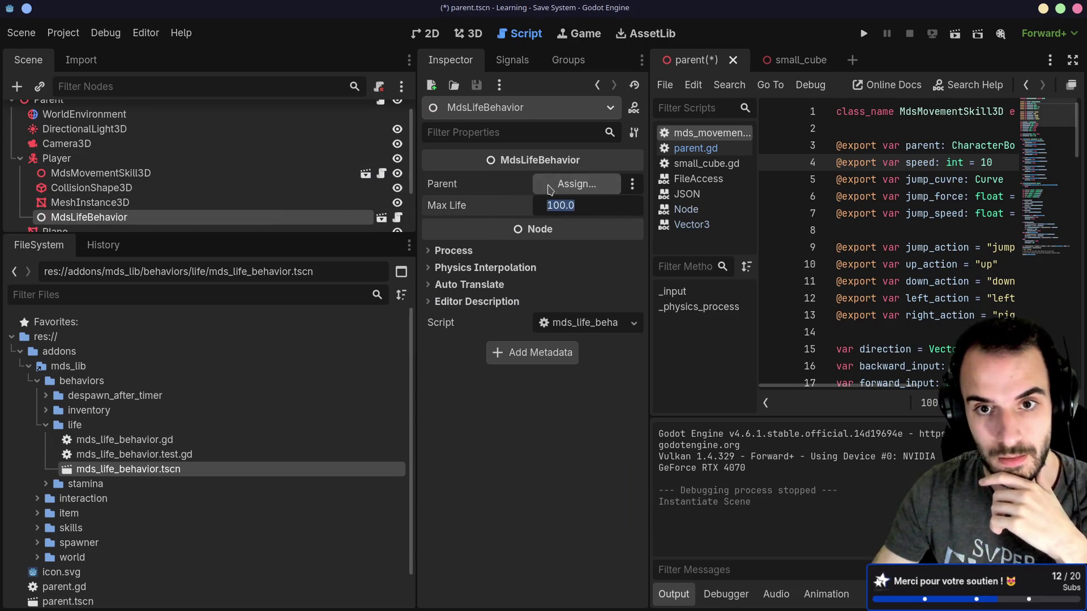
left_click(577, 183)
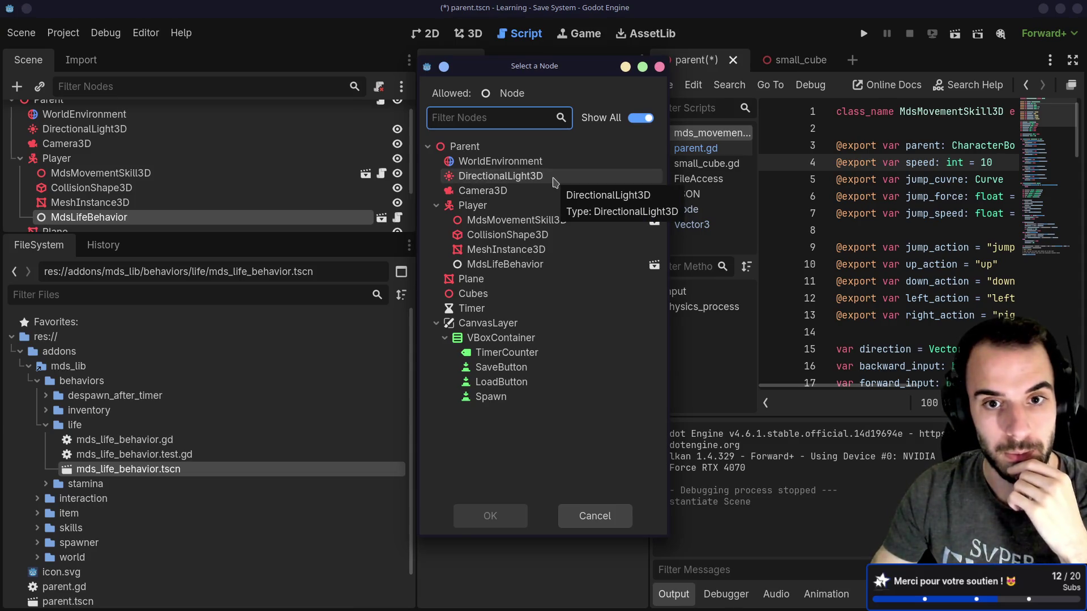
double_click(473, 205)
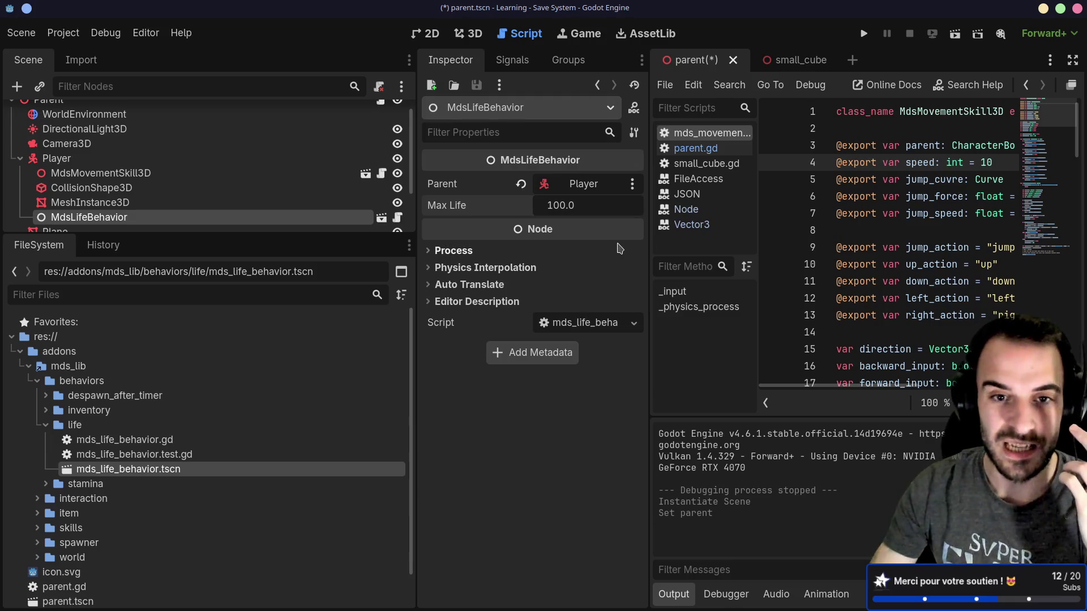
left_click(955, 35)
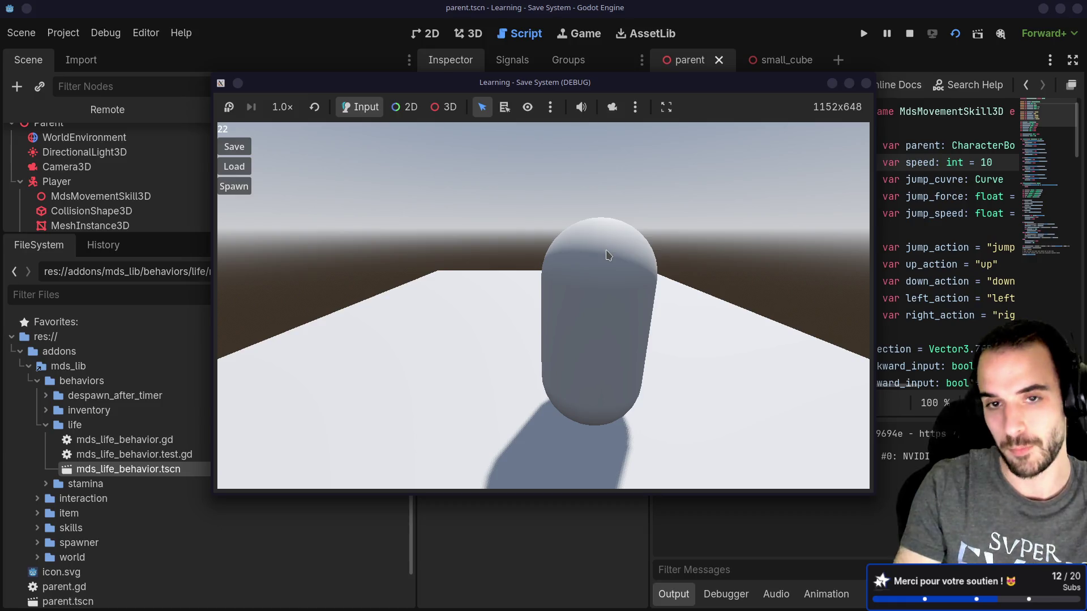
key("alt+Tab")
Step: Search Google Images for 'blueprint ue5' and preview the Reddit and Epic forums screenshots
left_click(420, 12)
type("bl")
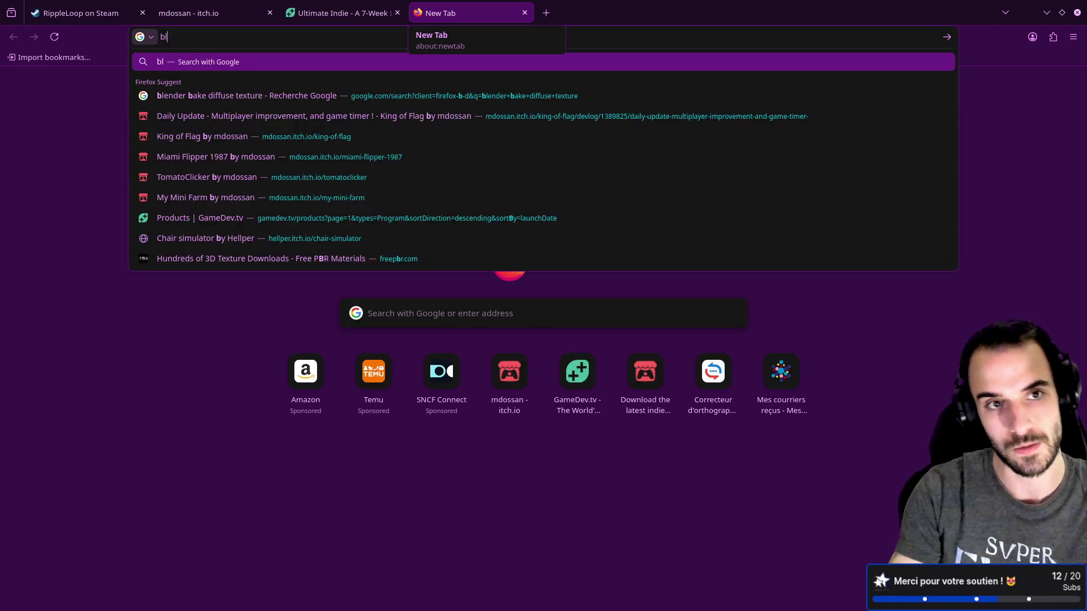
type("ueprint ue")
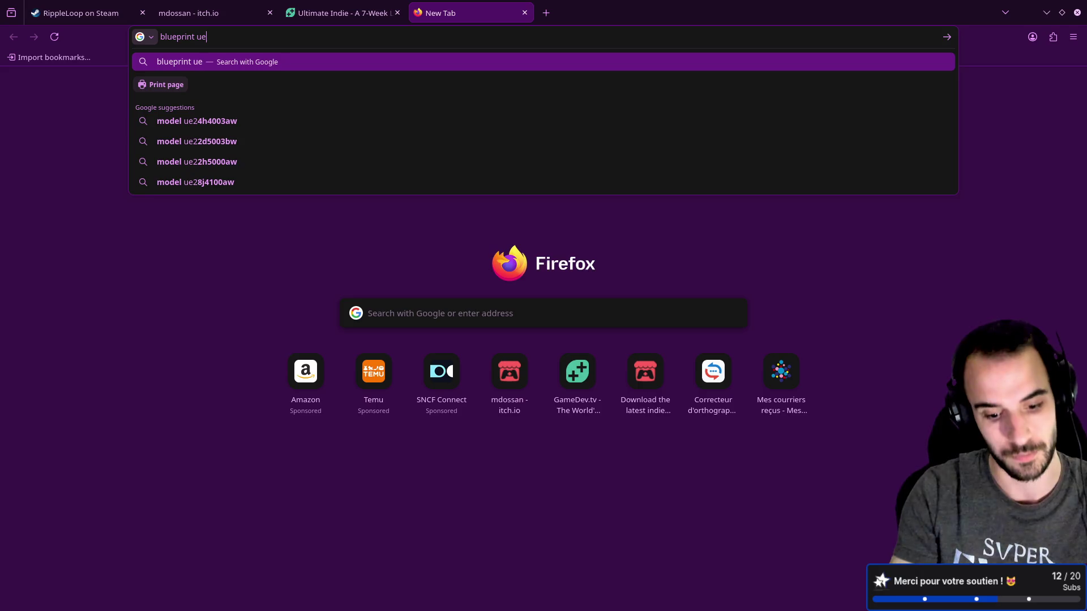
type("5")
key("Return")
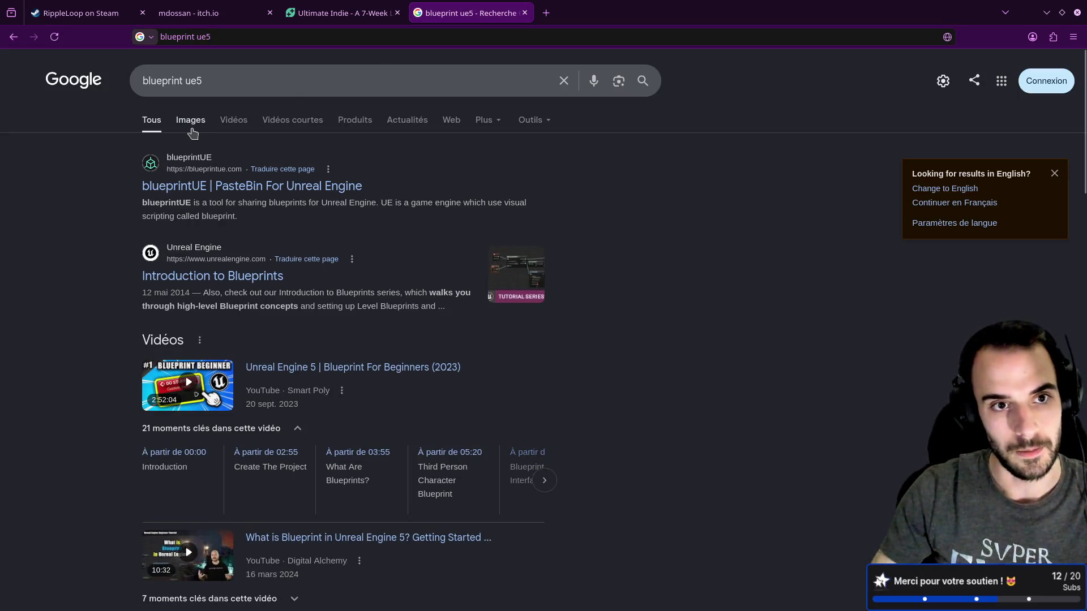
left_click(192, 129)
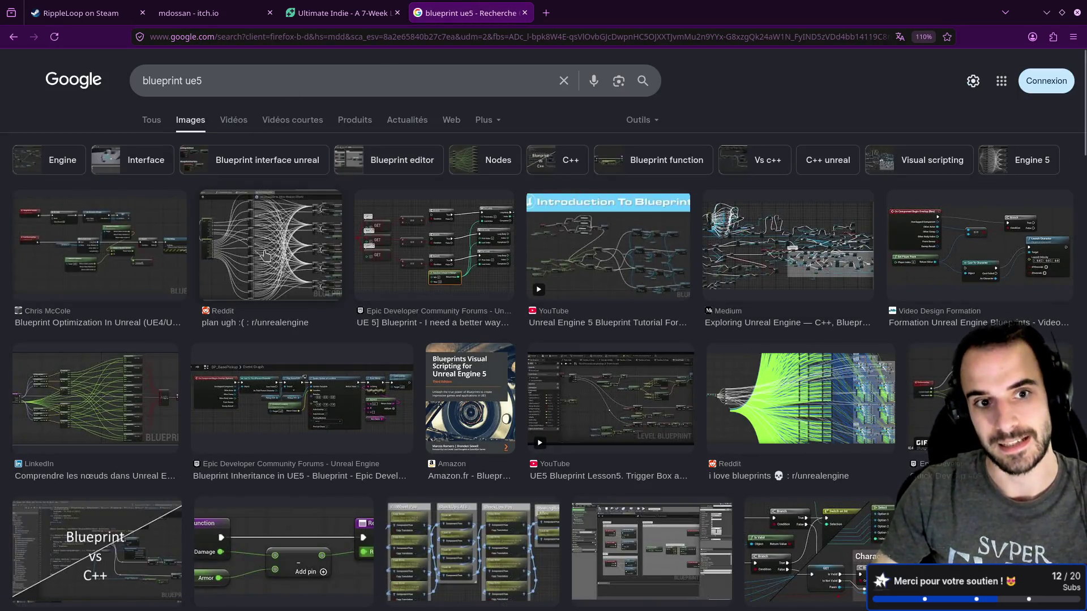
left_click(265, 255)
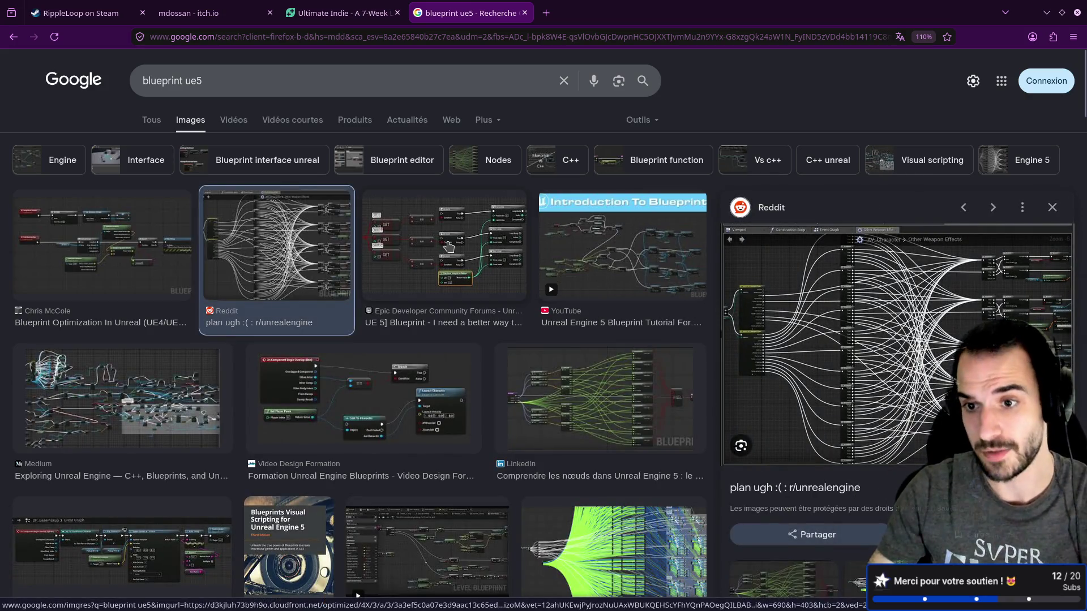
left_click(449, 246)
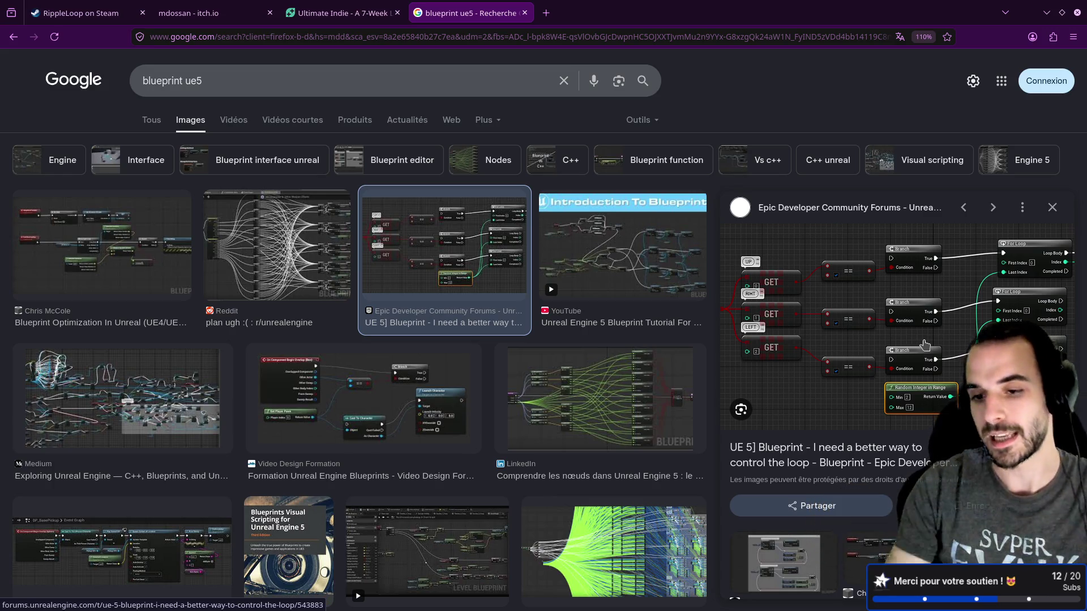
key("ctrl+alt+Right")
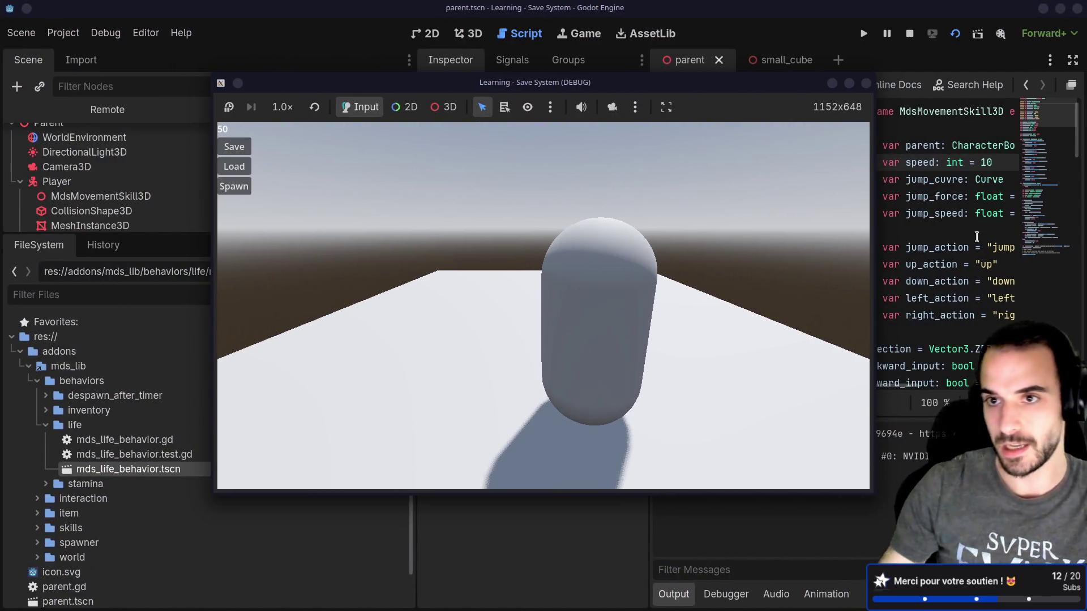
Step: Stop the game, widen the script editor and scroll through mds_movement_skill_3d.gd
left_click(866, 83)
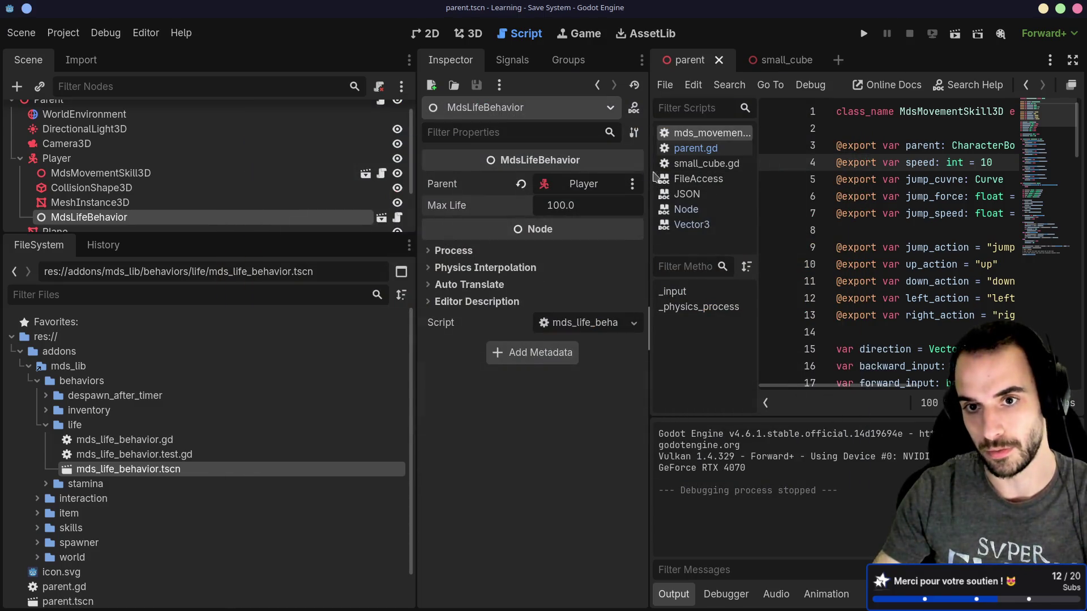
left_click(840, 197)
key("ctrl+space")
key("Escape")
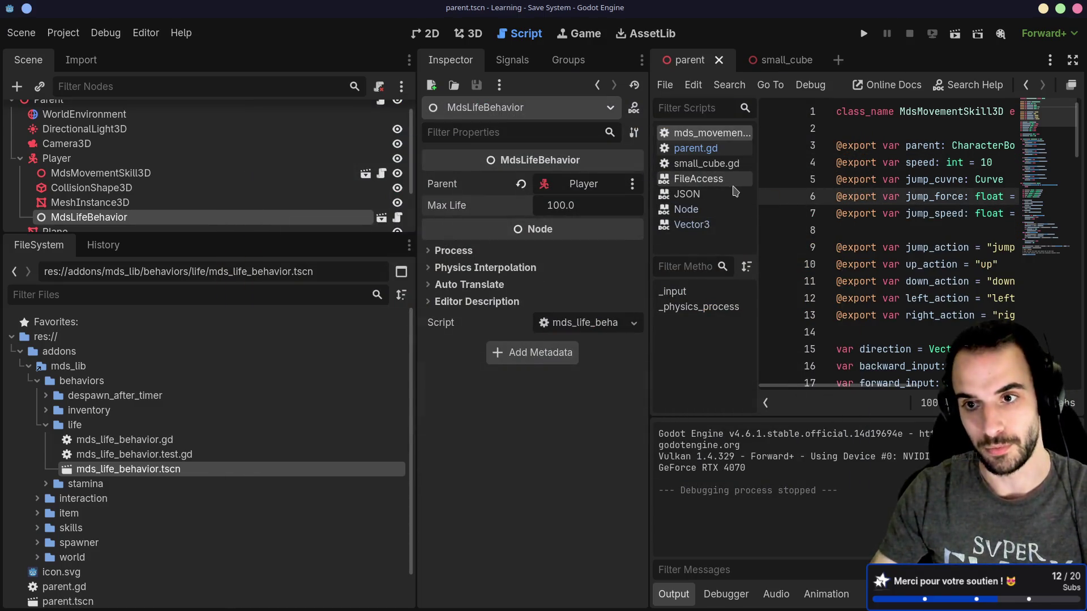
left_click_drag(416, 167, 125, 167)
left_click_drag(648, 328, 282, 329)
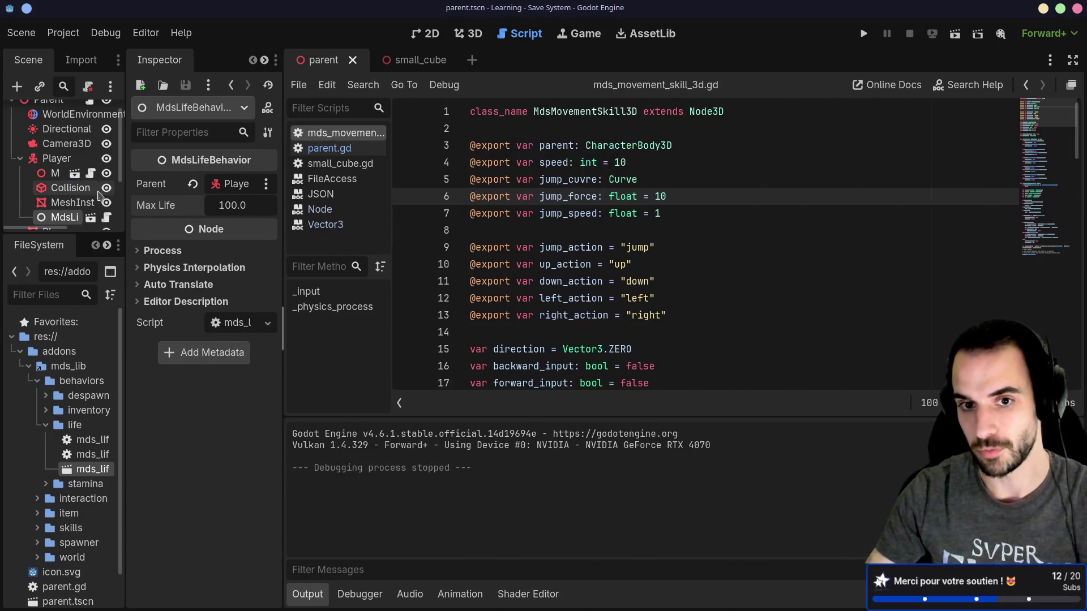
scroll(610, 221, "down", 2)
scroll(610, 221, "up", 1)
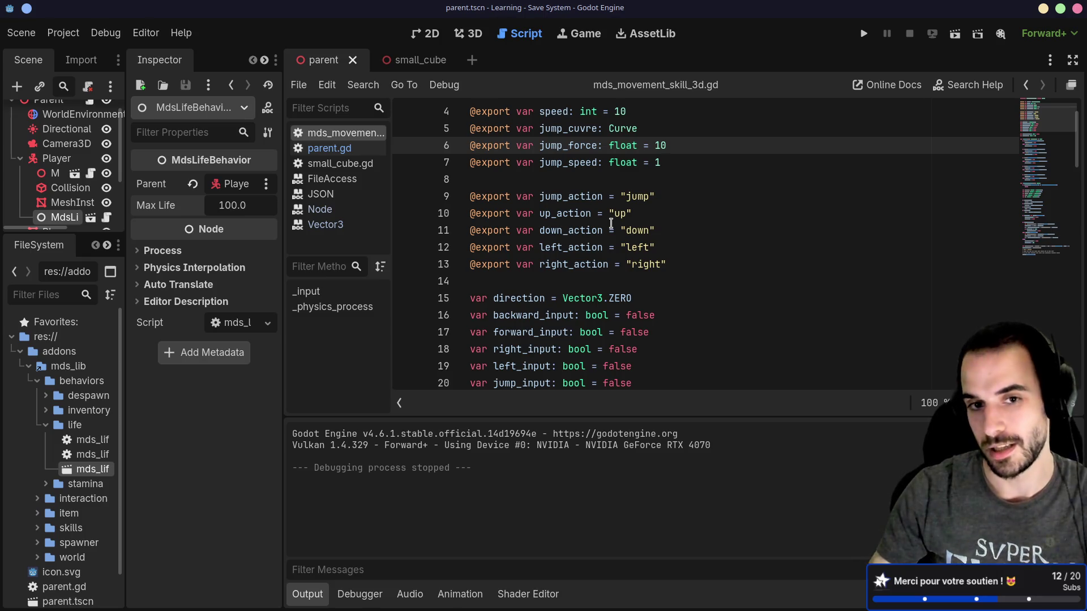
scroll(611, 224, "down", 3)
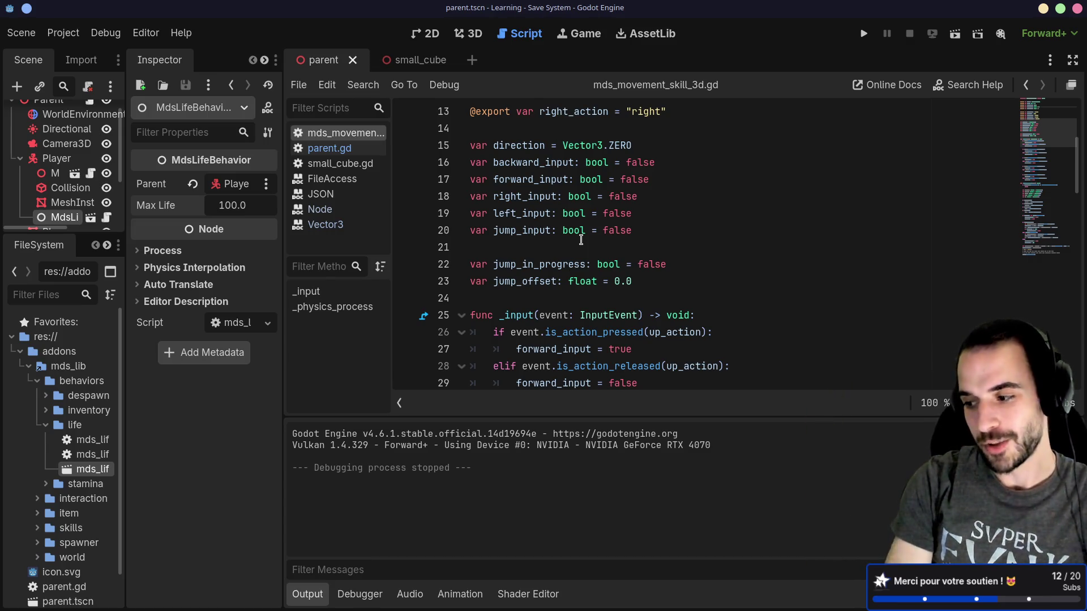
key("alt+Tab")
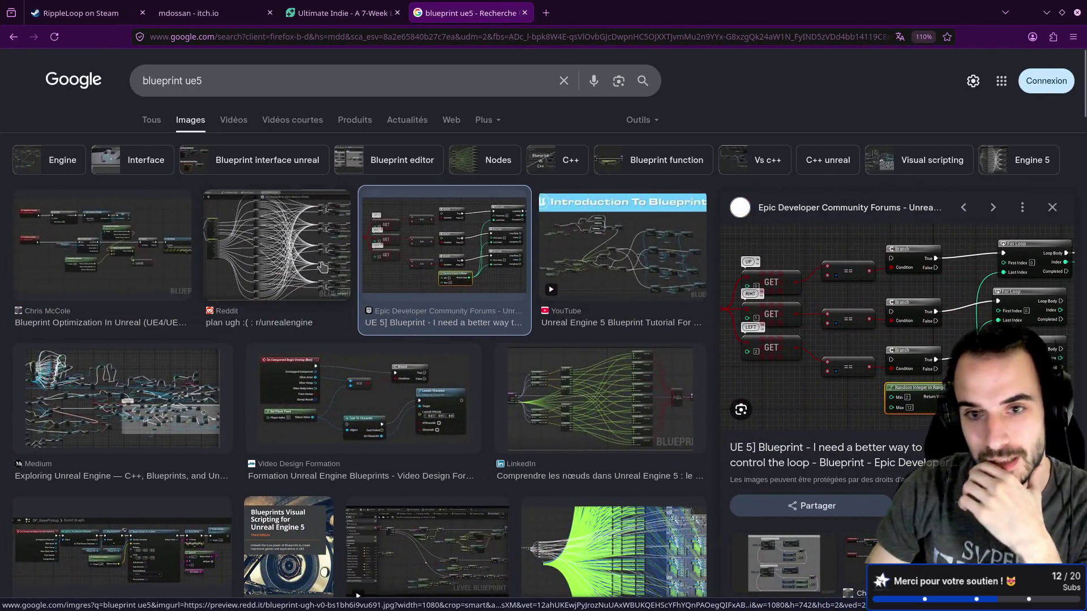
Step: Reopen the Reddit blueprint screenshot preview and scroll through the image results
left_click(322, 266)
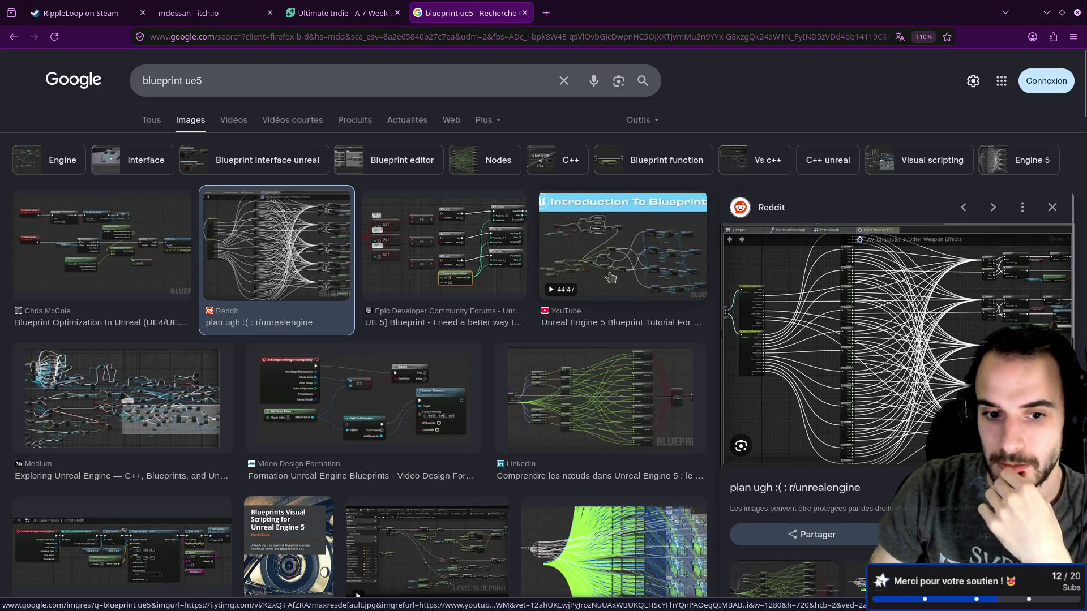
scroll(597, 283, "down", 7)
scroll(597, 283, "down", 3)
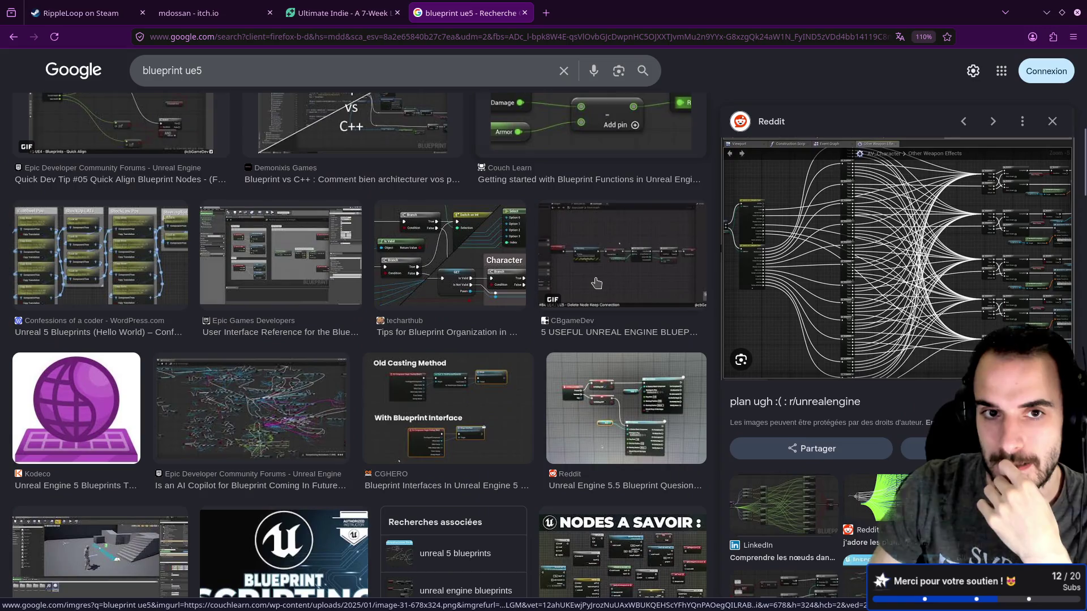
scroll(596, 283, "up", 2)
scroll(597, 283, "down", 1)
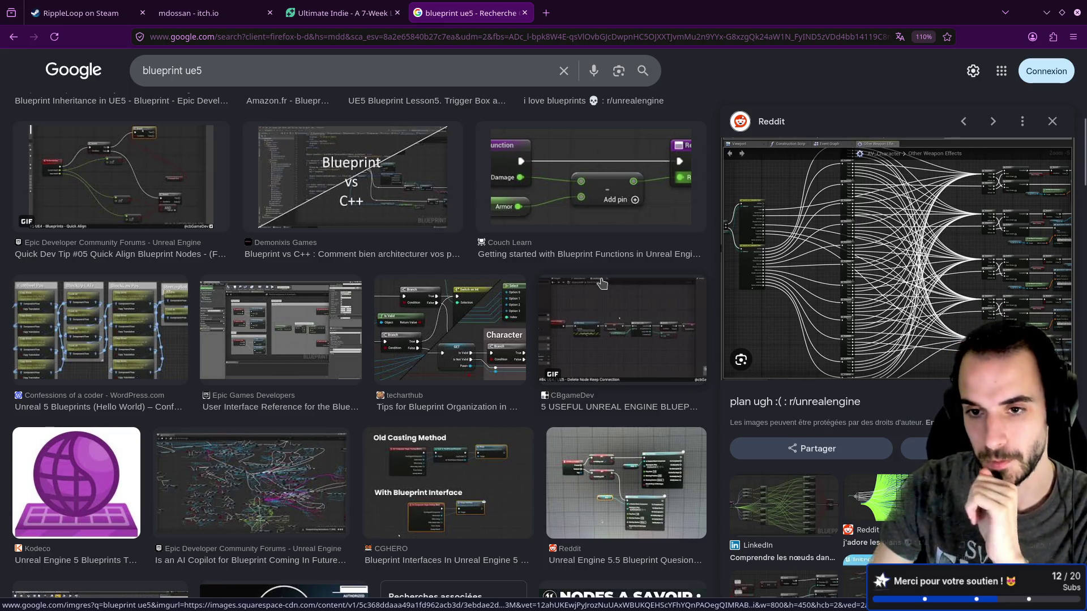
scroll(602, 283, "up", 3)
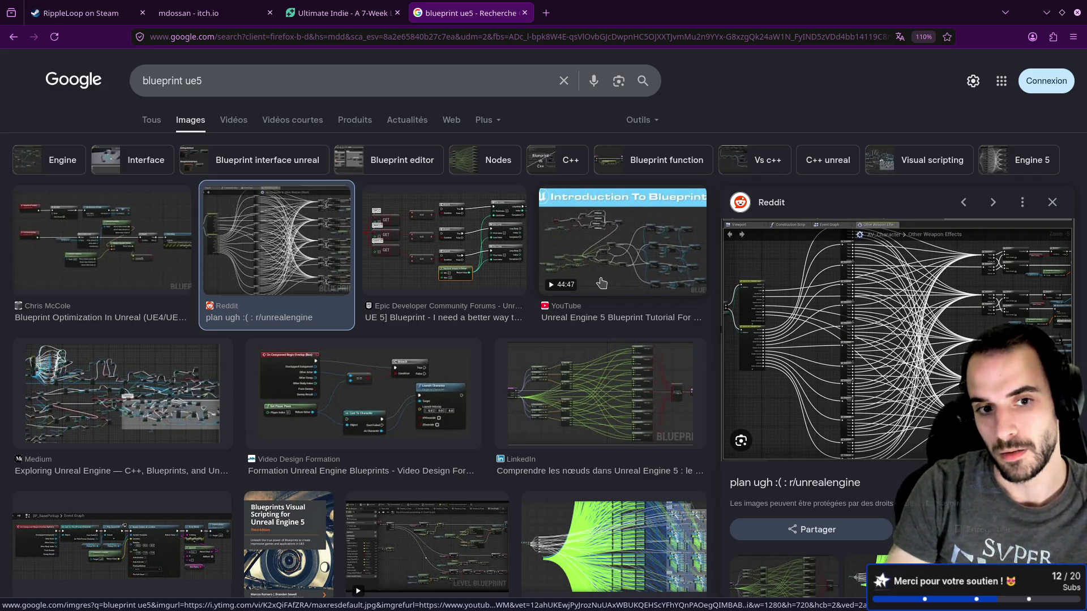
key("super+2")
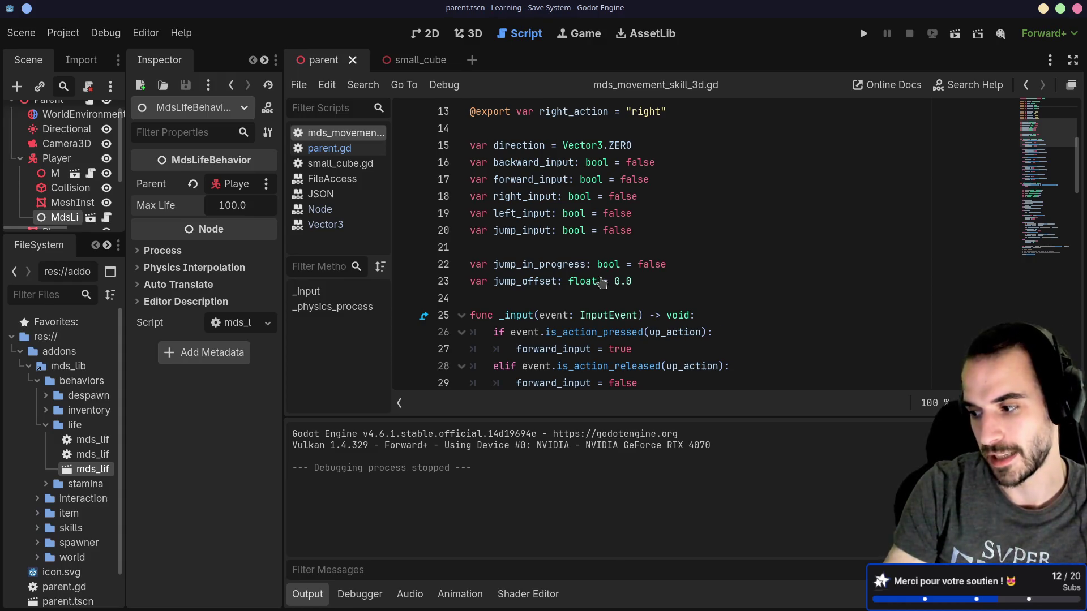
key("super+1")
scroll(630, 432, "down", 2)
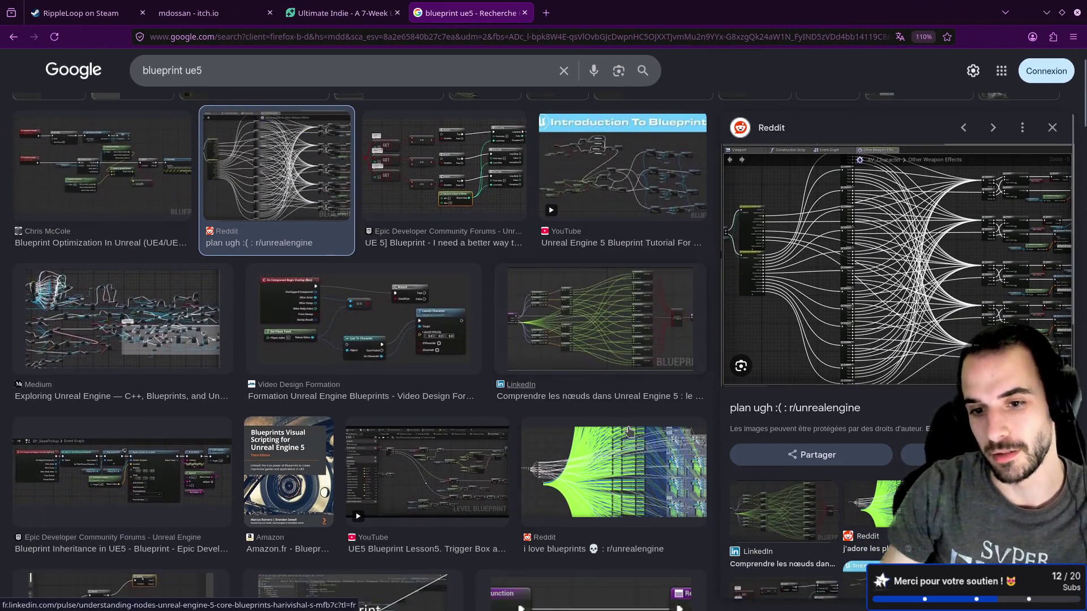
Step: Preview the 'i love blueprints' image, close the search tab and go to Ultimate Indie
left_click(605, 464)
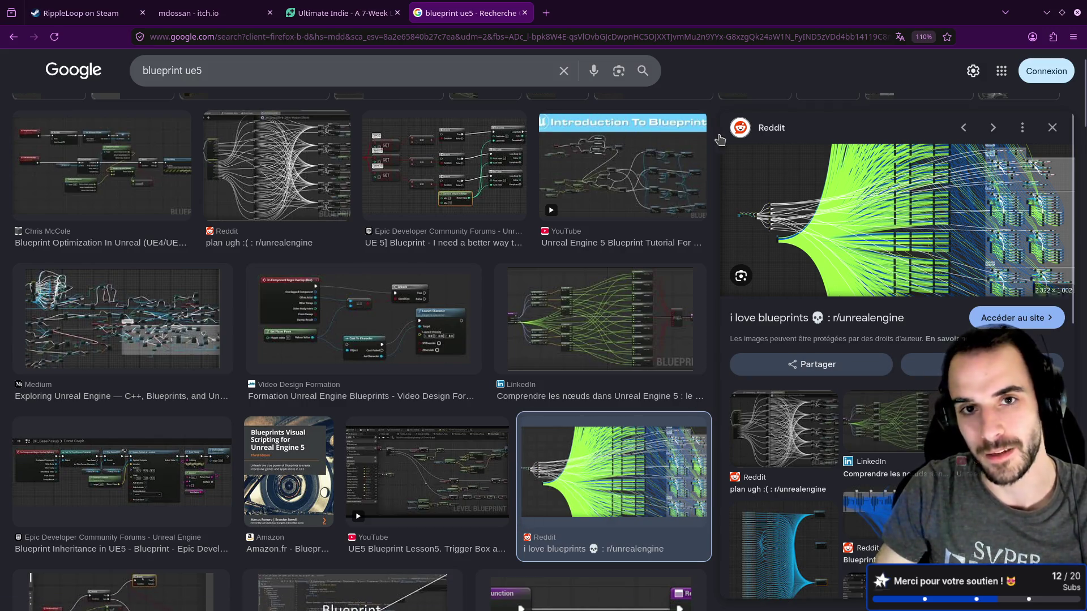
left_click(525, 12)
left_click(340, 14)
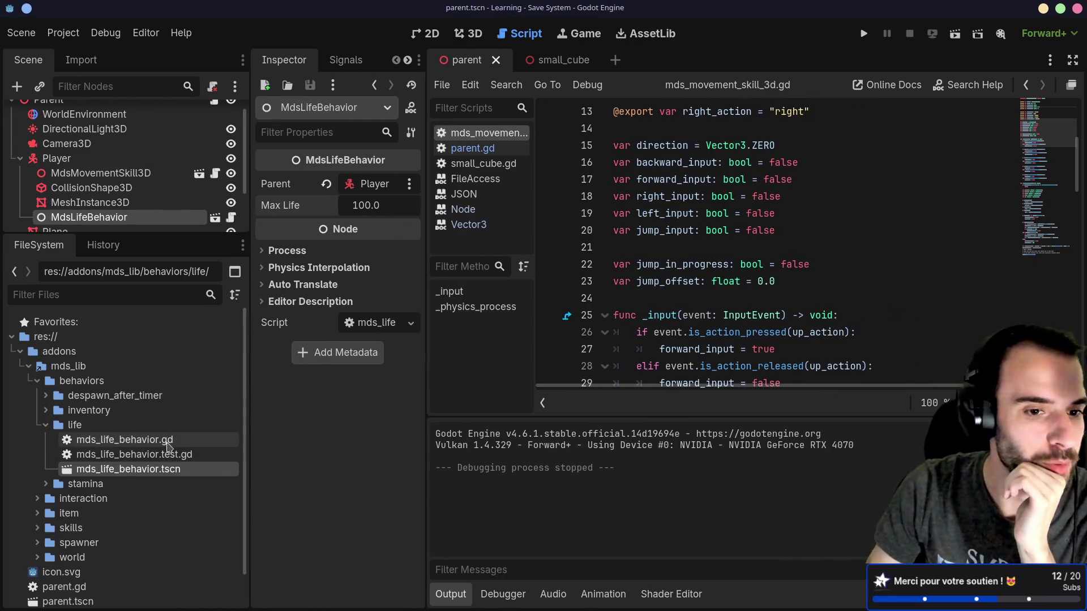
Step: Open mds_life_behavior.gd and collapse the Output panel to enlarge the code
double_click(130, 440)
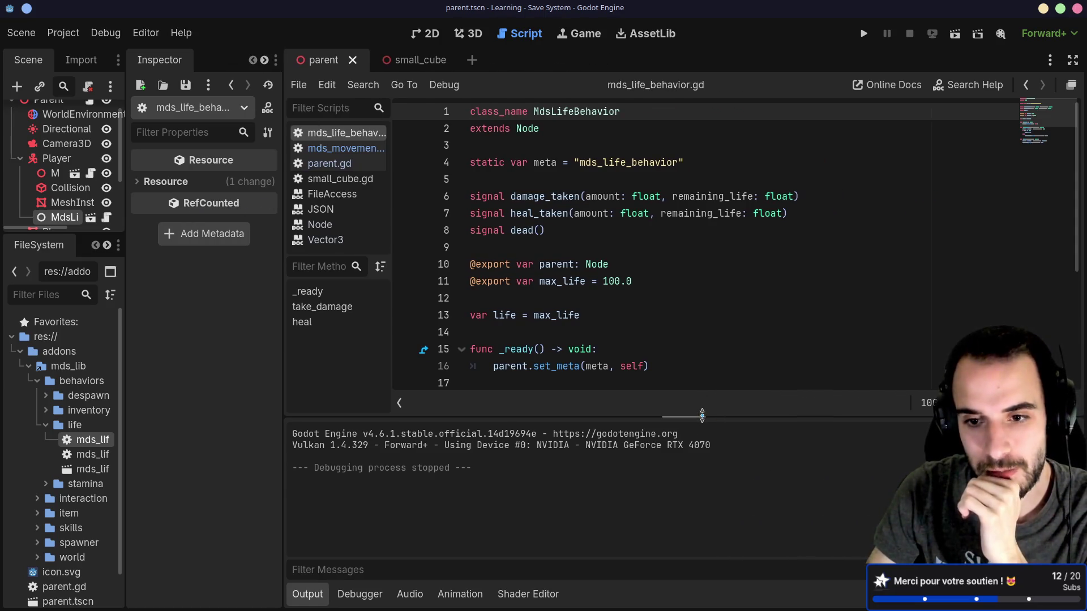
scroll(690, 339, "down", 2)
scroll(691, 338, "down", 2)
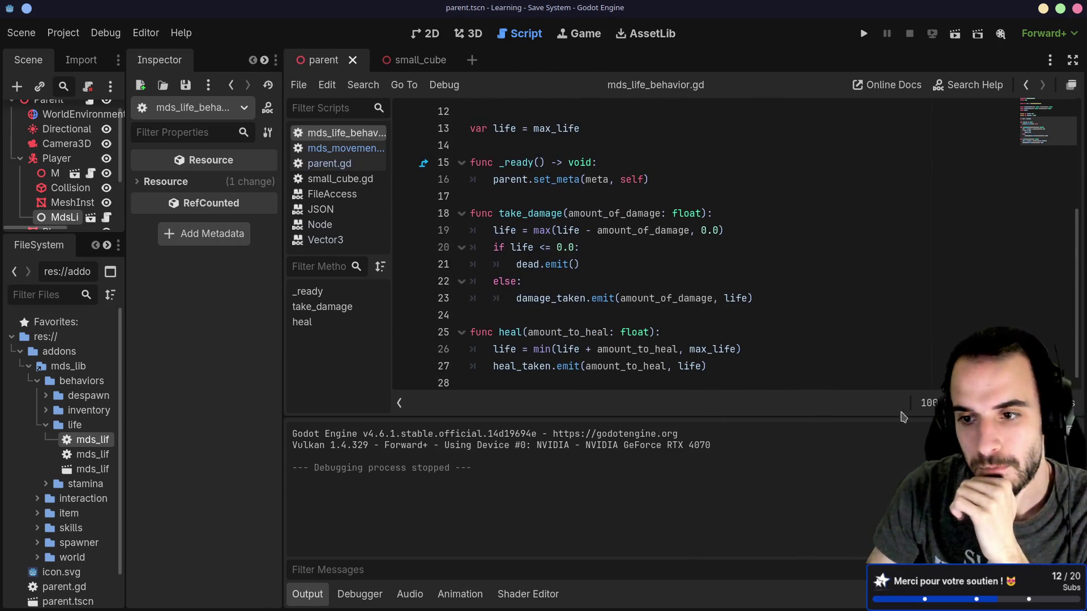
left_click(308, 594)
scroll(600, 445, "up", 1)
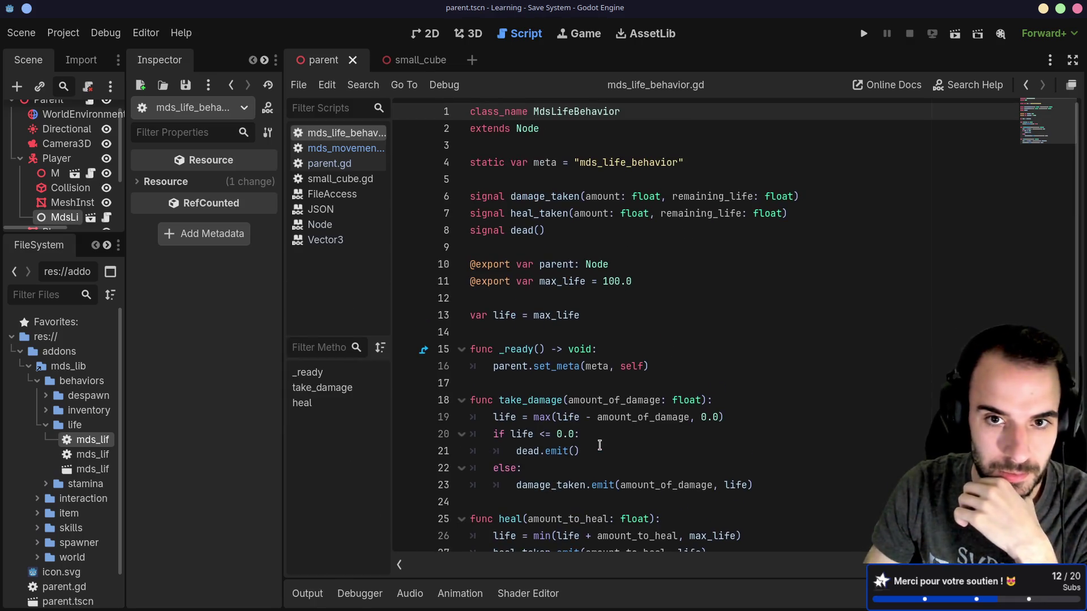
mouse_move(562, 419)
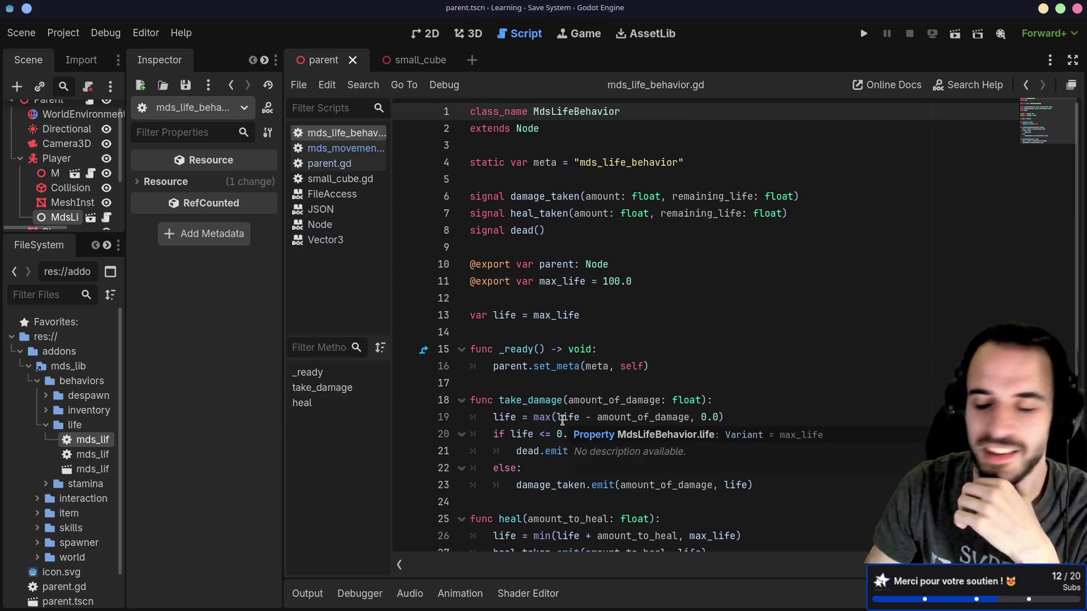
scroll(562, 420, "down", 1)
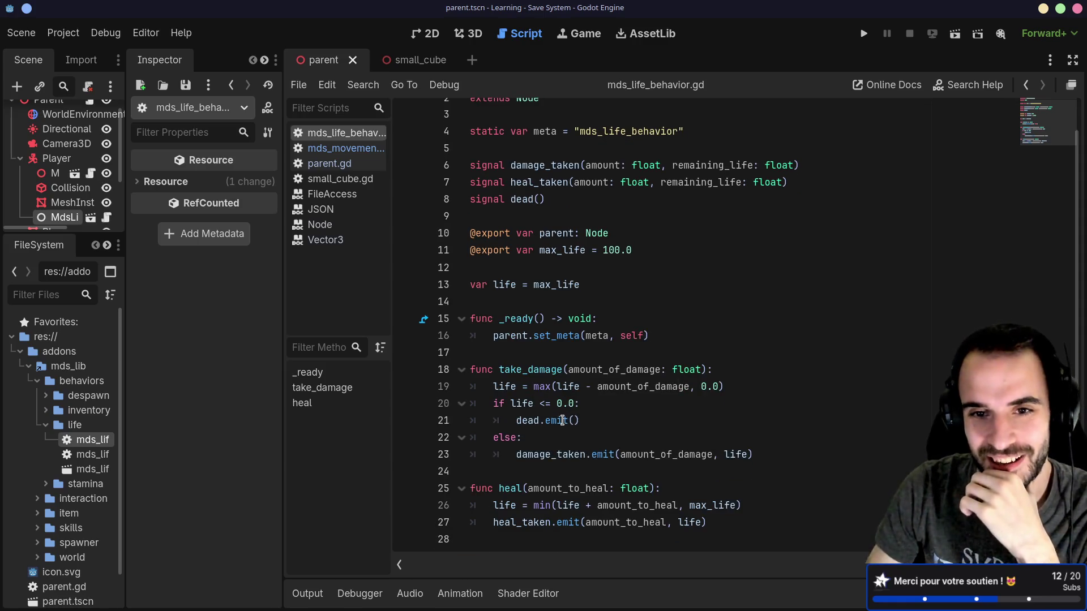
scroll(562, 420, "up", 1)
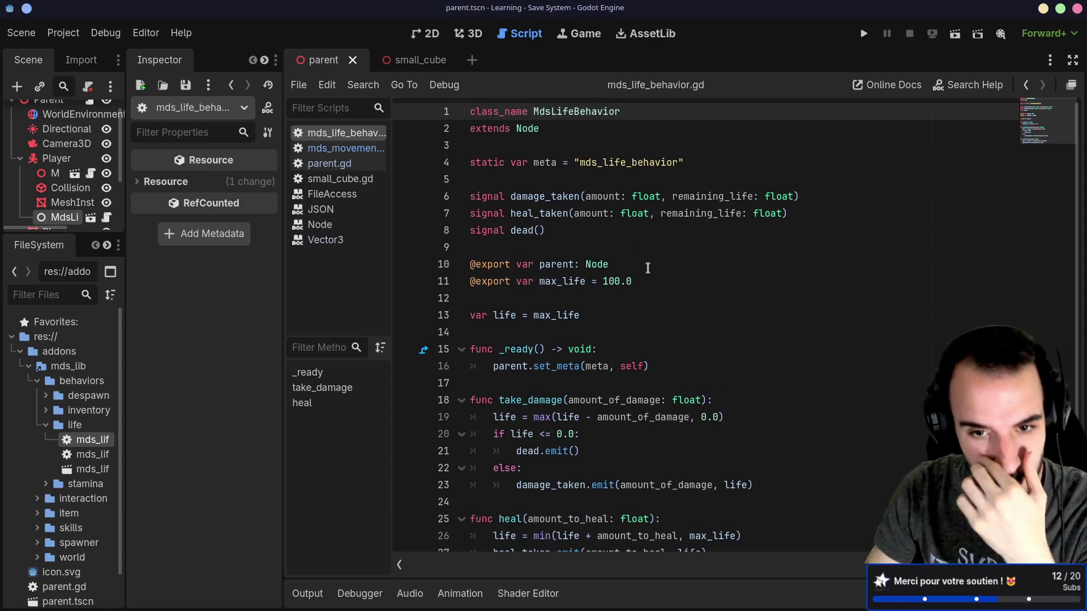
scroll(647, 267, "down", 1)
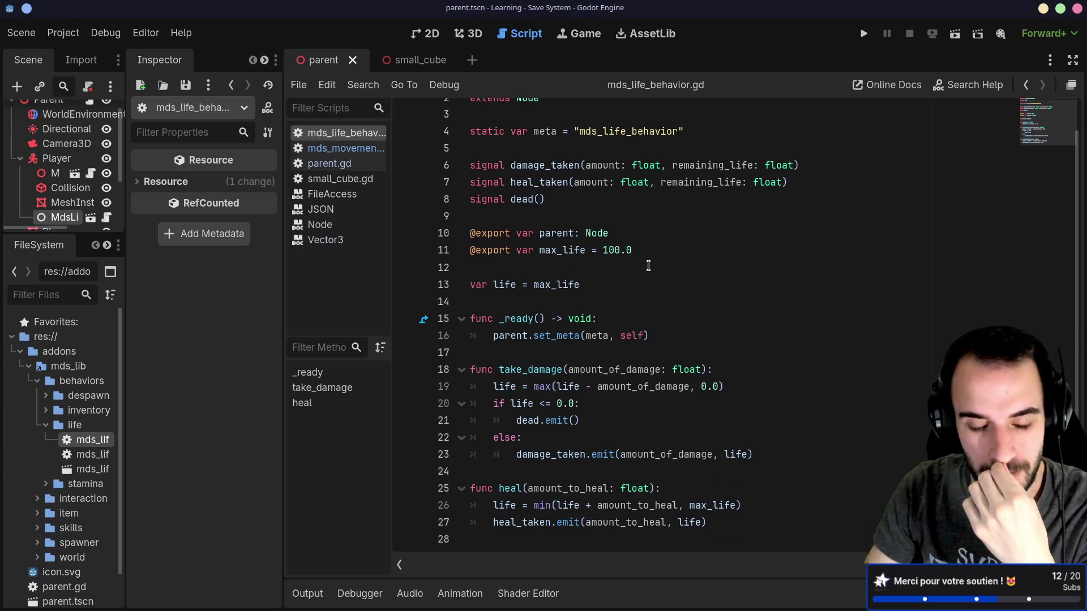
Step: Fold the take_damage, heal and _ready functions in mds_life_behavior.gd
left_click(462, 369)
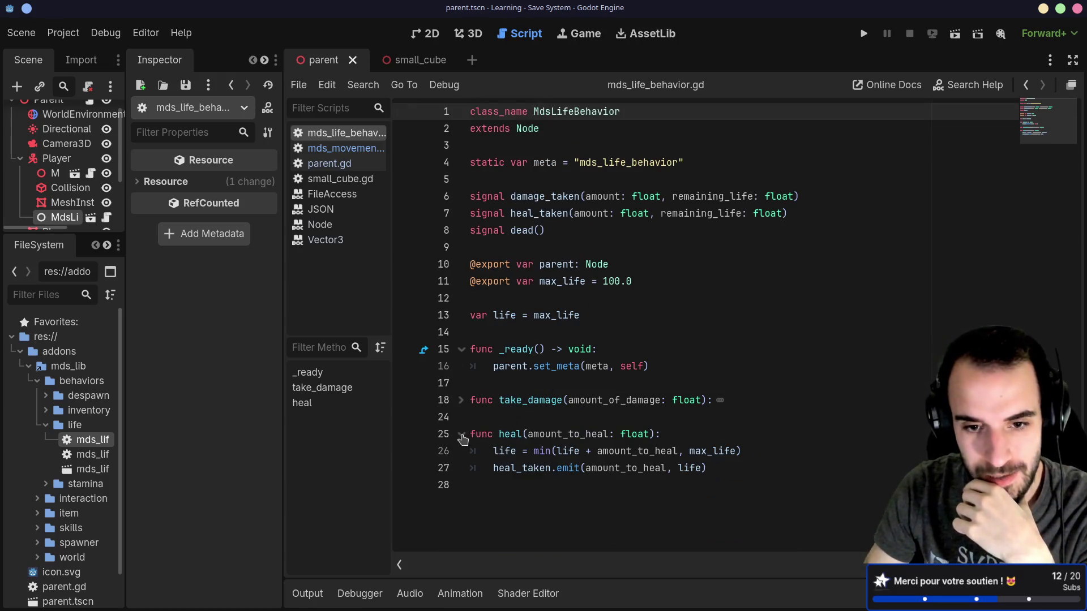
left_click(462, 436)
left_click(462, 349)
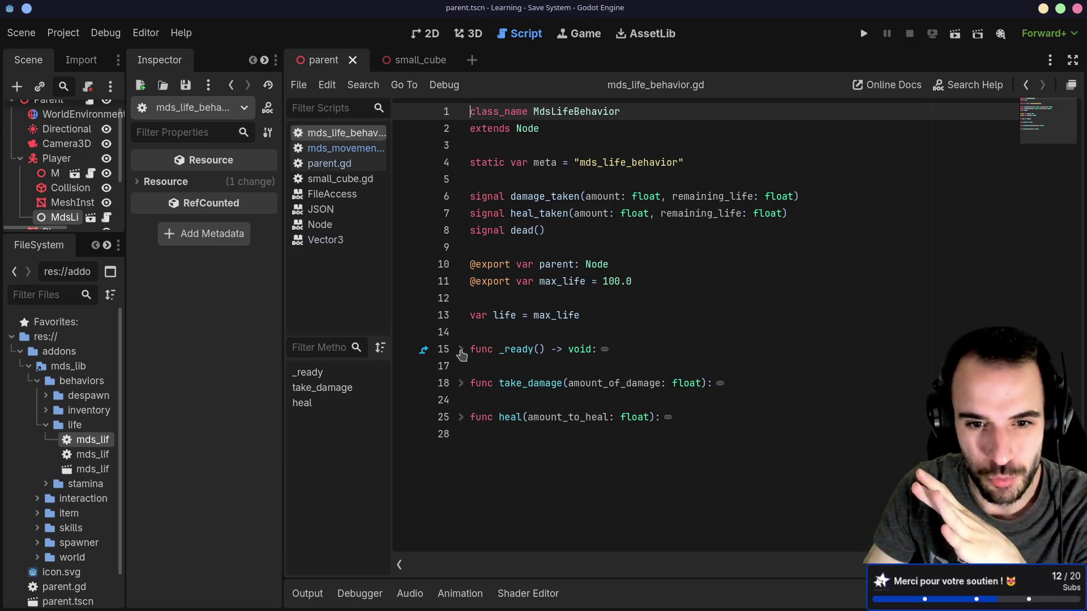
double_click(473, 383)
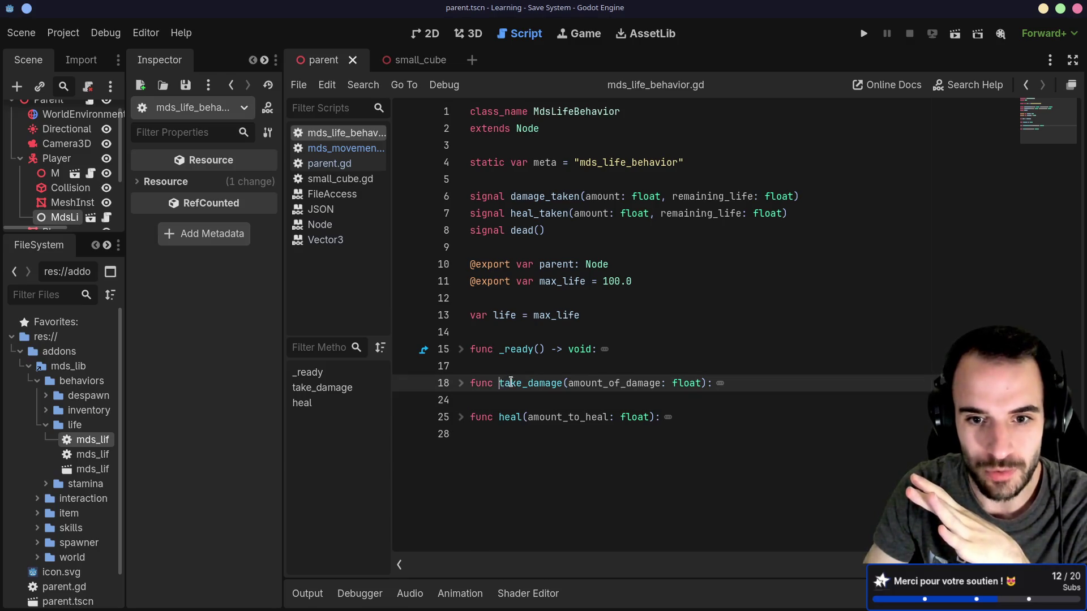
left_click_drag(499, 383, 560, 378)
left_click(461, 383)
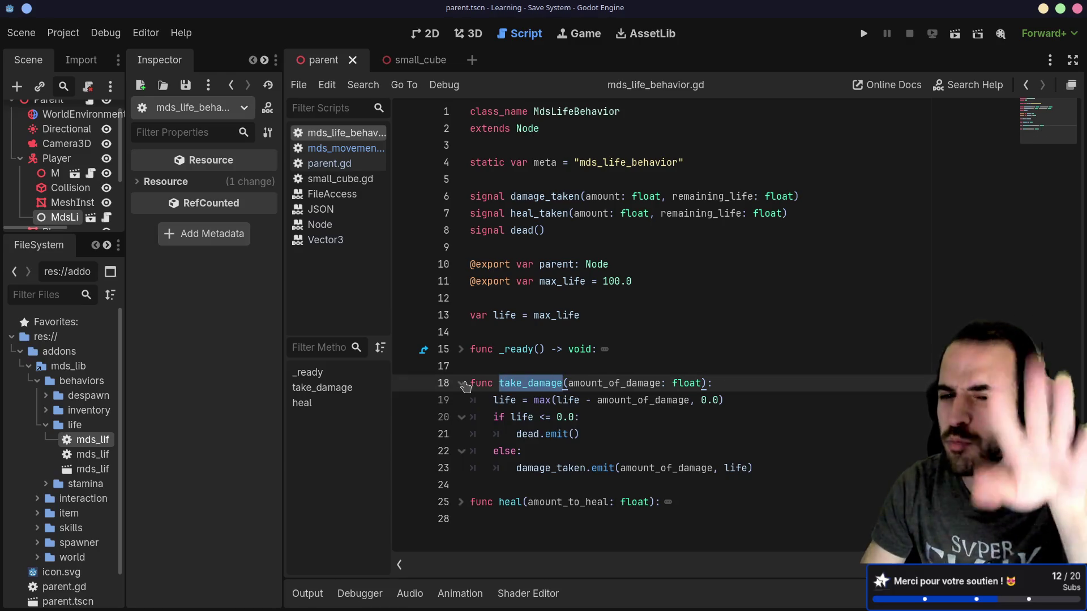
left_click(461, 384)
left_click(461, 417)
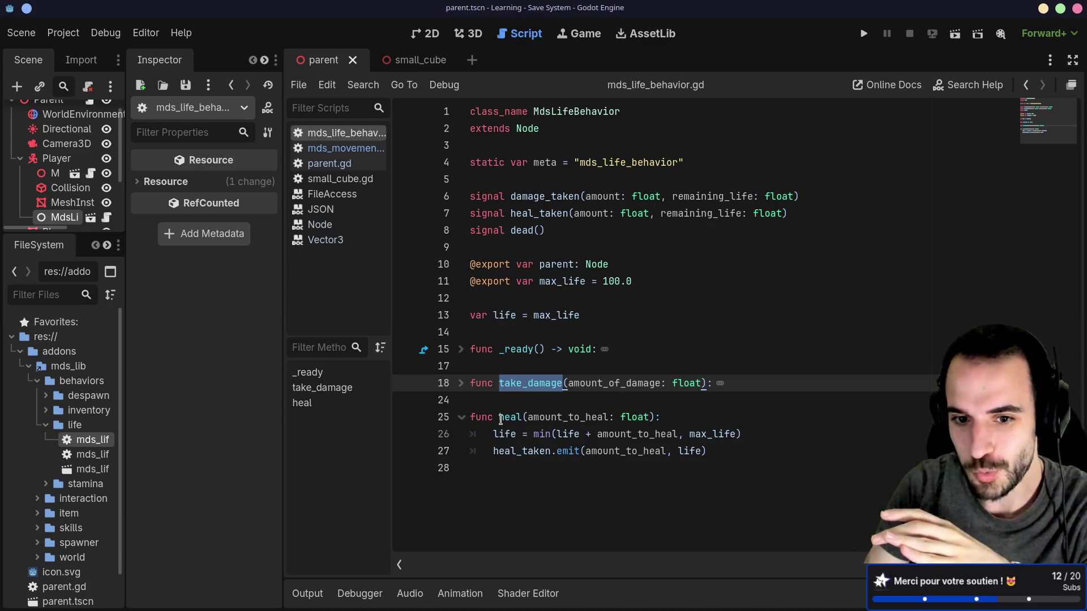
left_click(461, 417)
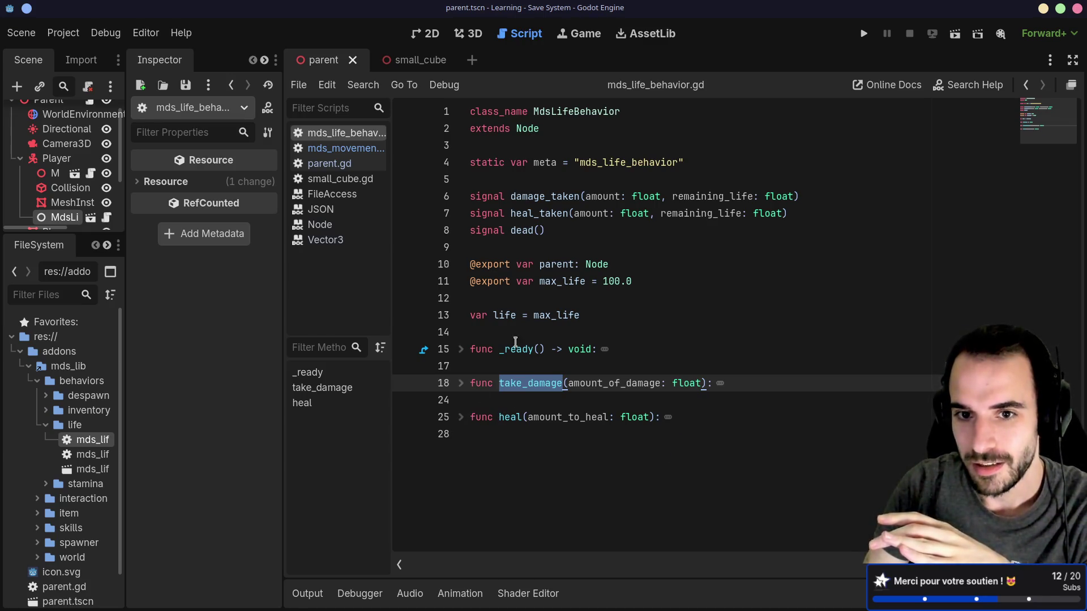
Step: Select max_life = 100.0, then the whole script, and select the Player node
left_click_drag(535, 282, 639, 278)
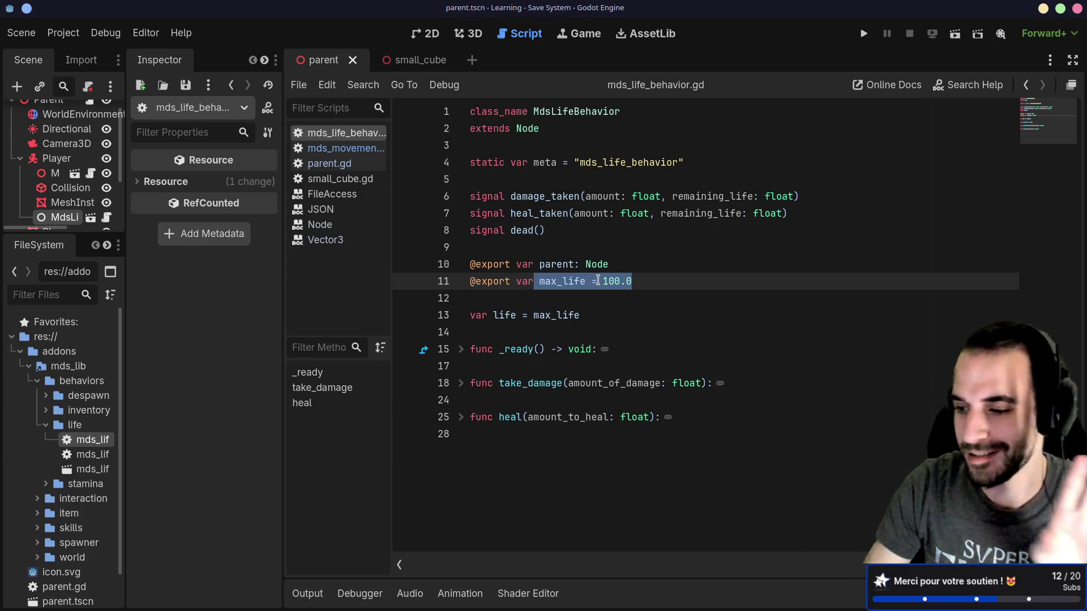
mouse_move(599, 428)
left_mouse_down()
mouse_move(473, 349)
mouse_move(469, 114)
left_mouse_up()
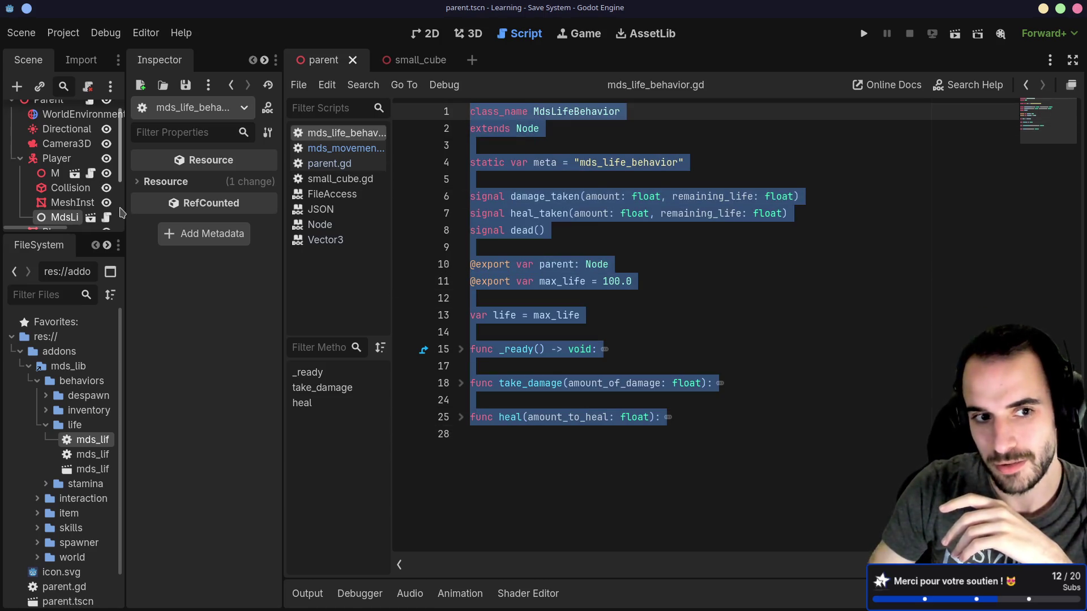
left_click_drag(126, 328, 386, 328)
left_click(68, 159)
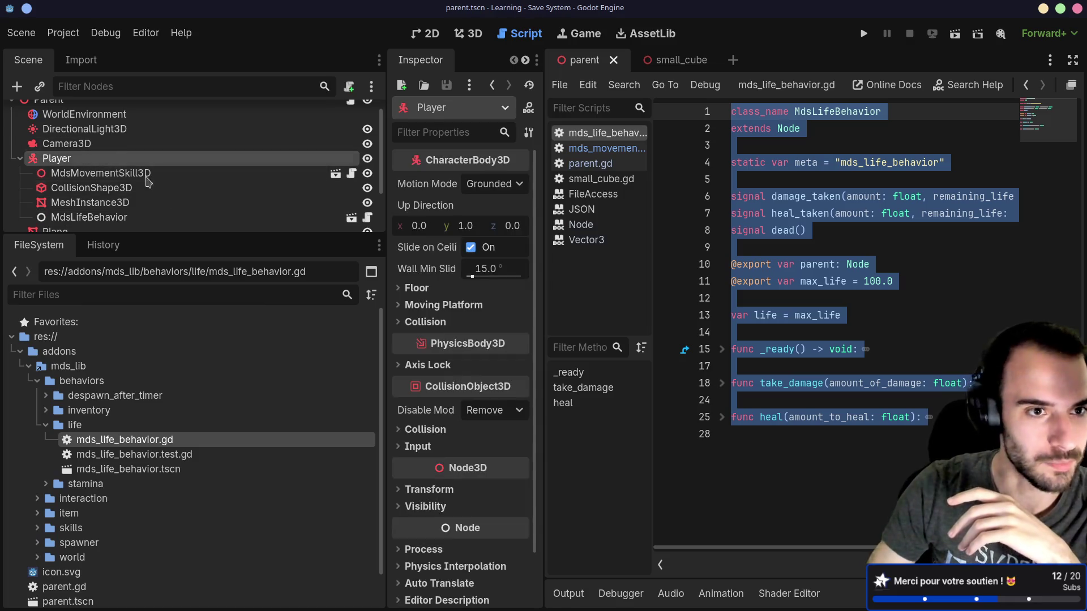
Step: In the 3D view, drag mds_life_behavior.tscn onto the Plane node as its child
scroll(114, 187, "down", 1)
left_click(55, 203)
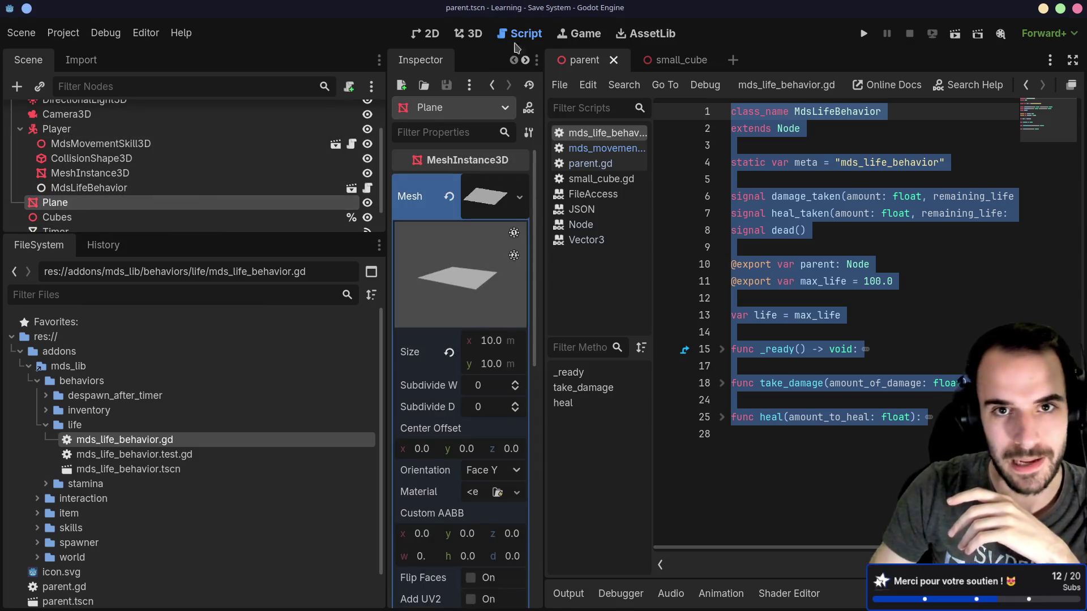
left_click(478, 34)
scroll(765, 318, "down", 5)
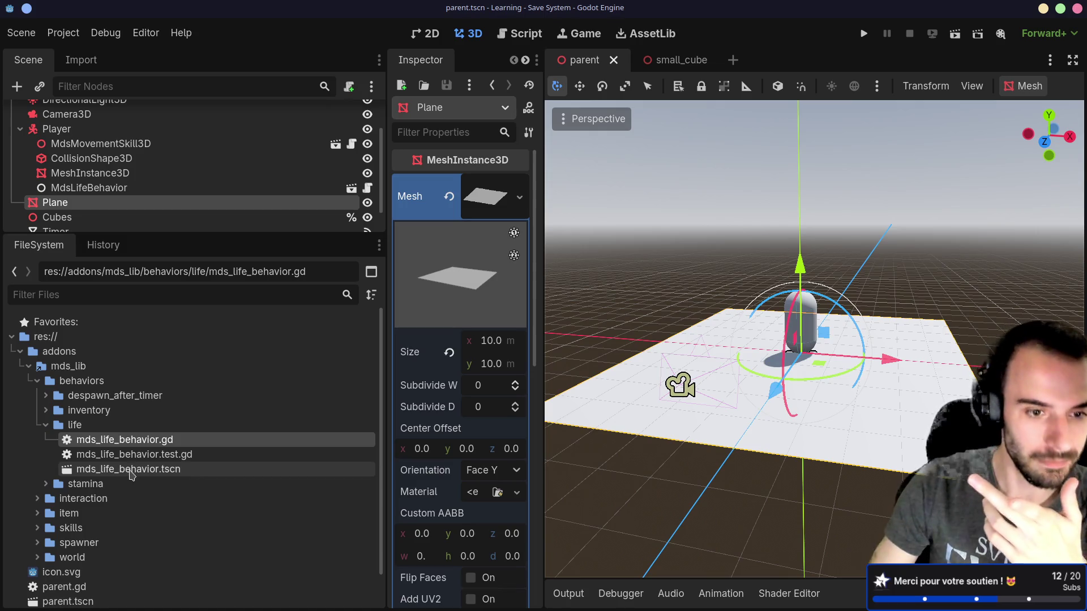
mouse_move(130, 474)
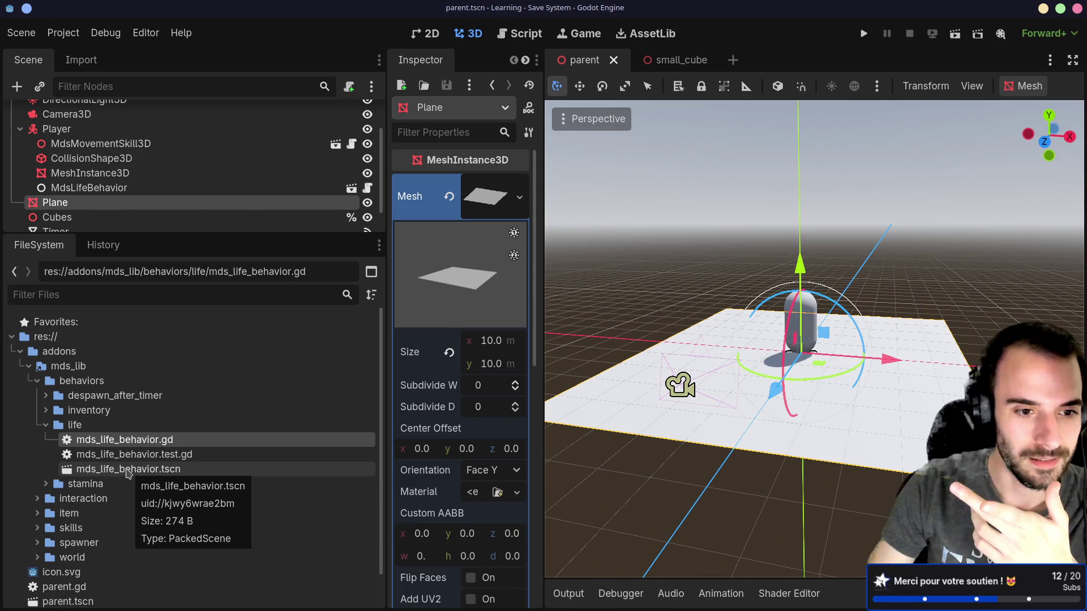
mouse_move(126, 474)
left_mouse_down()
mouse_move(113, 187)
mouse_move(90, 189)
mouse_move(124, 195)
left_mouse_up()
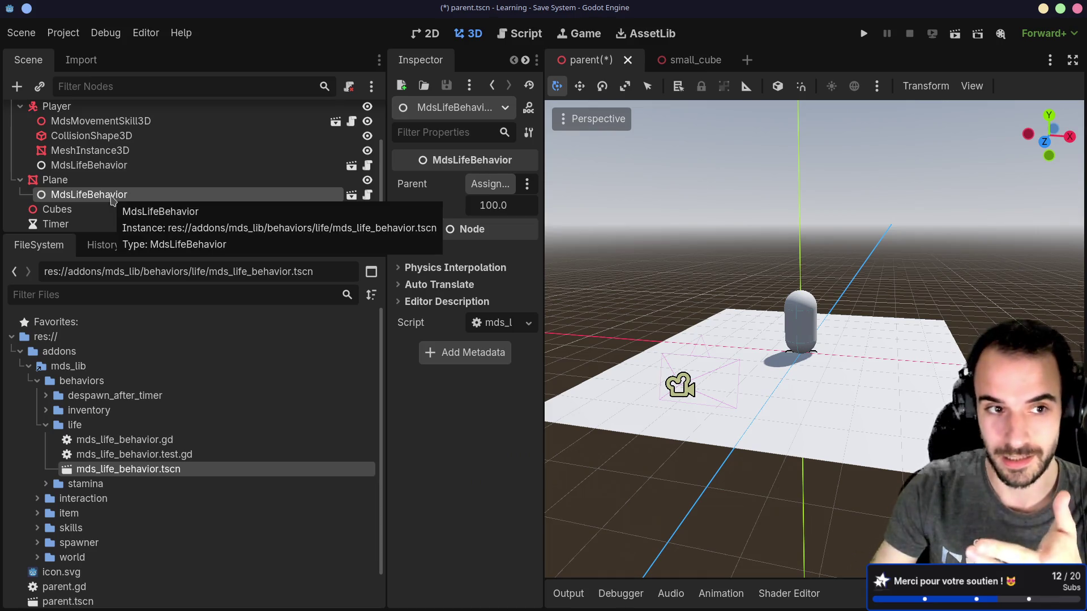
left_click(77, 181)
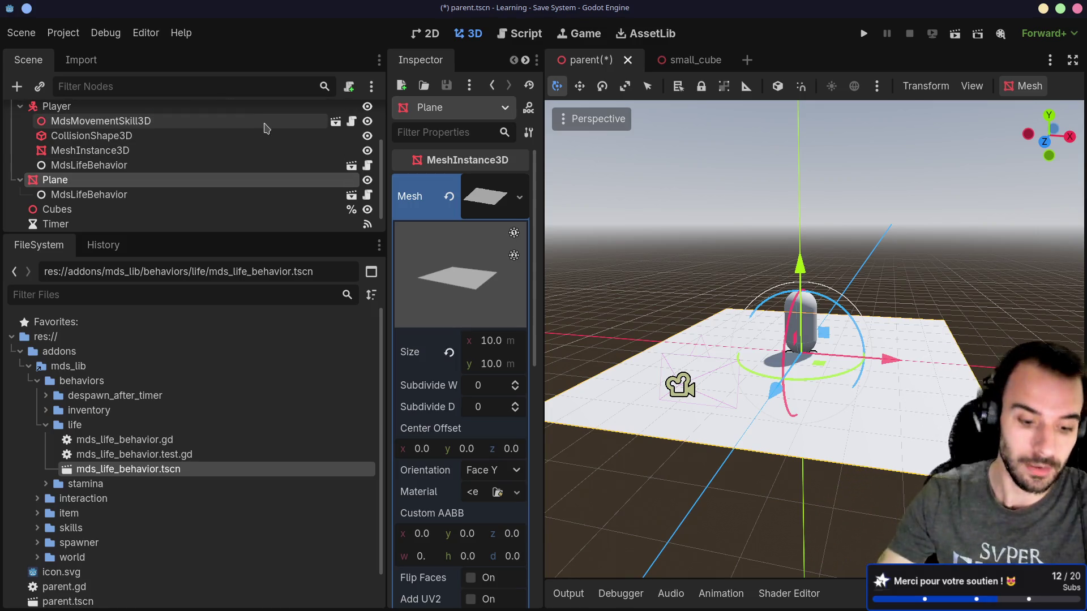
Step: Save the scene, quit to the Project Manager and open Library - Common Behaviors
key("ctrl+s")
left_click(63, 37)
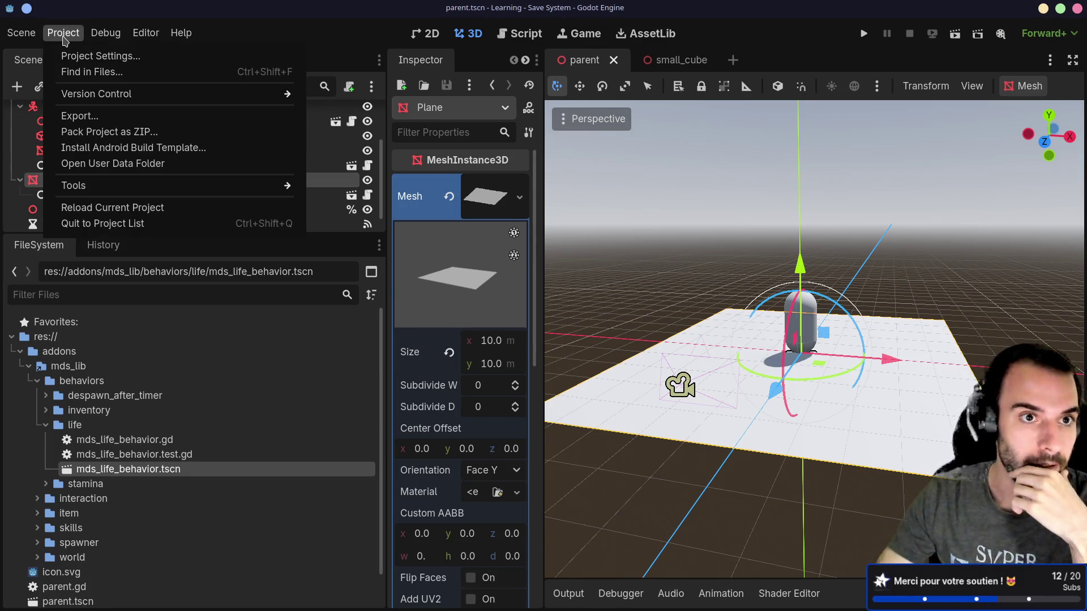
mouse_move(30, 38)
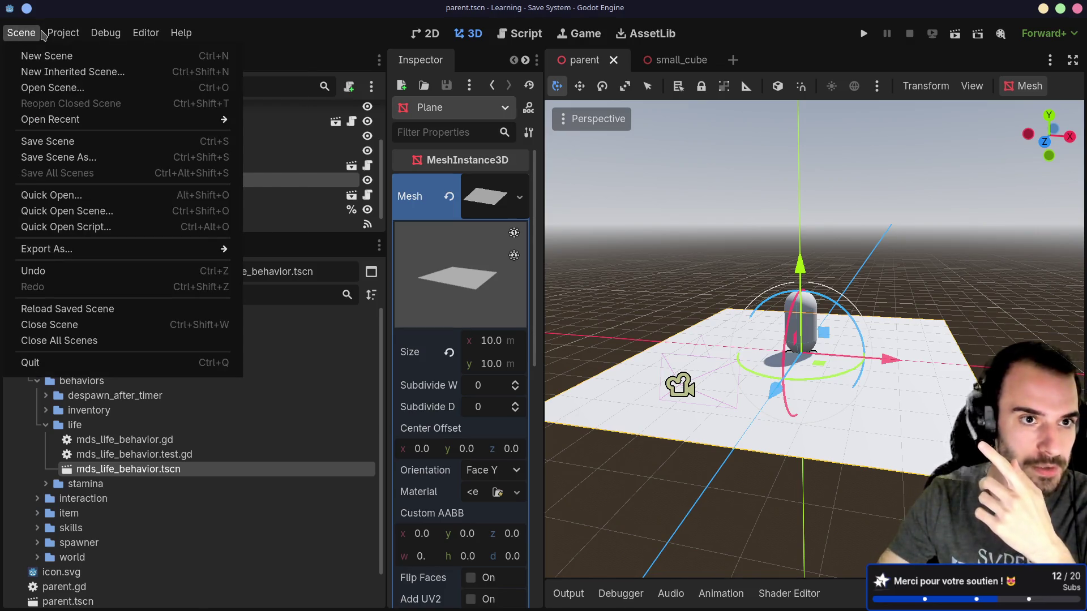
left_click(55, 37)
left_click(62, 34)
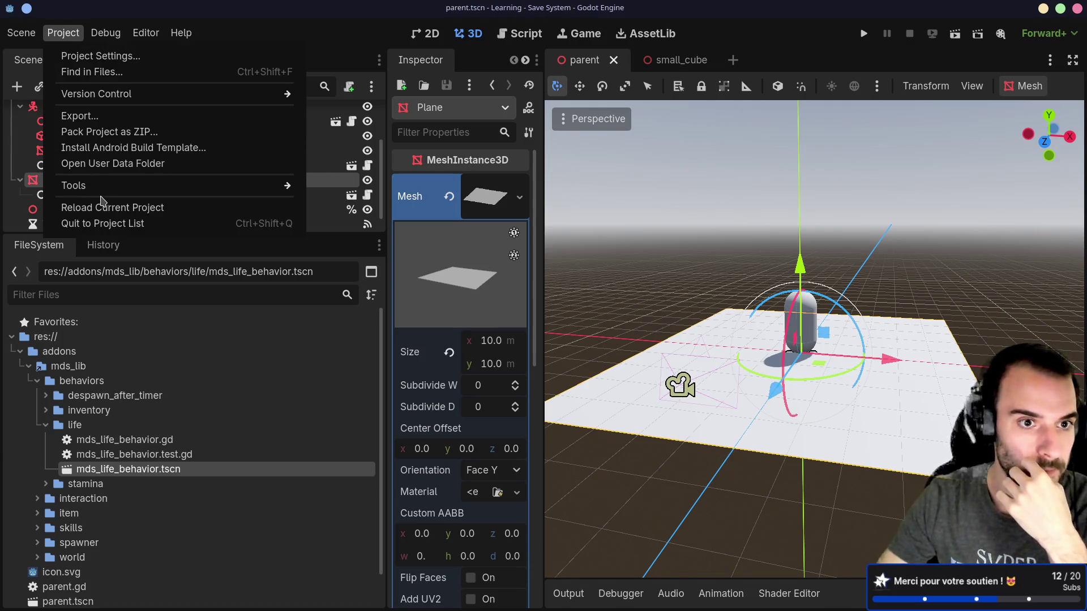
left_click(109, 224)
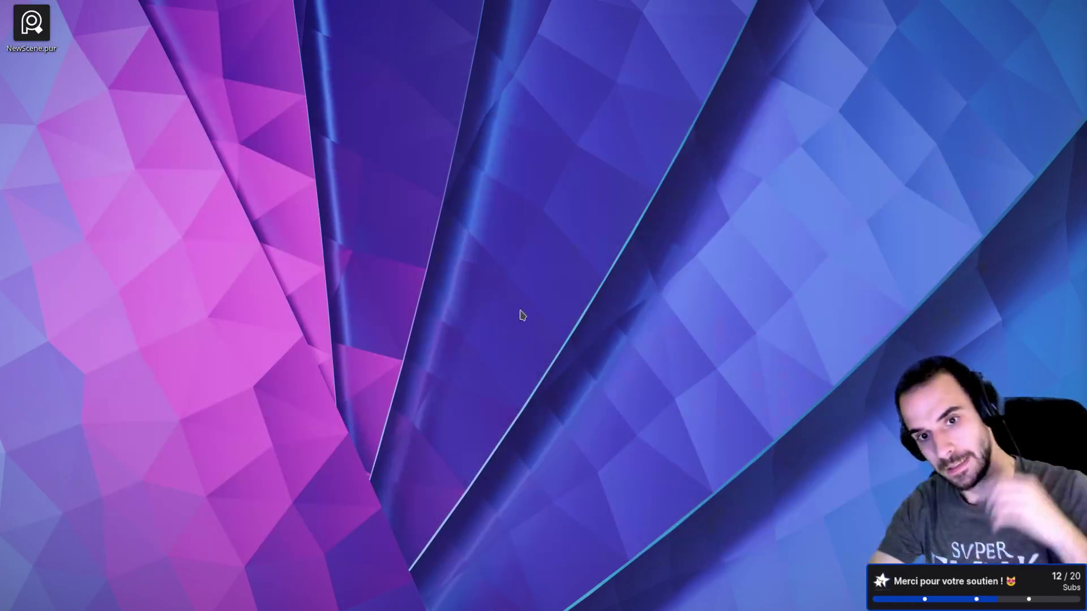
scroll(445, 297, "down", 1)
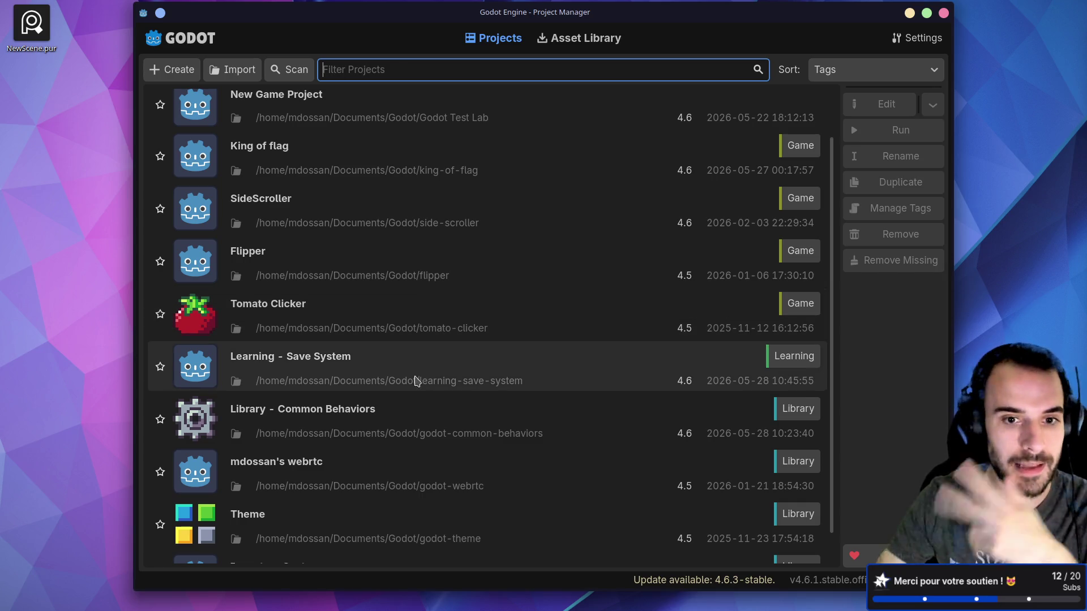
double_click(390, 422)
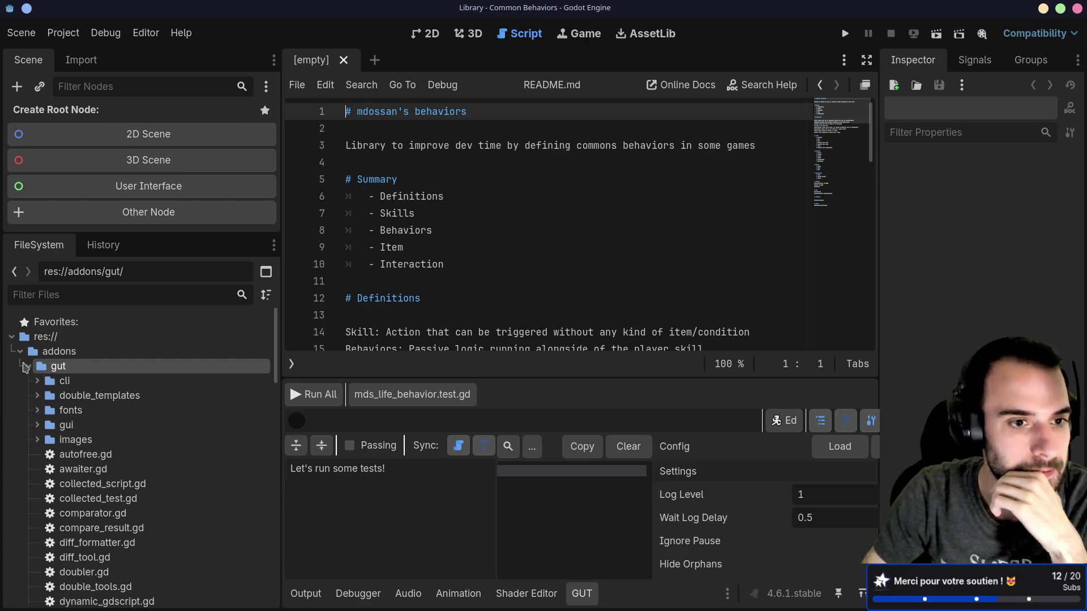
Step: Expand addons/mds_lib/behaviors/life in FileSystem and open the mds_life_behavior scene
left_click(27, 367)
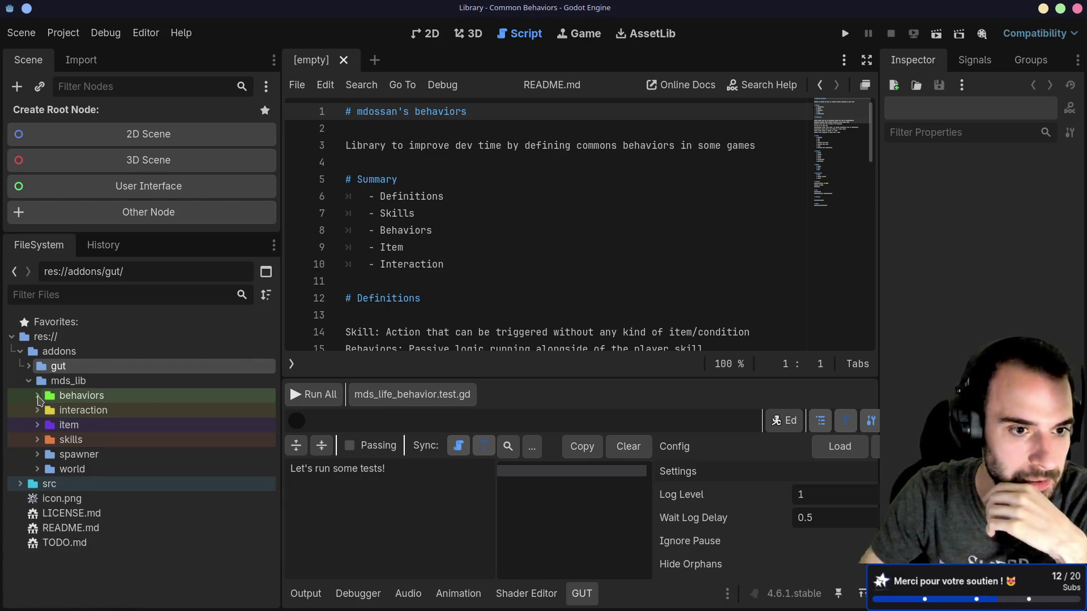
left_click(38, 395)
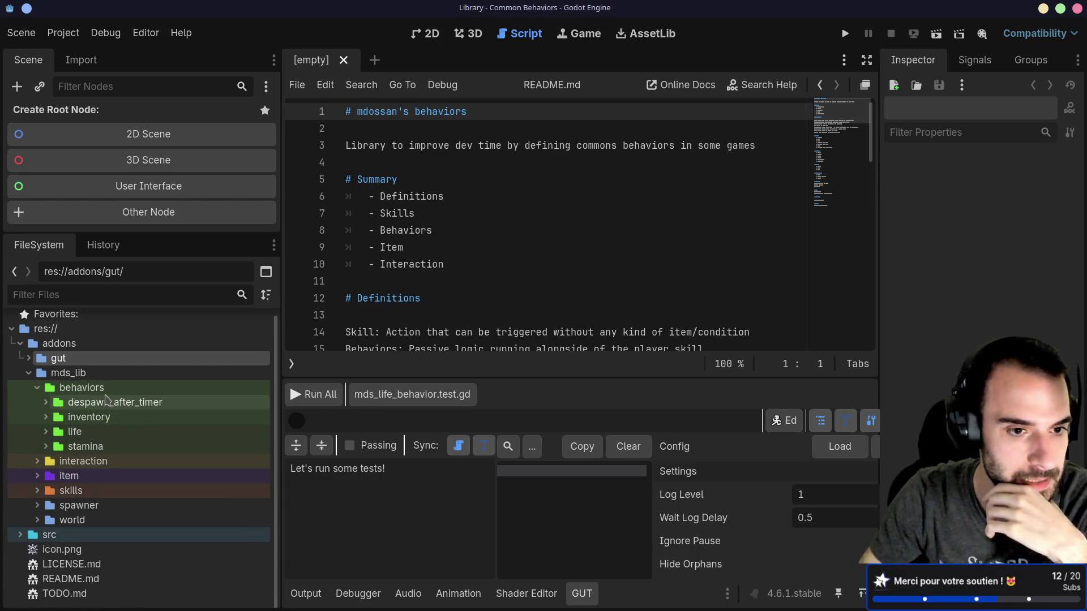
left_click(104, 433)
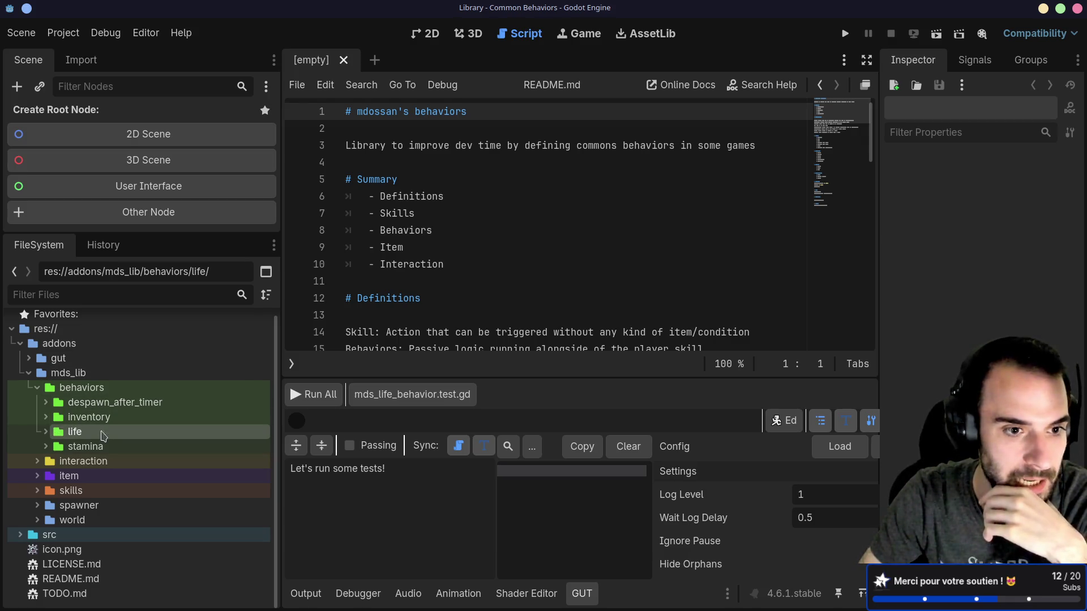
left_click(46, 432)
scroll(74, 430, "down", 1)
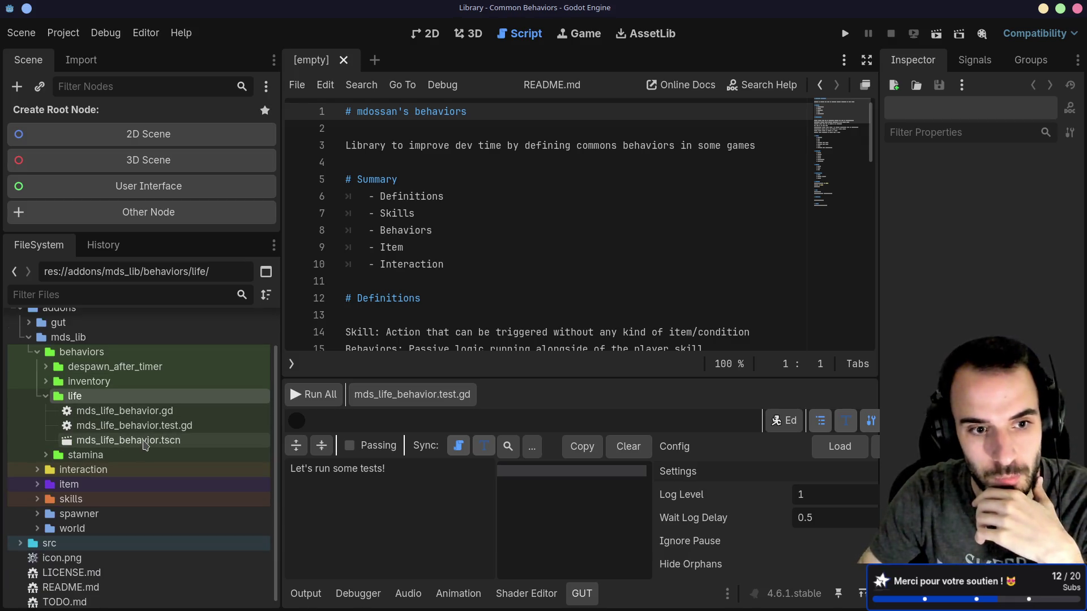
double_click(146, 446)
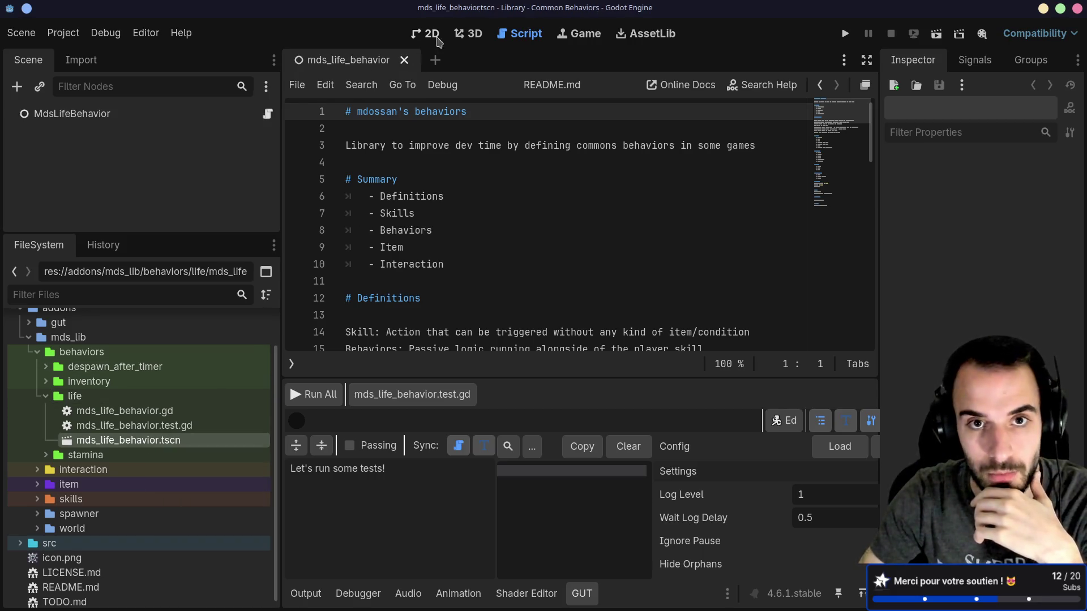
Step: Open mds_life_behavior.gd, fold take_damage and heal, then open mds_life_behavior.test.gd
double_click(124, 411)
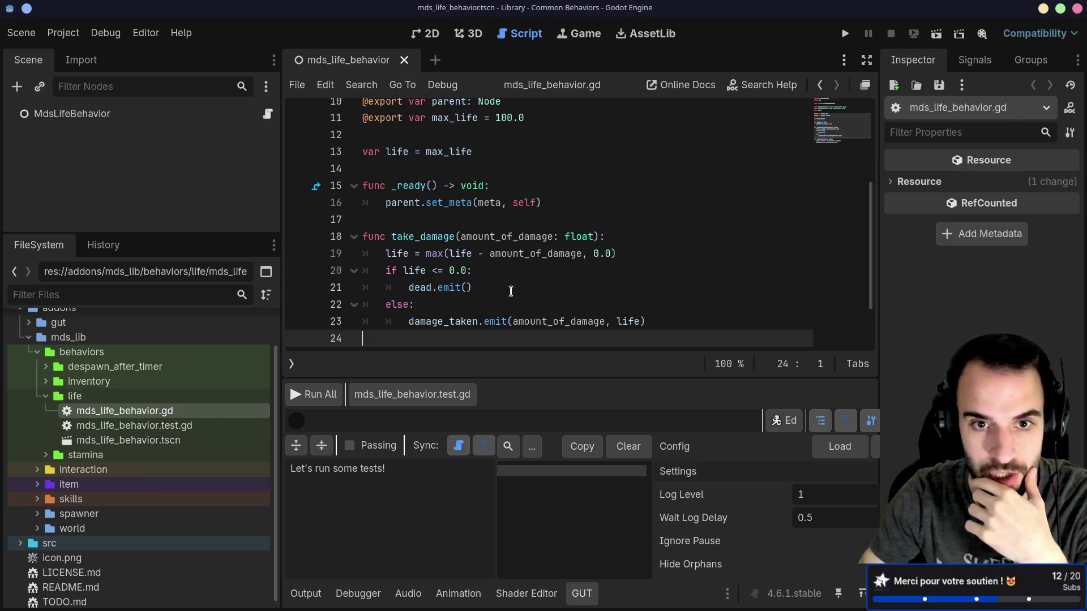
left_click(582, 593)
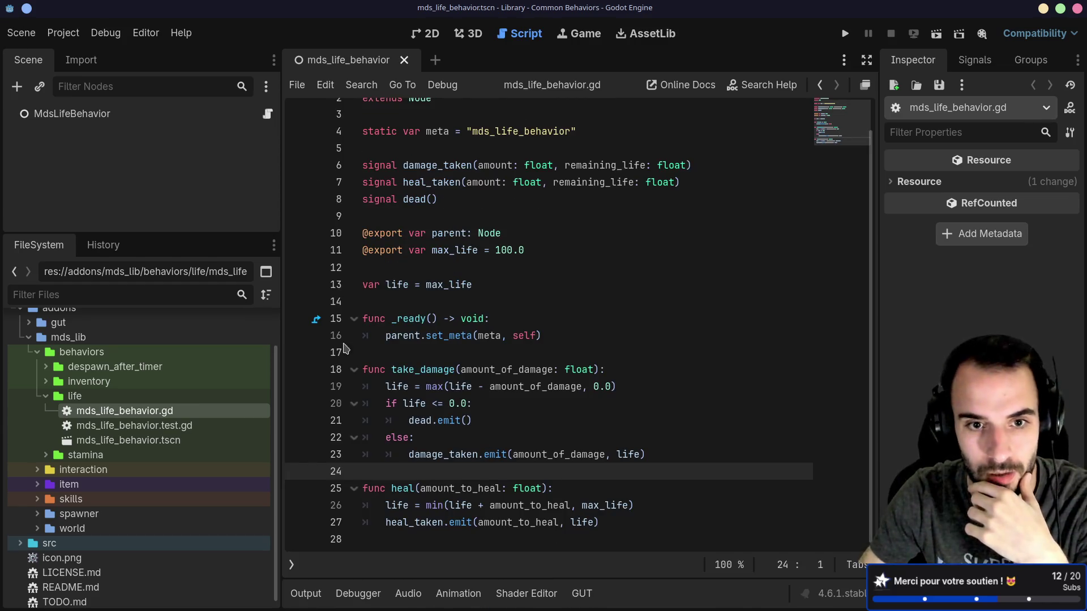
left_click(354, 370)
left_click(353, 434)
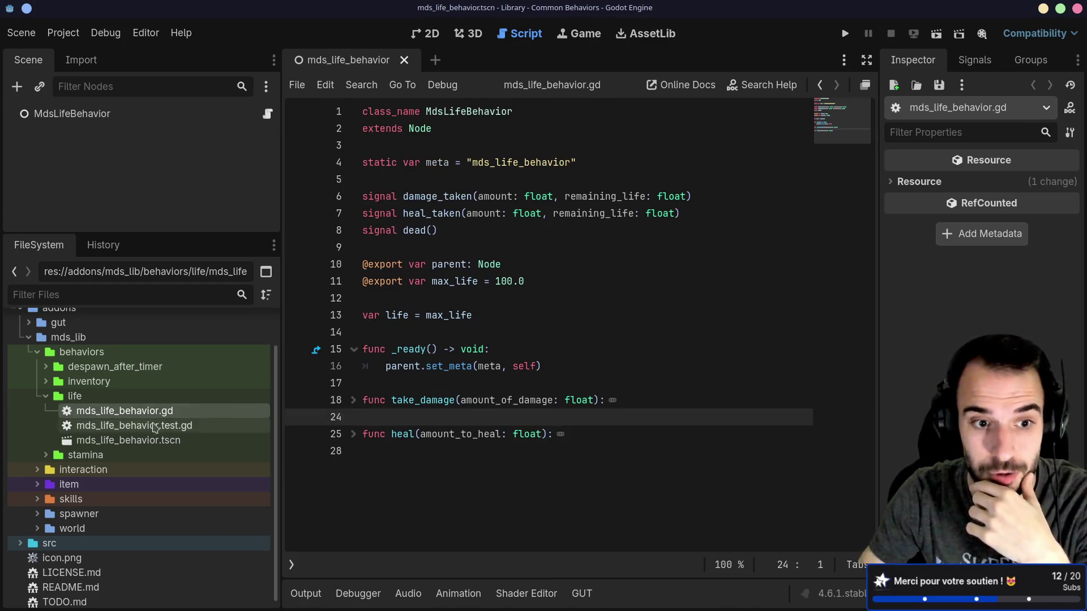
double_click(154, 426)
scroll(423, 288, "down", 1)
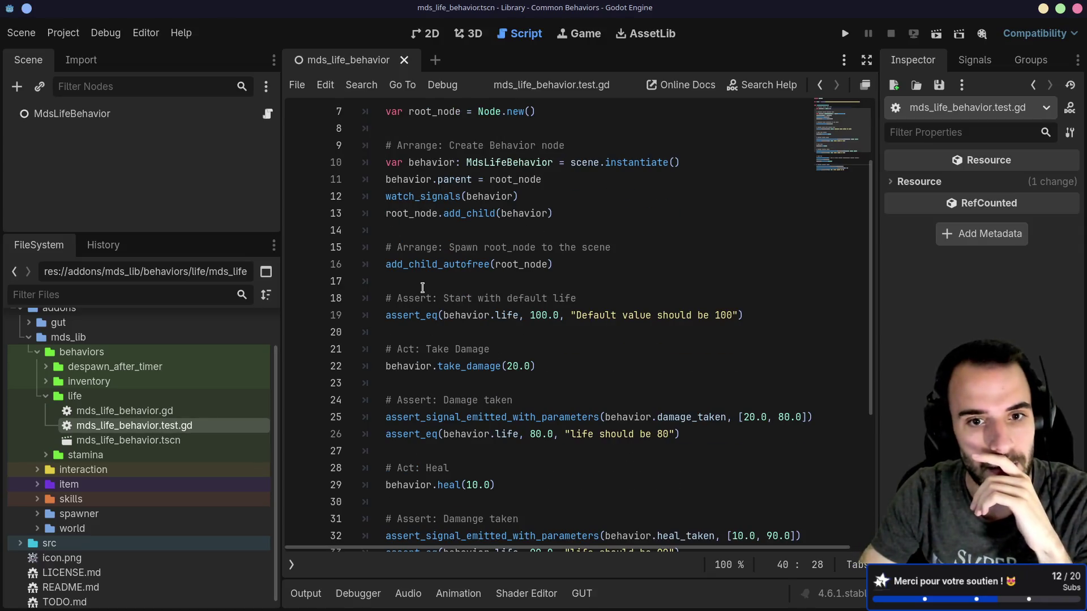
scroll(422, 288, "down", 2)
left_click_drag(379, 271, 530, 263)
left_click(552, 299)
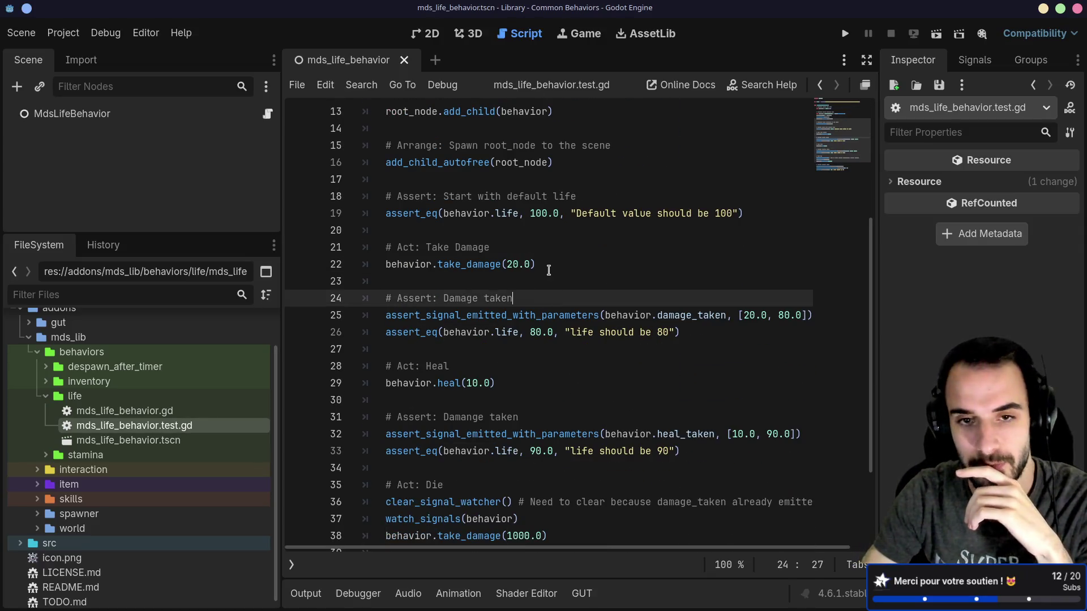
left_click_drag(384, 214, 755, 214)
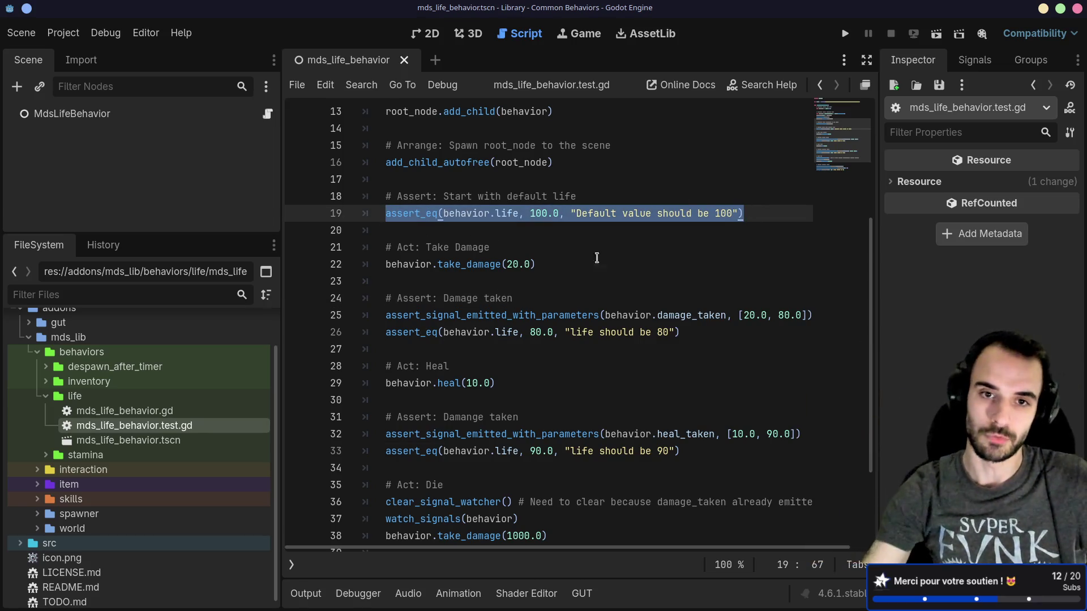
left_click_drag(576, 214, 737, 213)
mouse_move(443, 212)
left_mouse_down()
mouse_move(512, 202)
mouse_move(518, 213)
left_mouse_up()
left_click(518, 213, "ctrl")
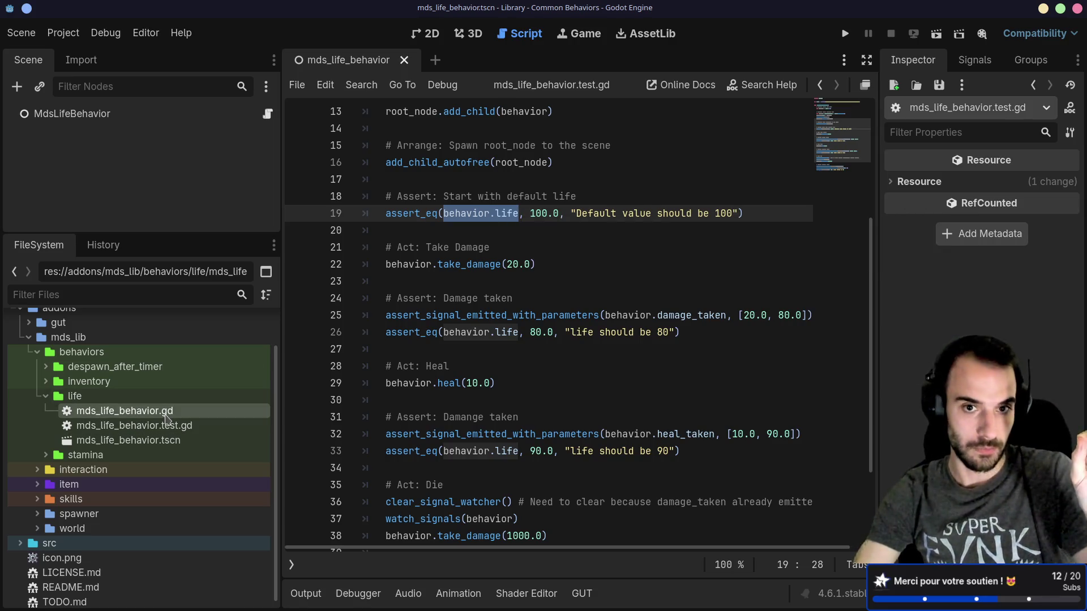
left_click_drag(525, 281, 333, 280)
double_click(445, 282)
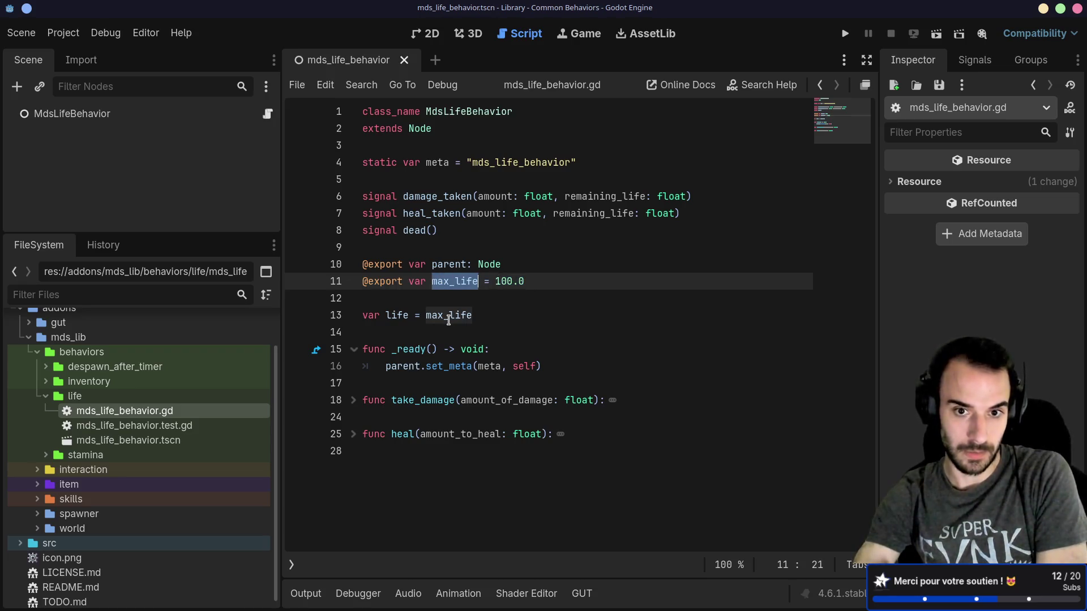
left_click_drag(485, 315, 345, 315)
left_click(415, 317)
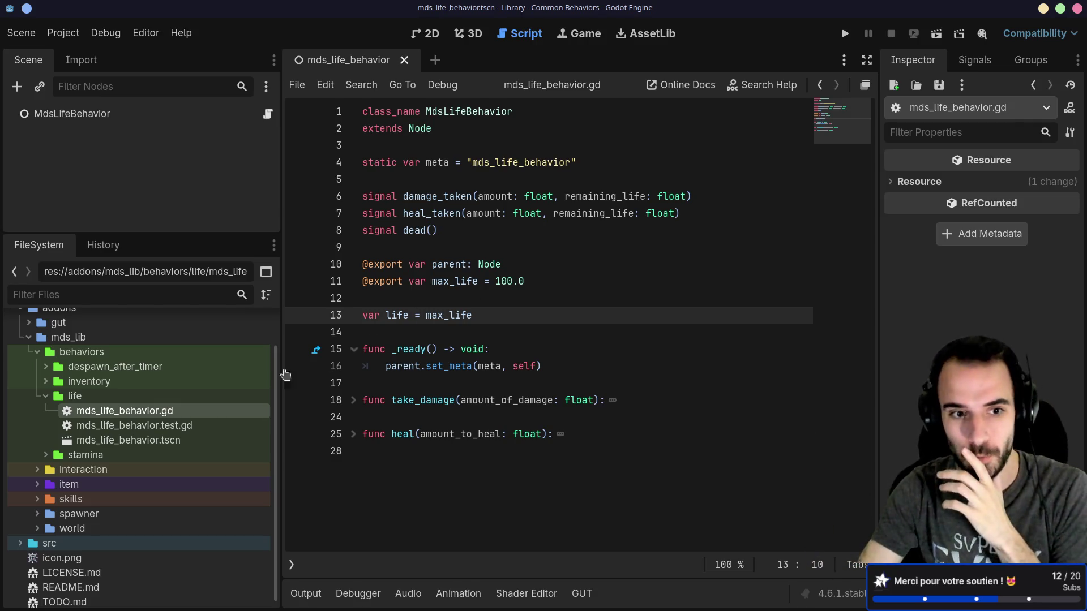
left_click(174, 425)
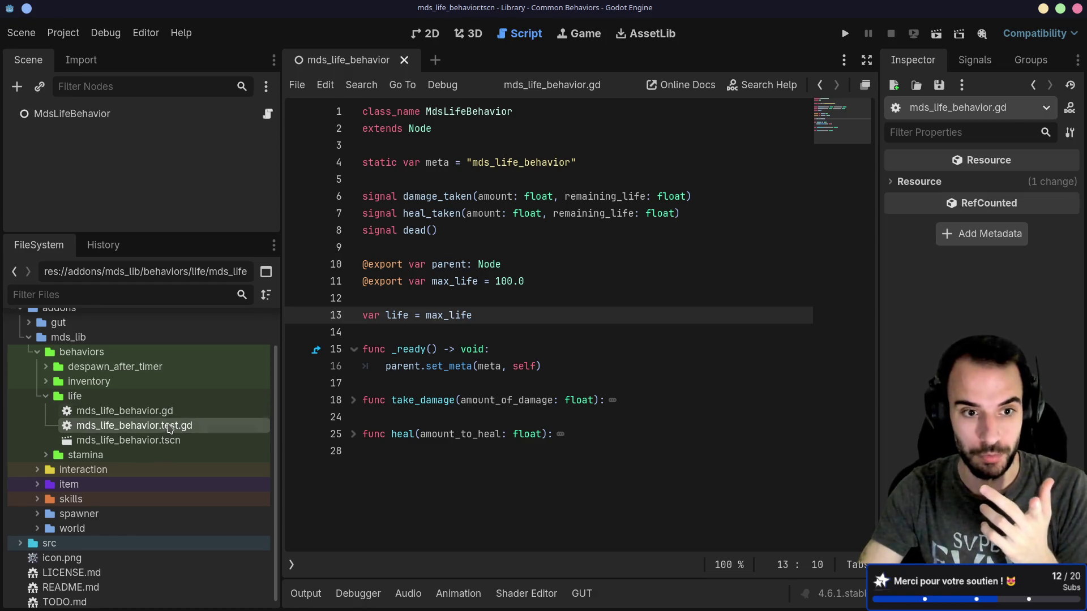
double_click(174, 425)
left_click(529, 315)
left_click_drag(390, 214, 501, 213)
left_click(487, 247)
double_click(540, 214)
double_click(510, 213)
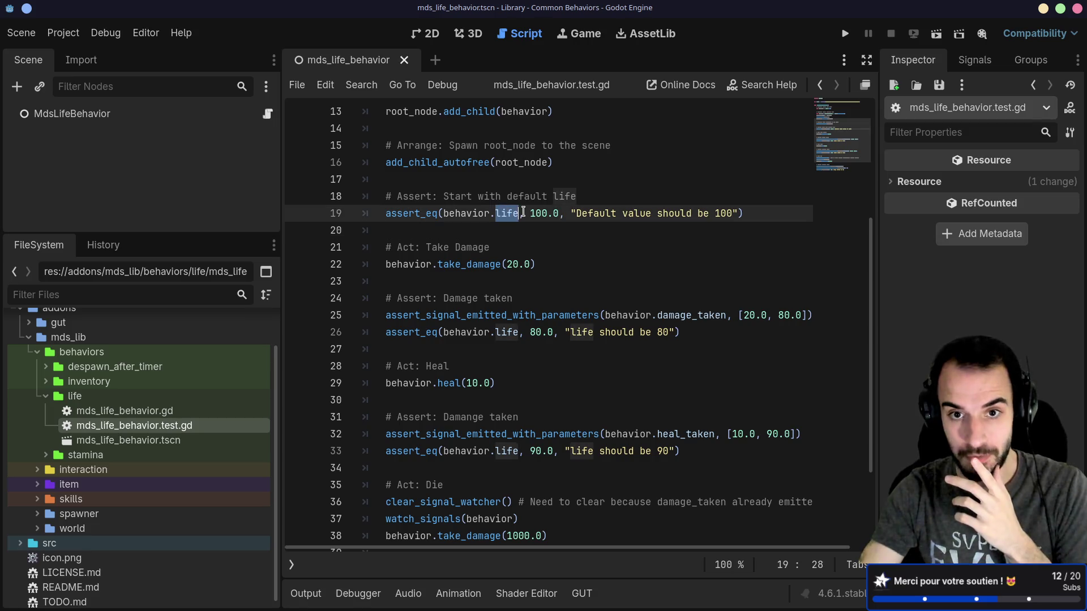
mouse_move(571, 214)
left_mouse_down()
mouse_move(748, 213)
mouse_move(734, 213)
left_mouse_up()
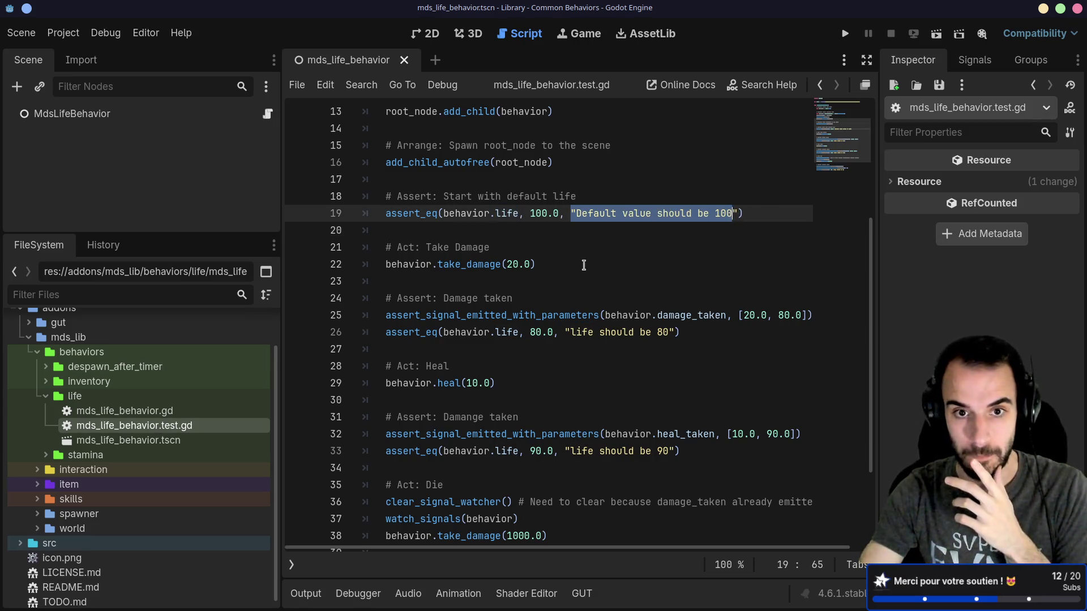
left_click(592, 260)
key("Home")
key("shift+End")
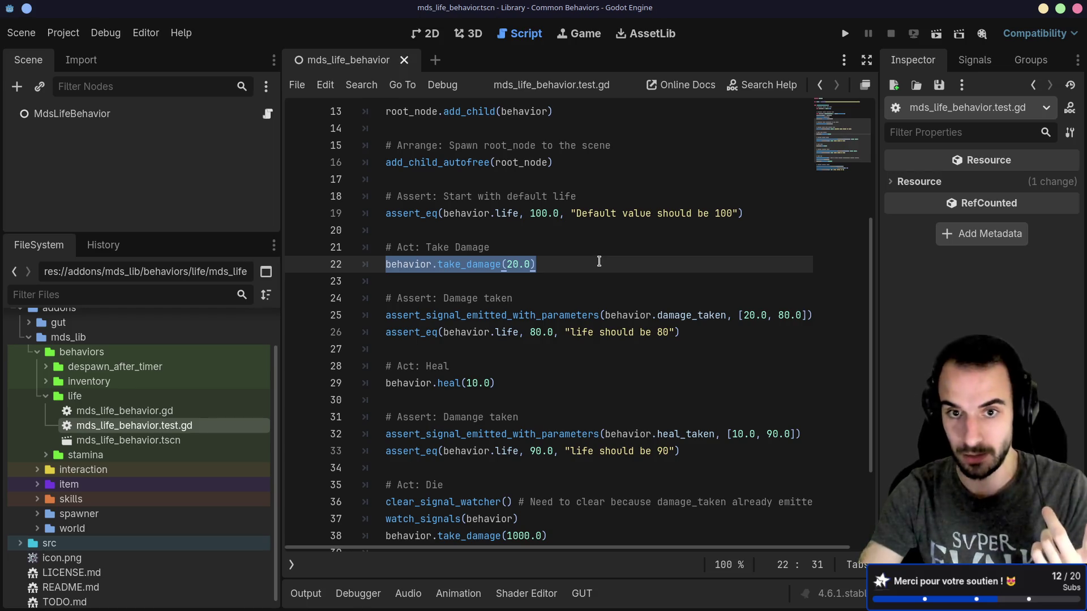
key("Home")
key("Home")
key("shift+End")
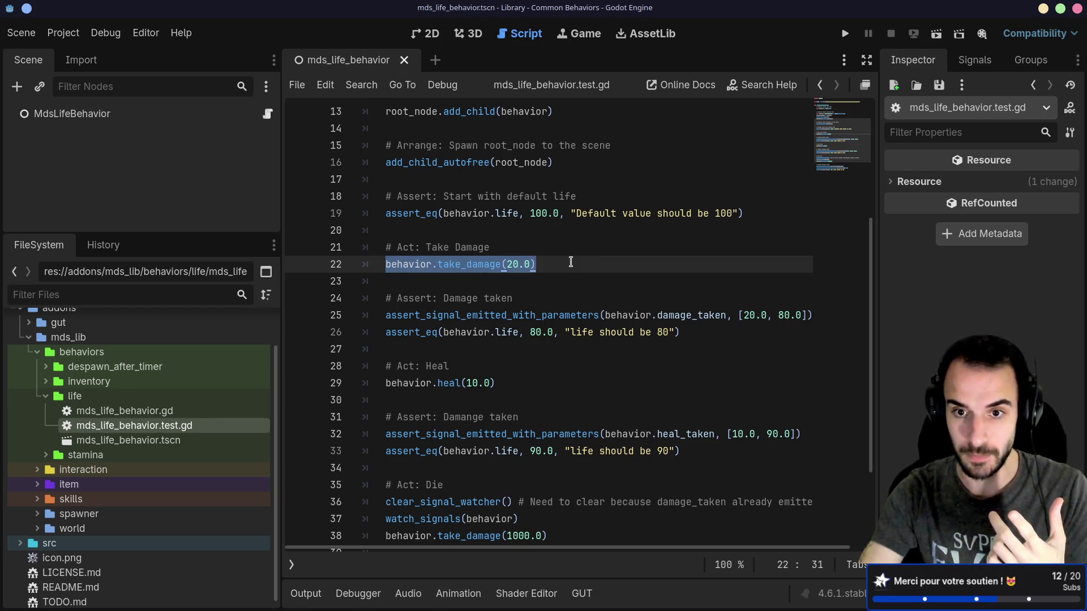
left_click_drag(444, 316, 796, 312)
left_click_drag(601, 315, 720, 312)
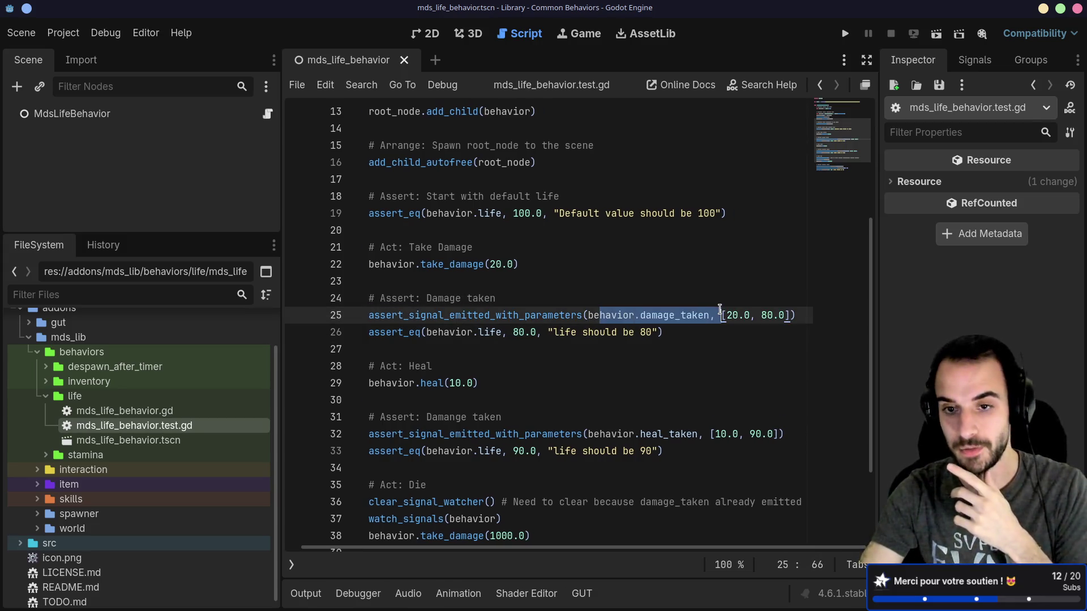
mouse_move(403, 333)
left_mouse_down()
mouse_move(655, 328)
mouse_move(491, 338)
left_mouse_up()
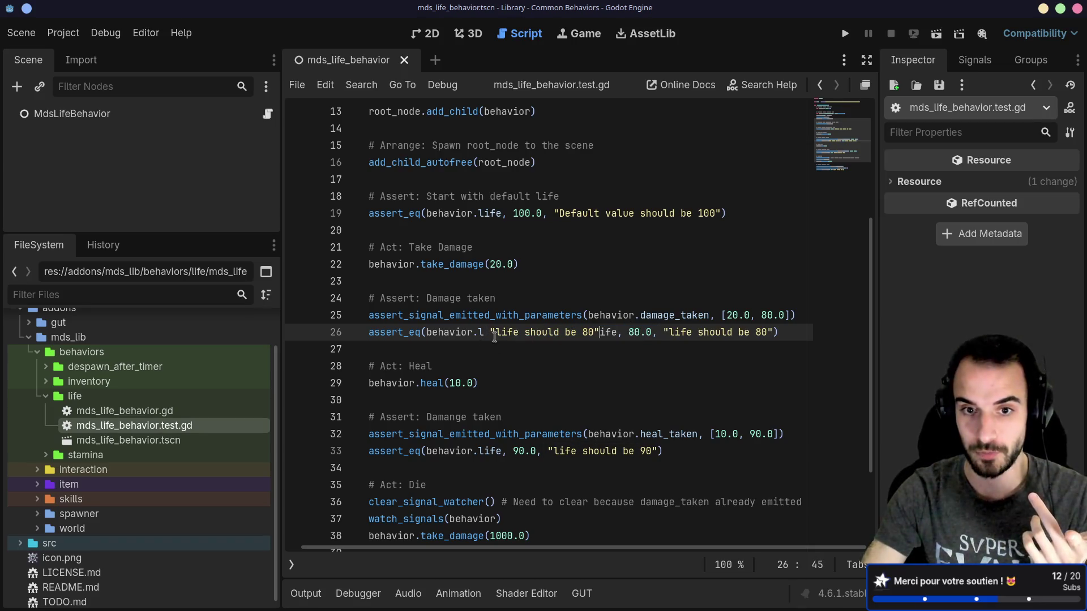
key("ctrl+z")
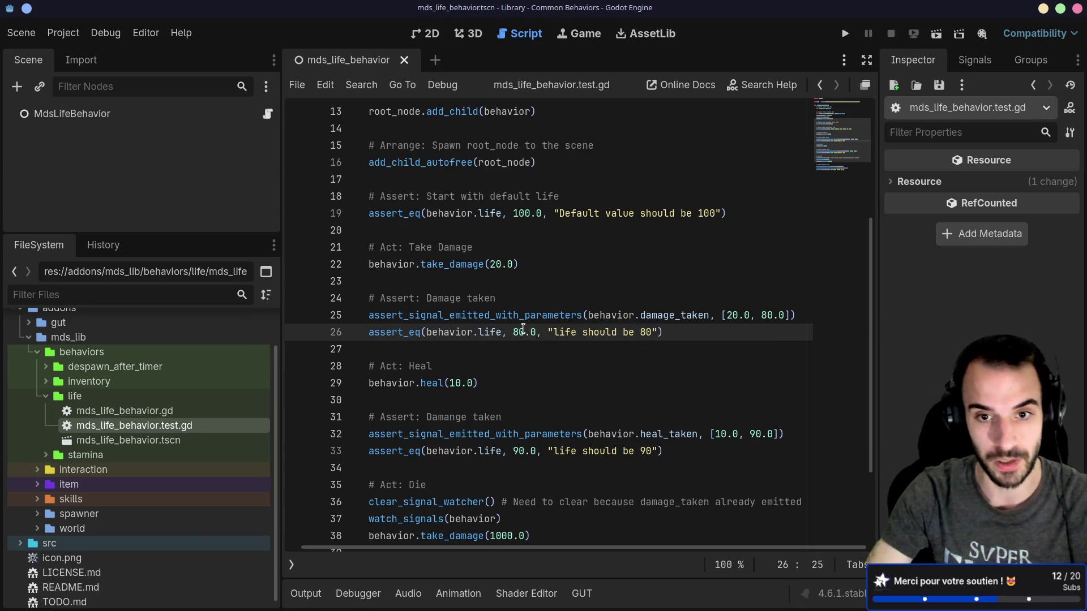
double_click(157, 413)
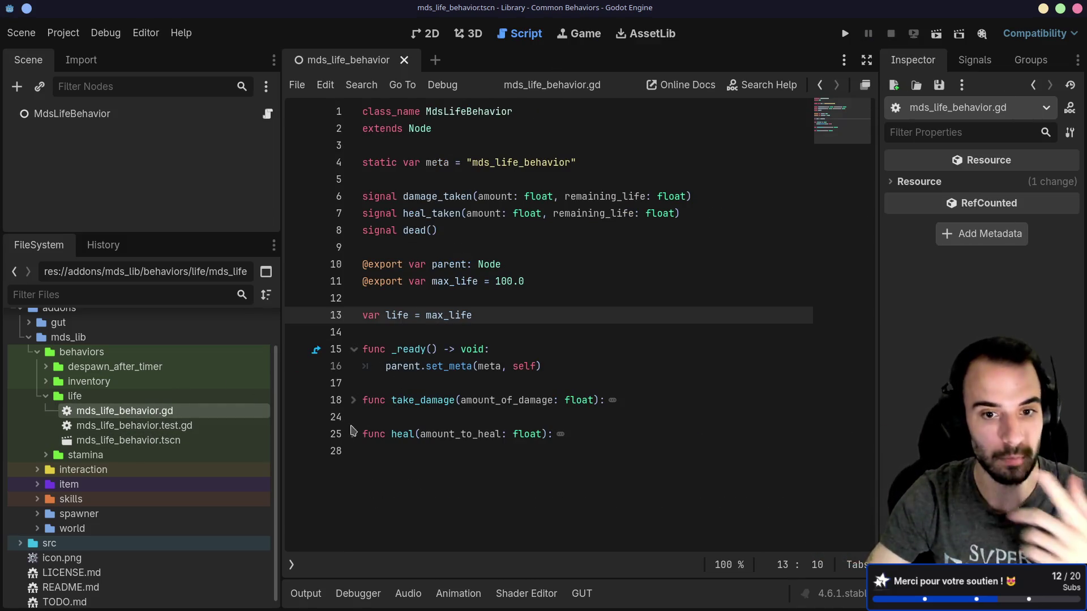
left_click(353, 401)
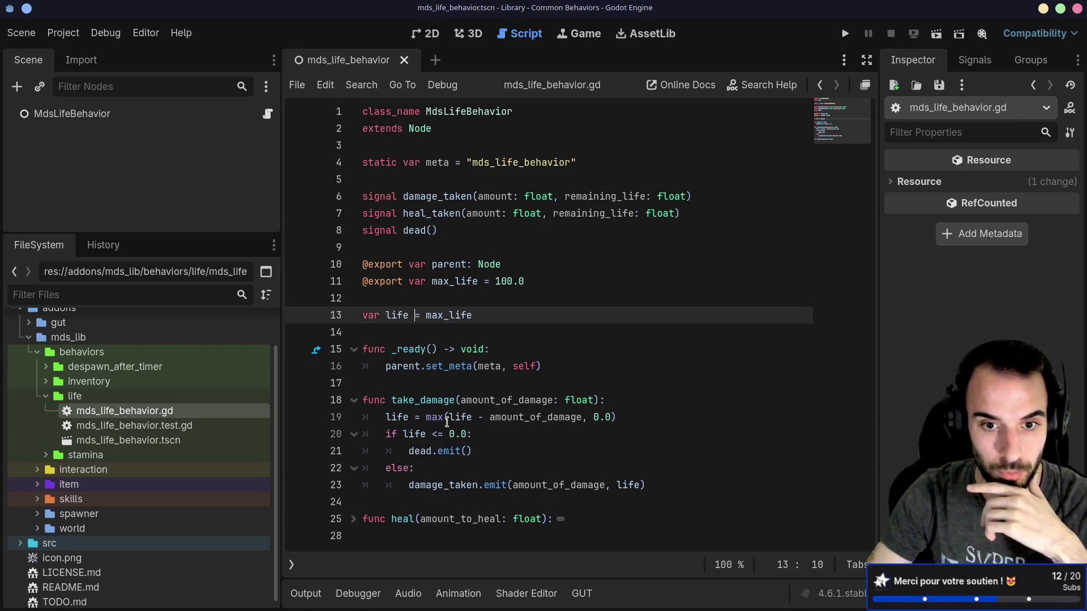
Step: Insert an early 'return' at the top of take_damage's body and save mds_life_behavior.gd
mouse_move(435, 420)
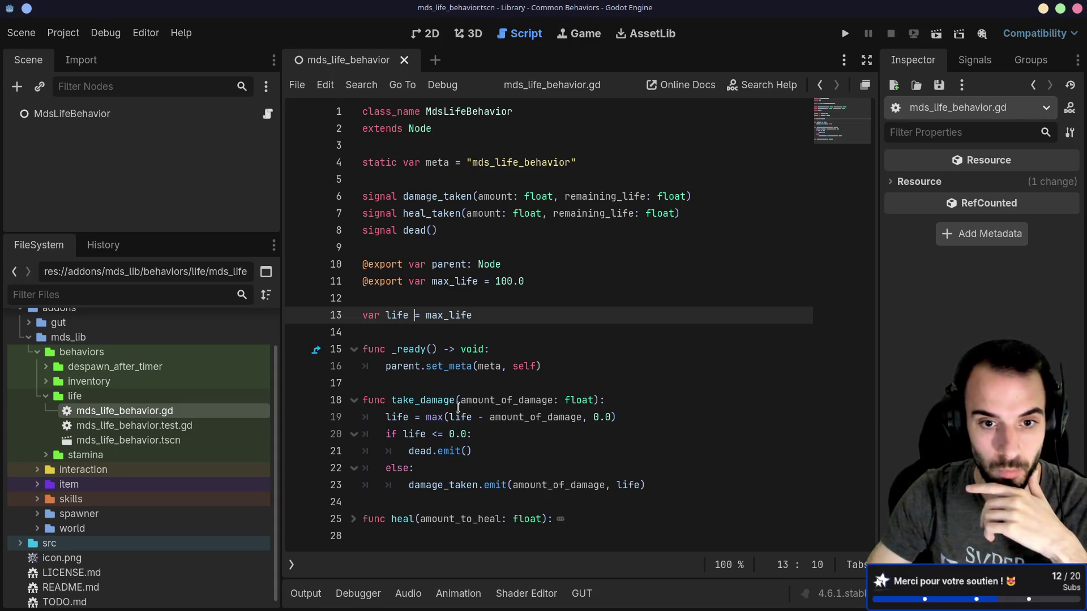
left_click(633, 395)
key("Return")
key("Return")
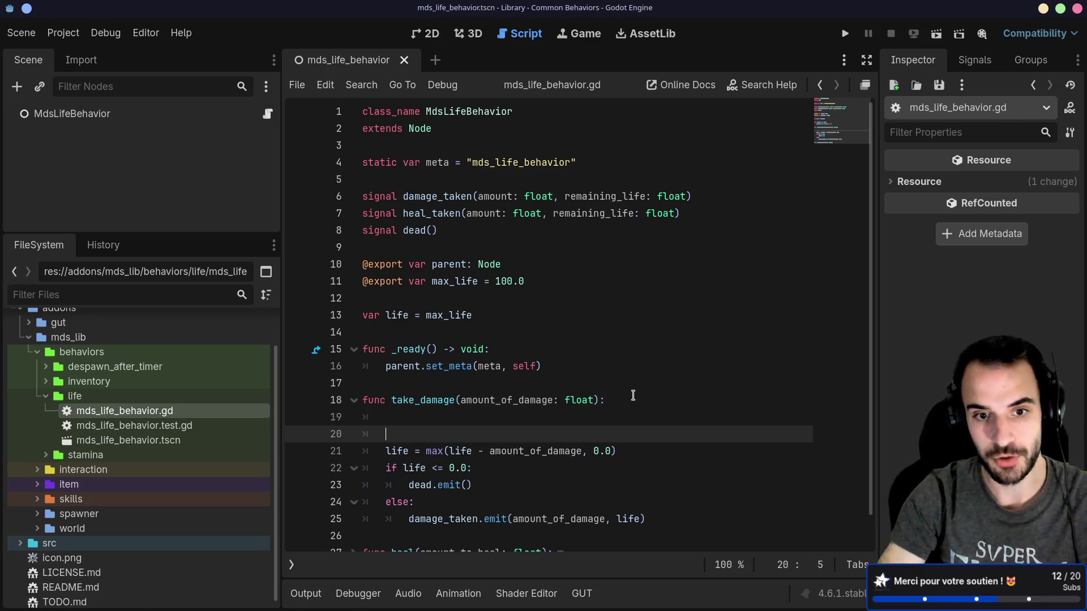
key("Up")
type("return")
key("ctrl+s")
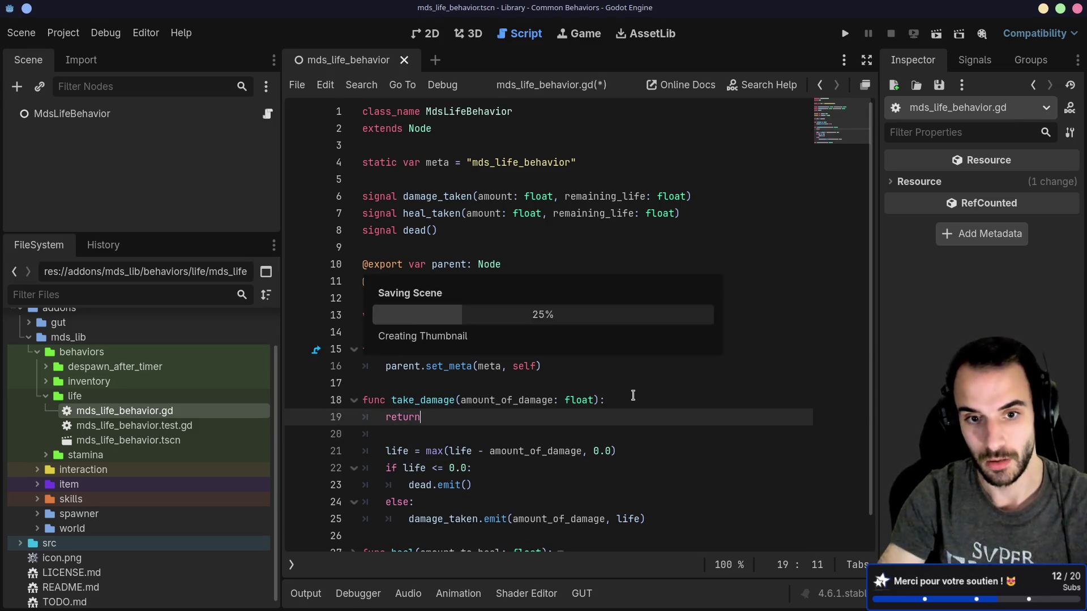
left_click_drag(387, 434, 488, 520)
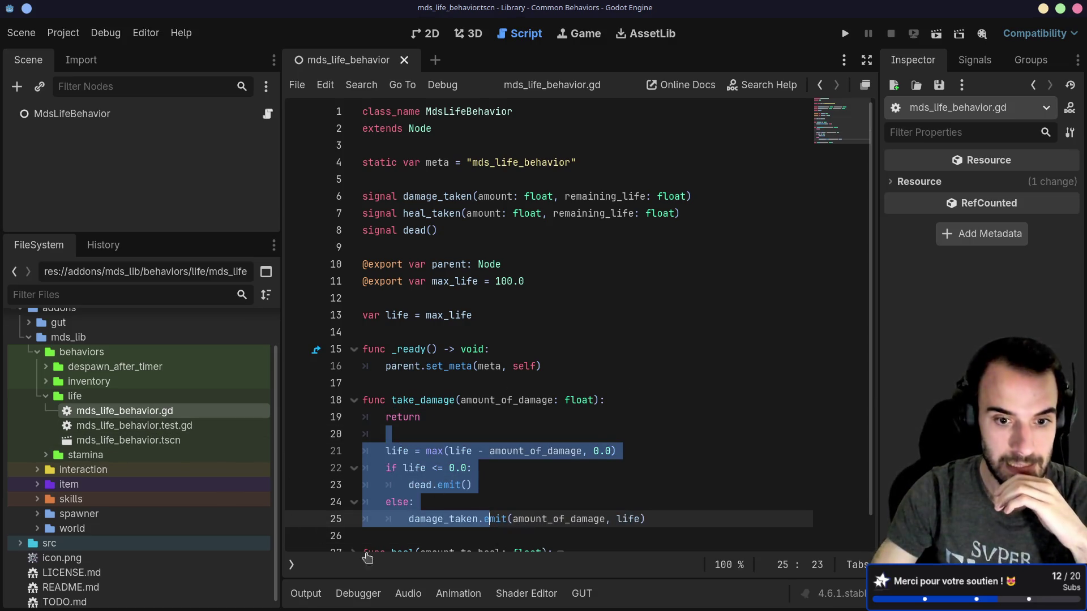
Step: Run test_life_behavior from the GUT panel, which fails with 0 of 1 passing
left_click(582, 594)
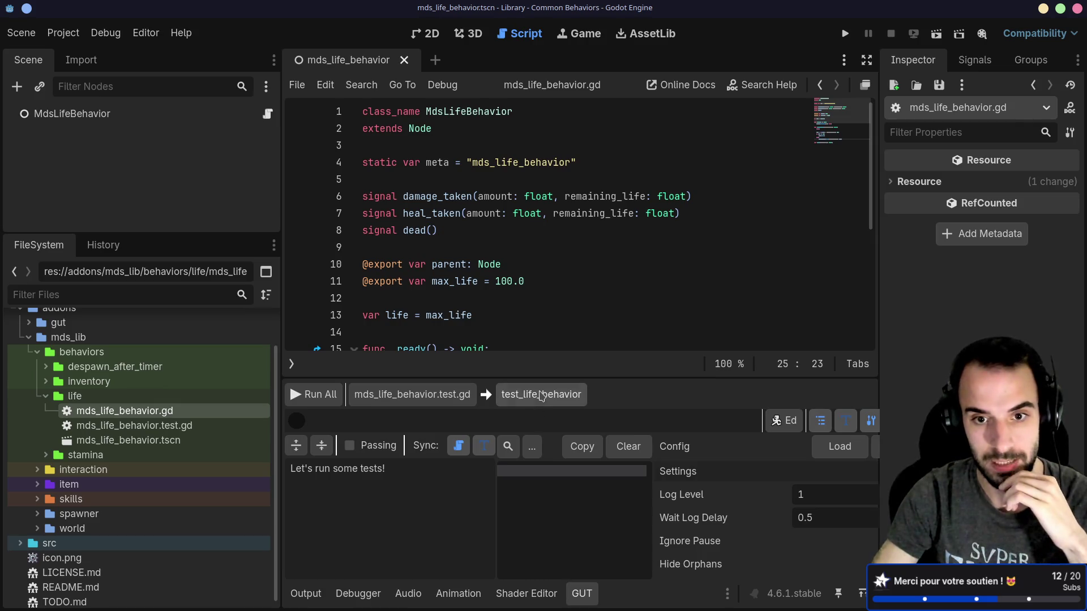
left_click(541, 395)
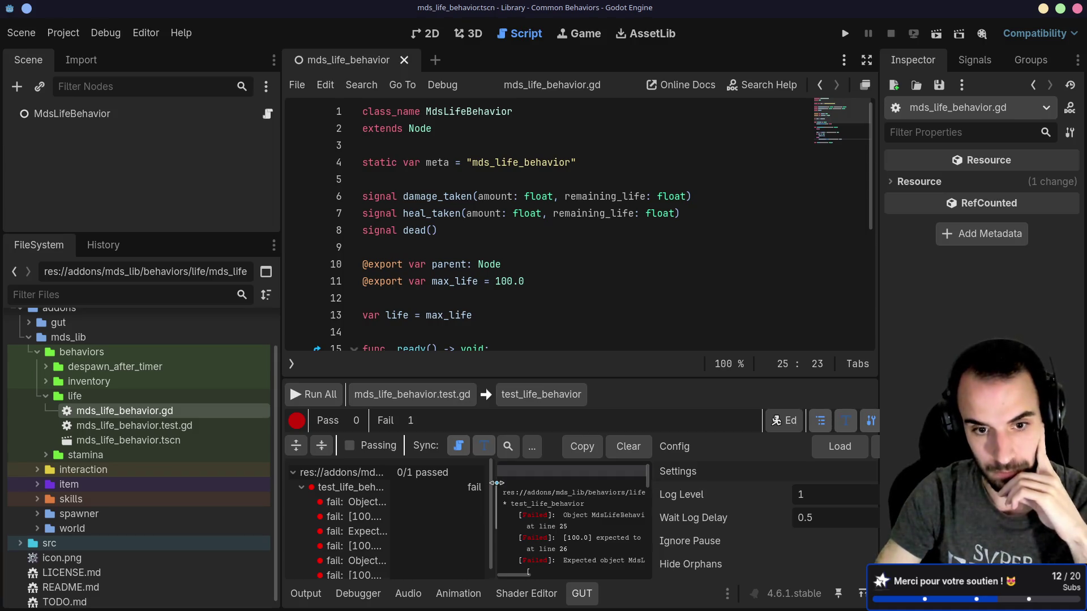
scroll(365, 512, "down", 1)
scroll(365, 512, "up", 1)
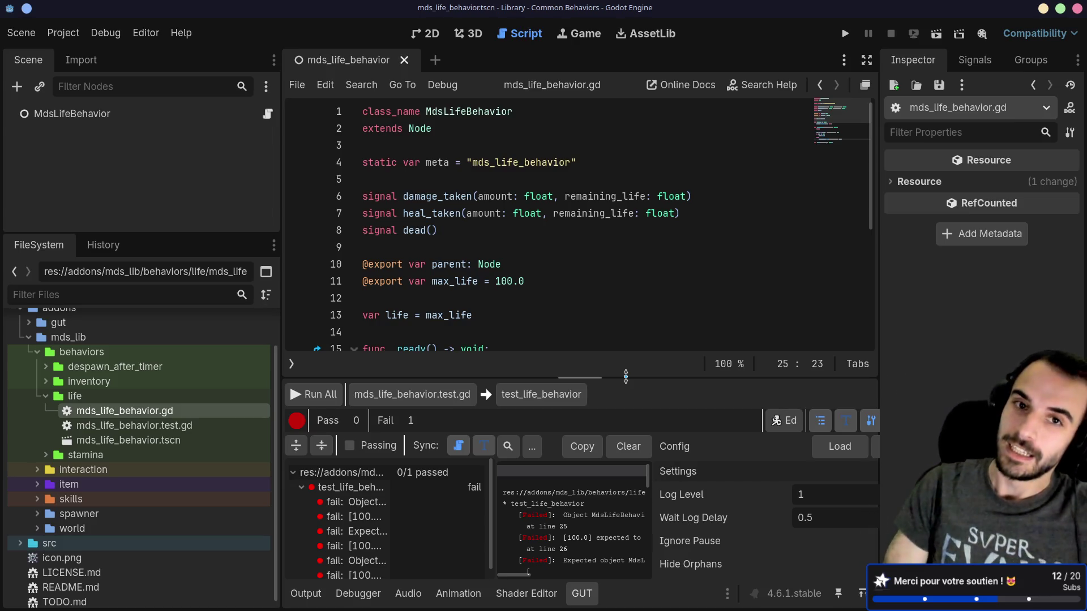
Step: Search 'brotato' in a new Firefox tab and view the Steam page's second gameplay screenshot
key("alt+Tab")
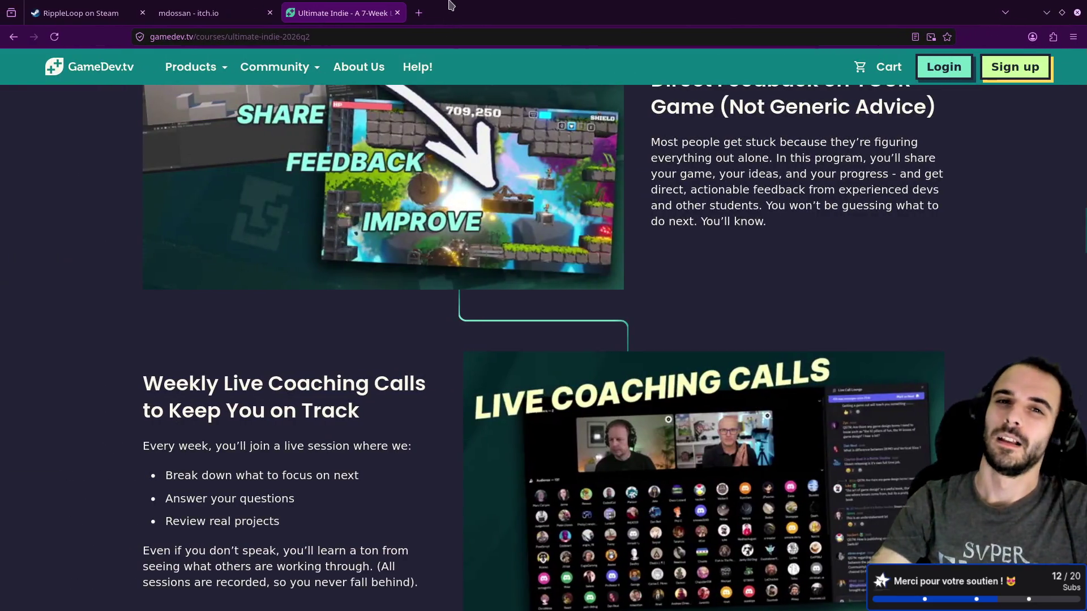
left_click(413, 17)
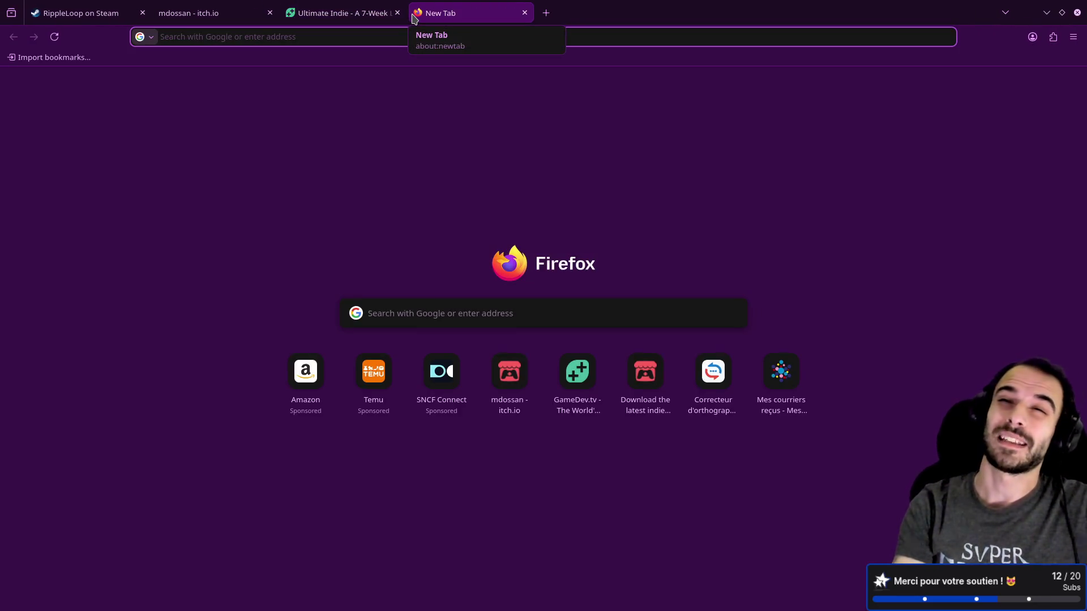
type("brotato")
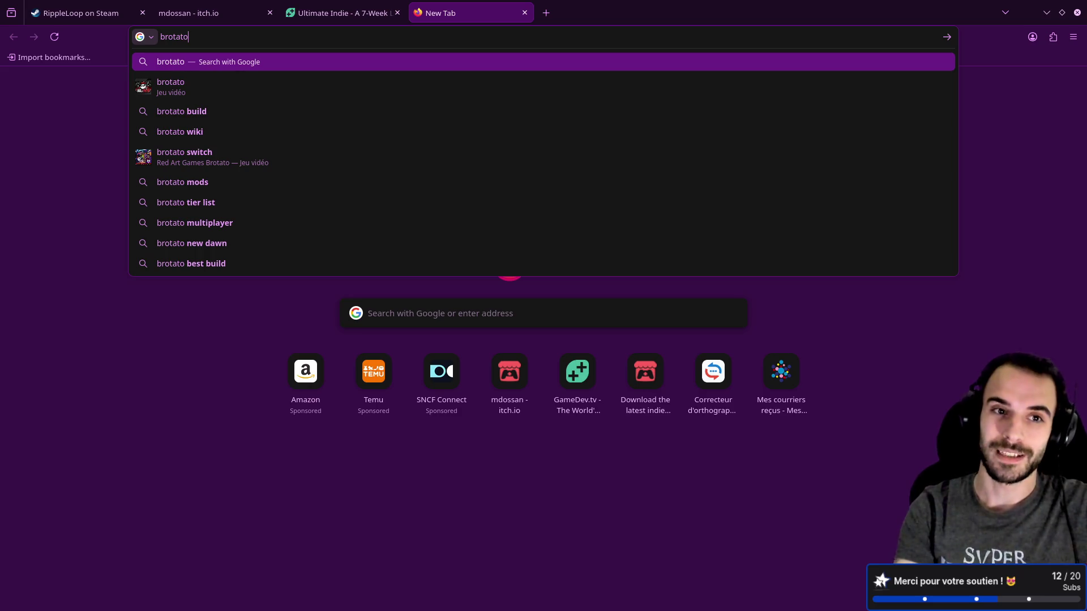
key("Return")
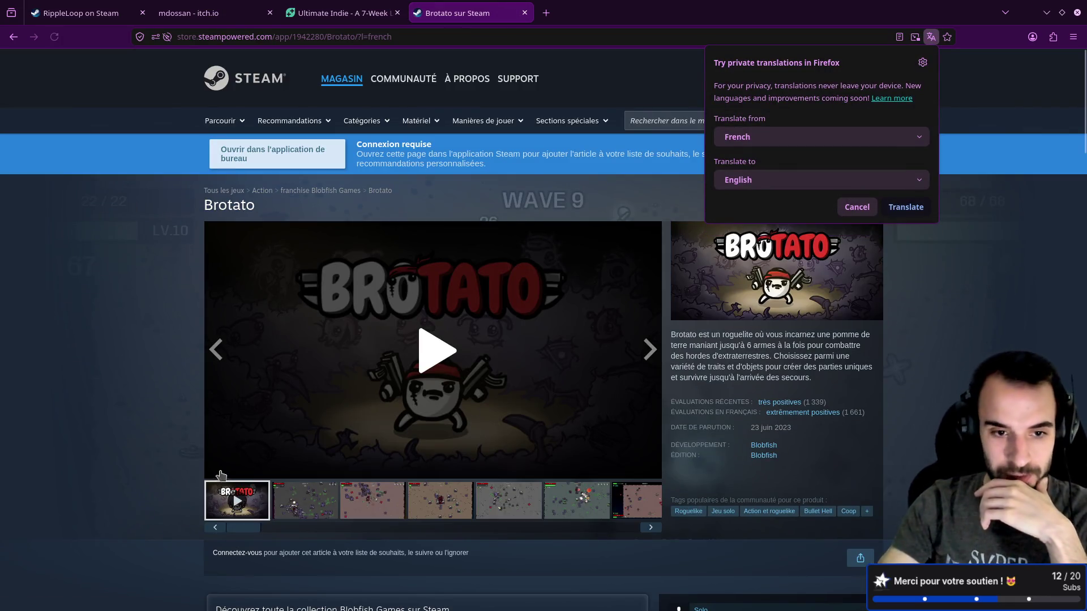
left_click(298, 507)
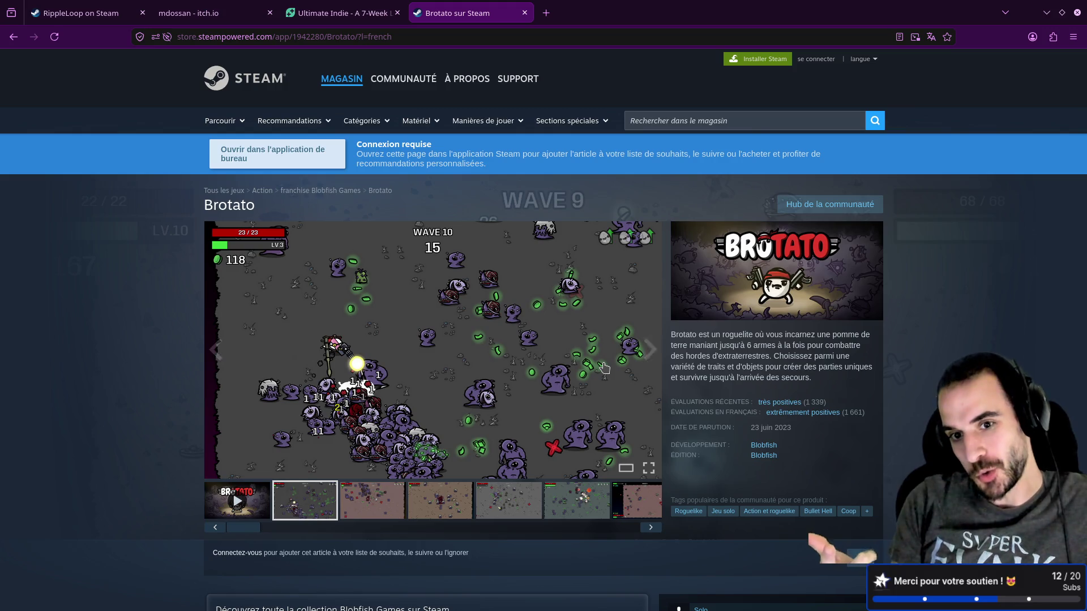
key("alt+Tab")
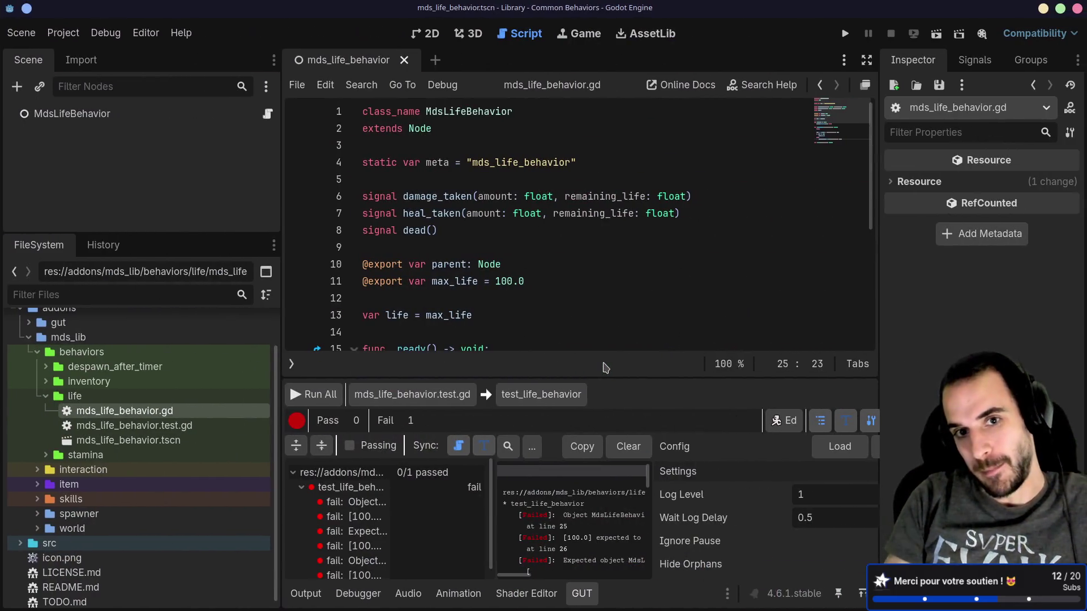
Step: Collapse the test results and temporarily replace life's max_life initial value with 1
left_click(479, 111)
left_click(385, 111)
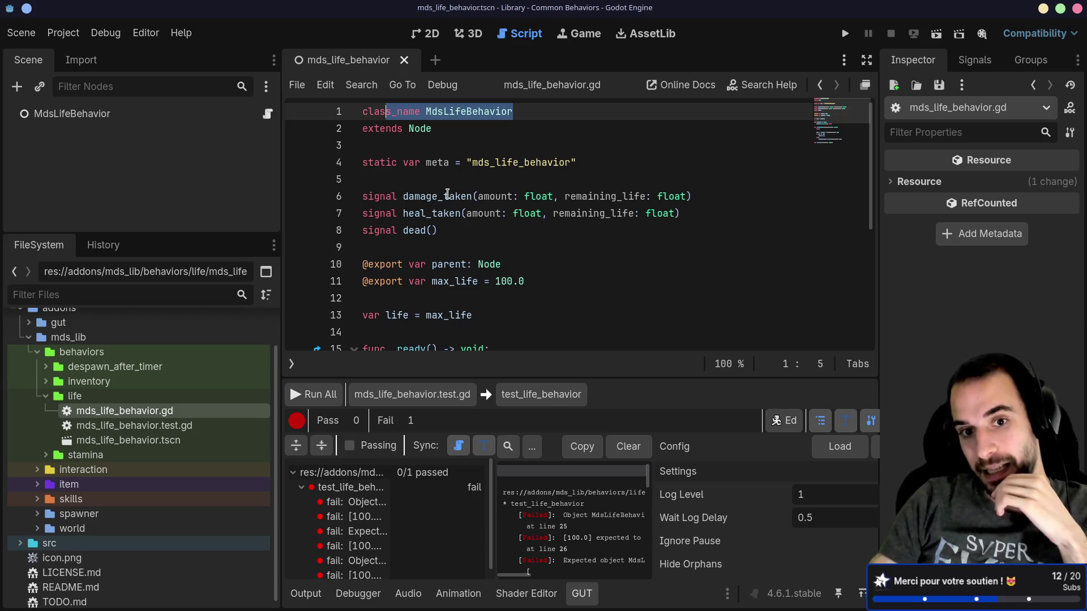
scroll(448, 193, "down", 3)
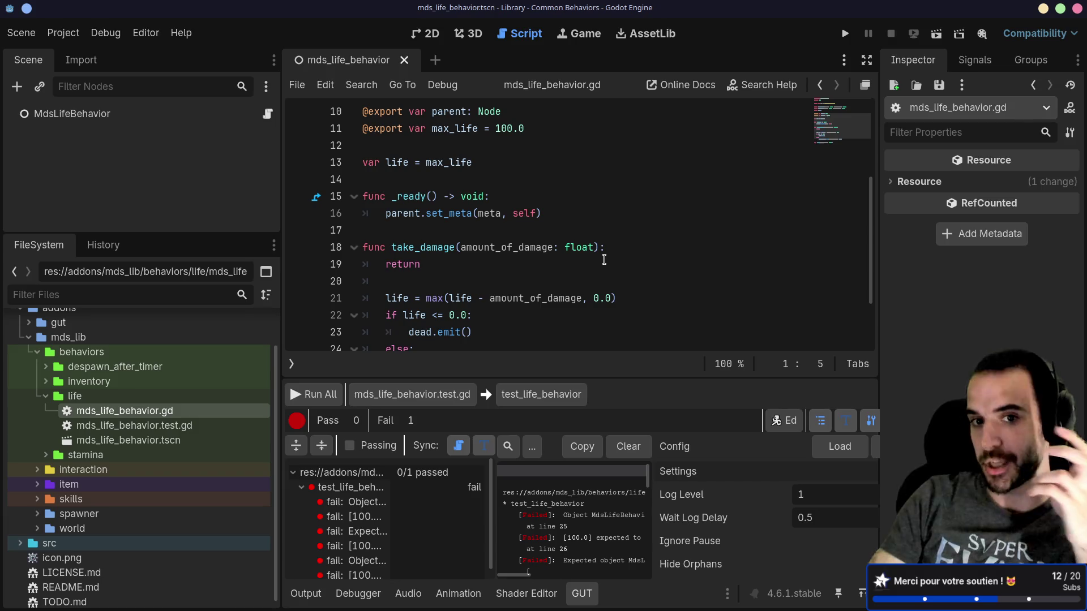
left_click(568, 590)
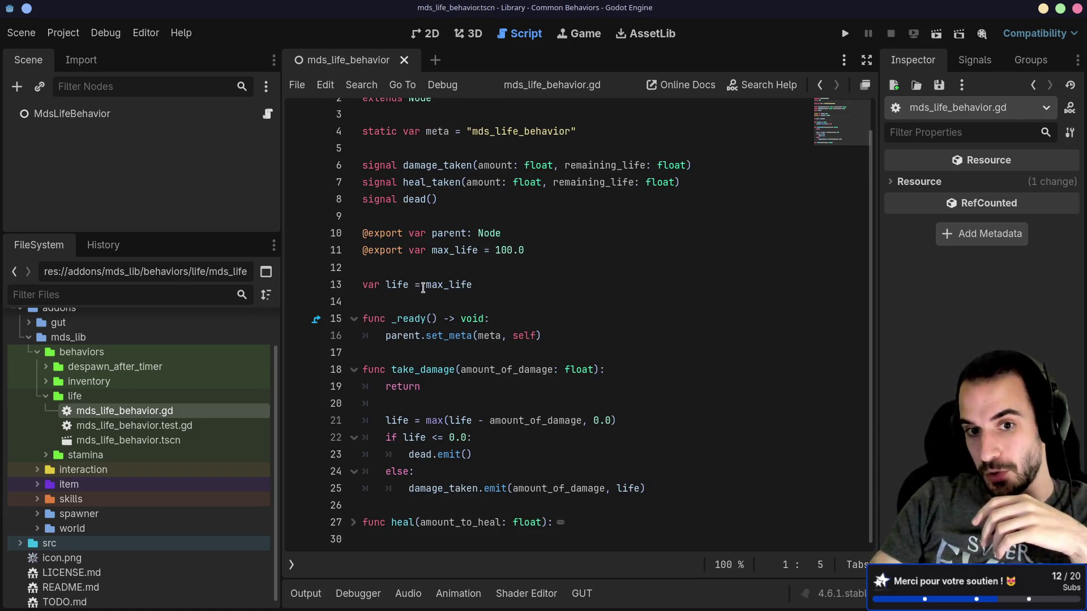
left_click_drag(422, 288, 491, 285)
key("Left")
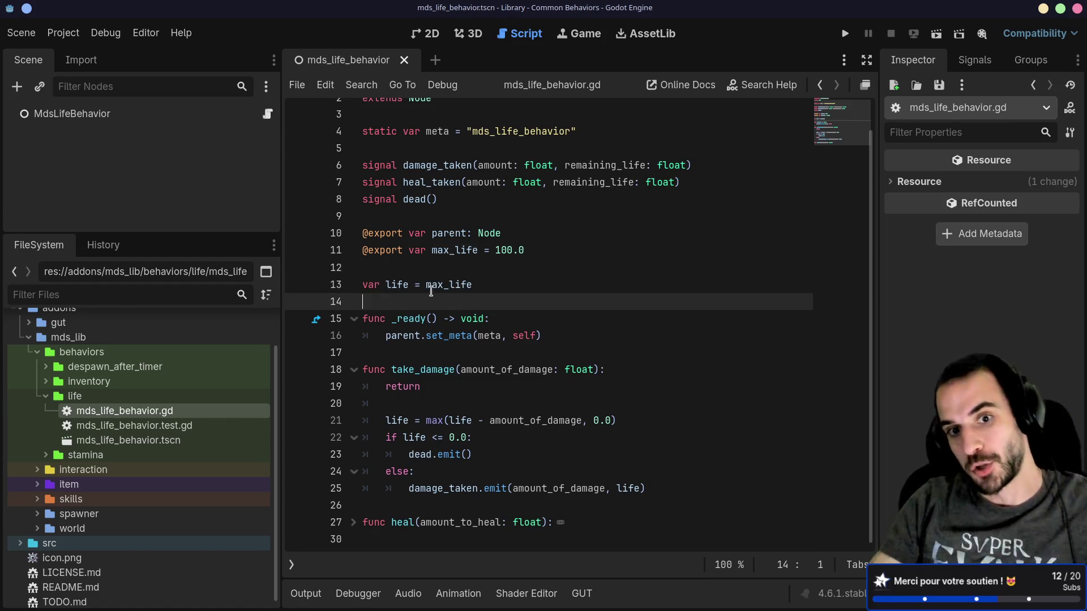
key("shift+End")
type("1")
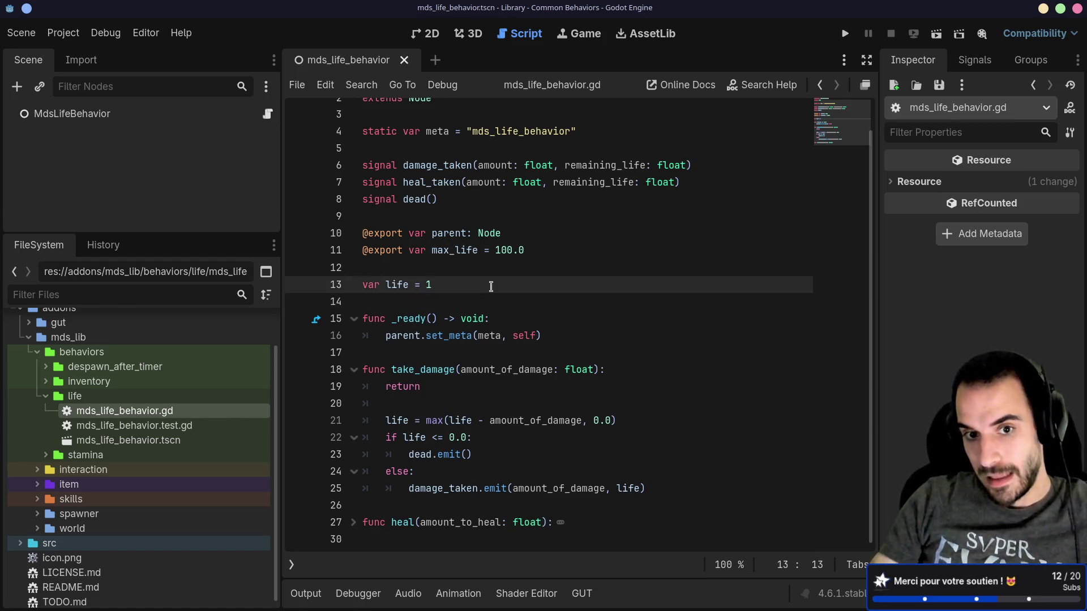
left_click(540, 250)
key("Return")
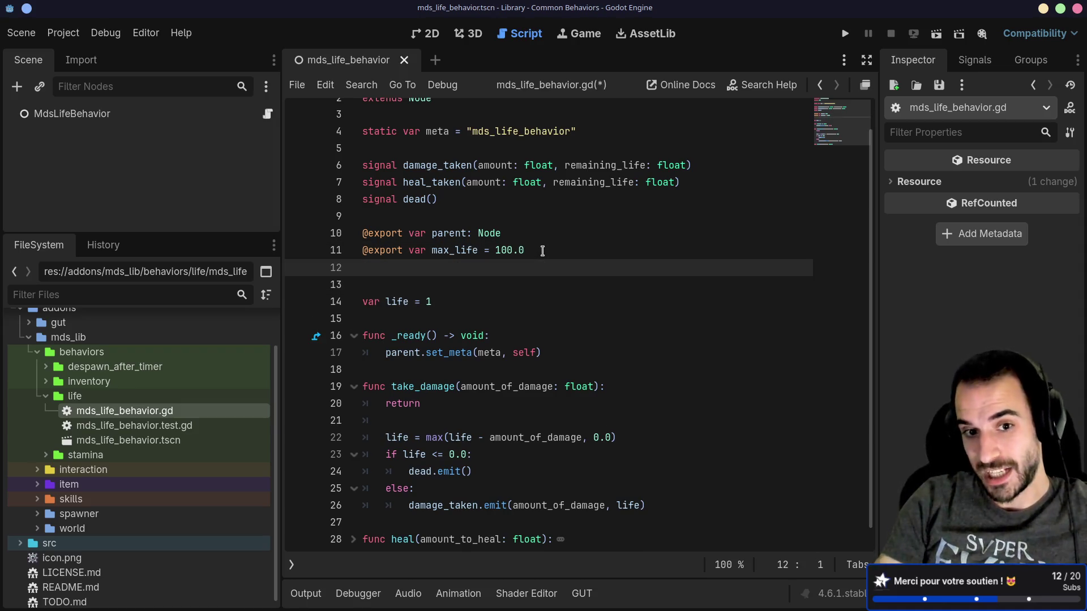
type("@export var start_")
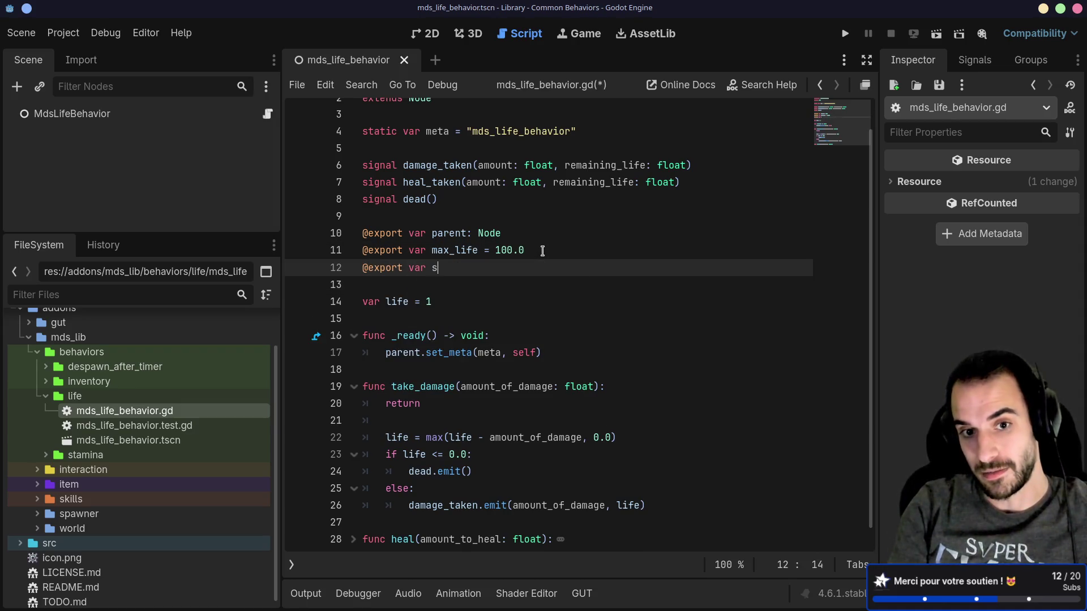
type("life = ")
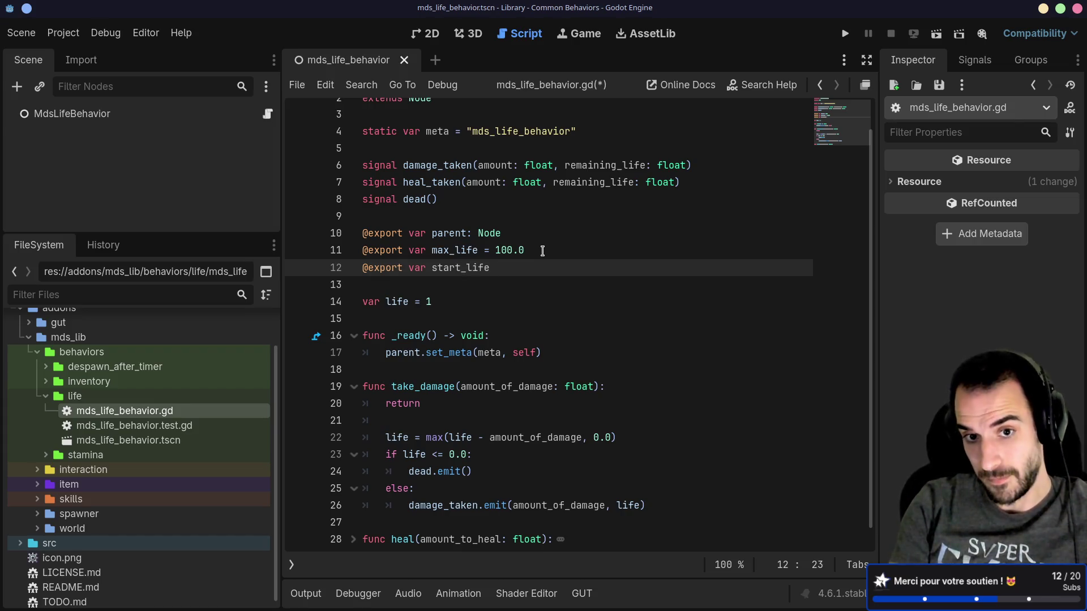
type("max_")
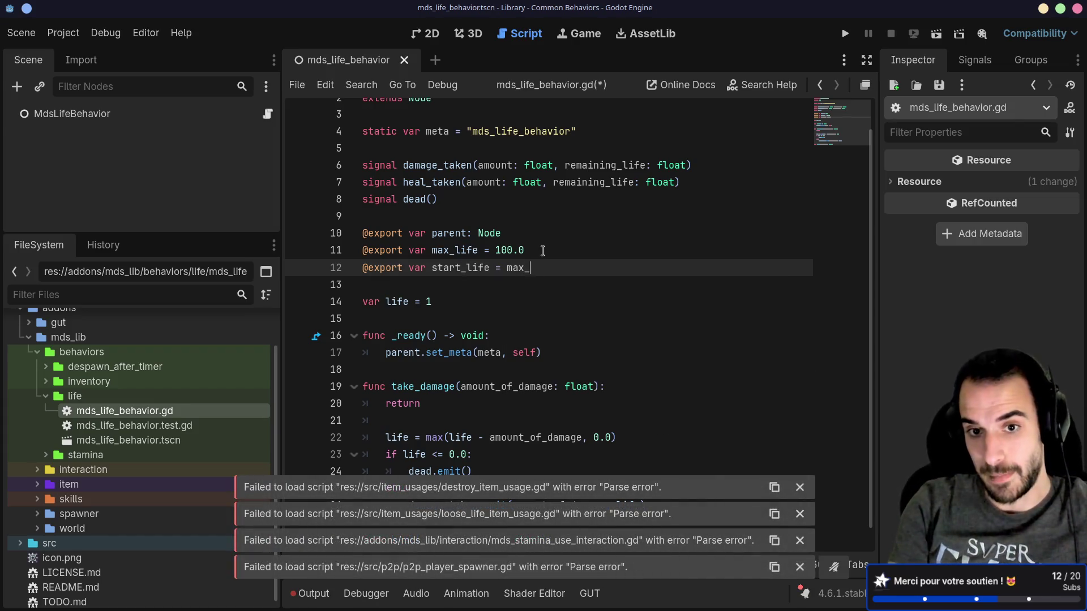
Step: Change the placeholder so line 14 reads 'var life = start_life', and save
left_click(462, 300)
key("BackSpace")
left_click(467, 268)
double_click(468, 268)
key("ctrl+c")
left_click(426, 315)
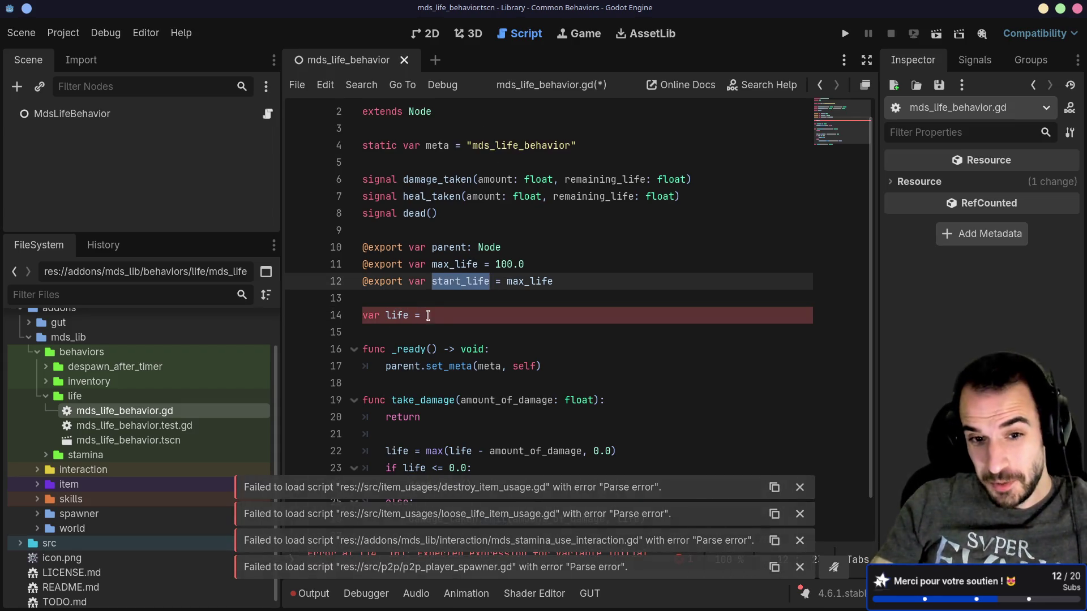
key("ctrl+v")
key("ctrl+s")
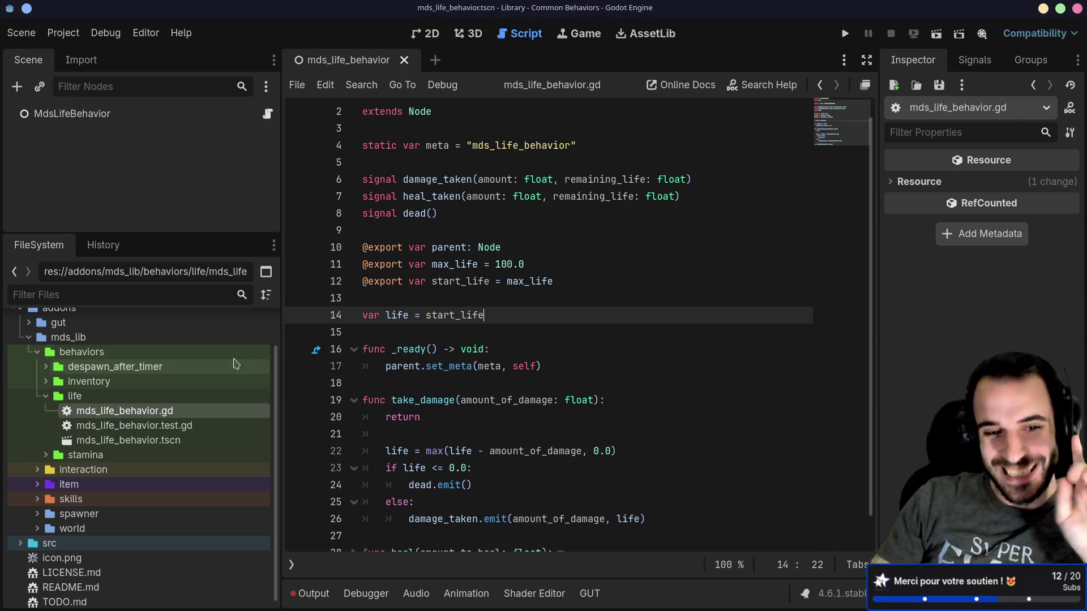
Step: Set Start Life to 10.0 on the MdsLifeBehavior node in mds_life_behavior.tscn
left_click(165, 440)
left_click(152, 117)
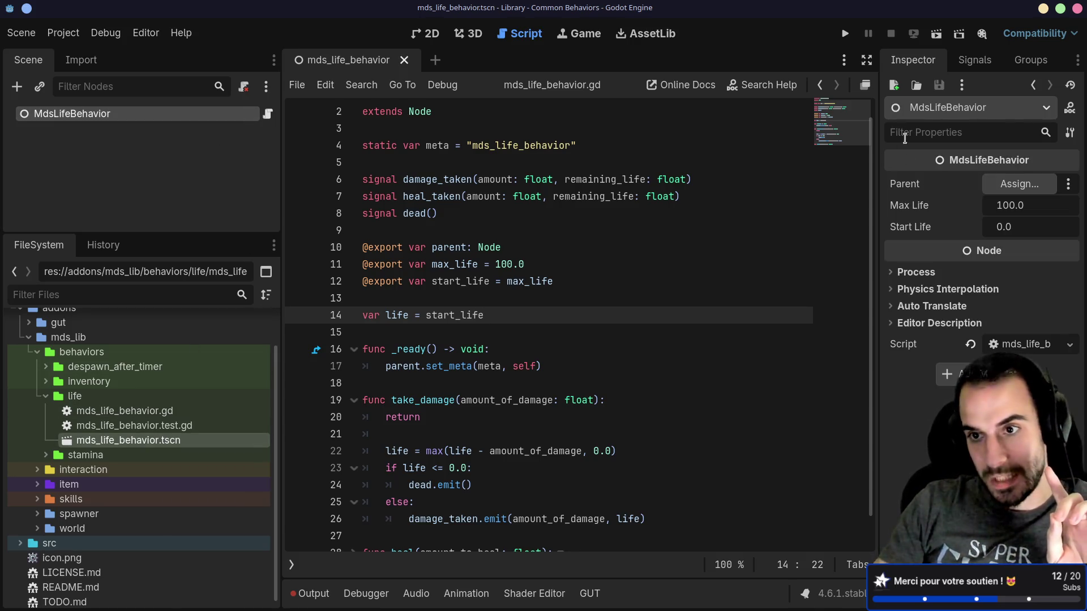
left_click_drag(879, 140, 668, 140)
left_click(929, 210)
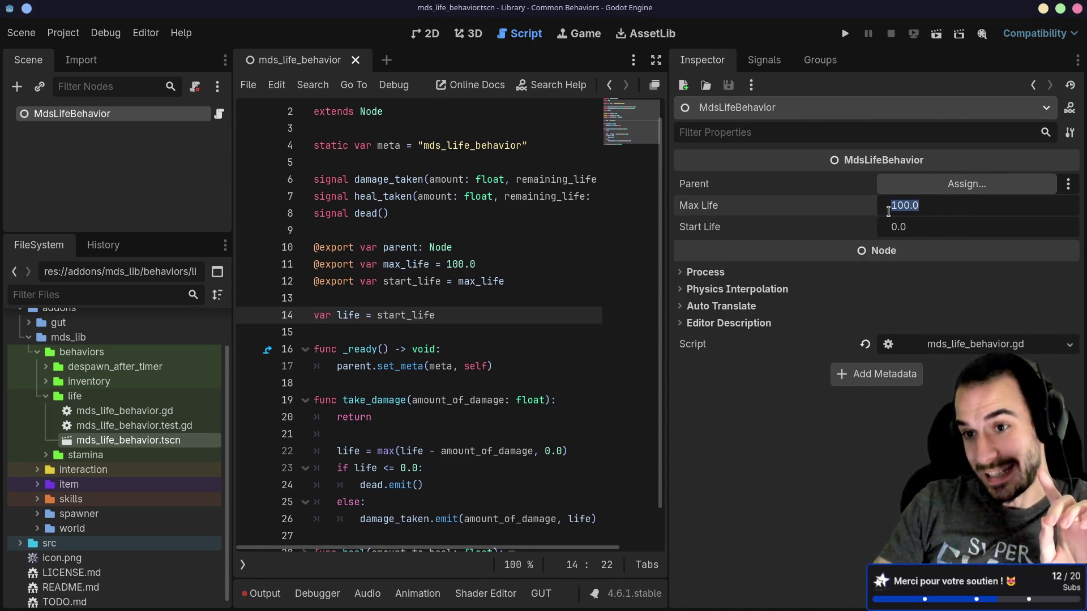
key("Tab")
key("End")
key("ctrl+a")
type("10")
key("alt+Tab")
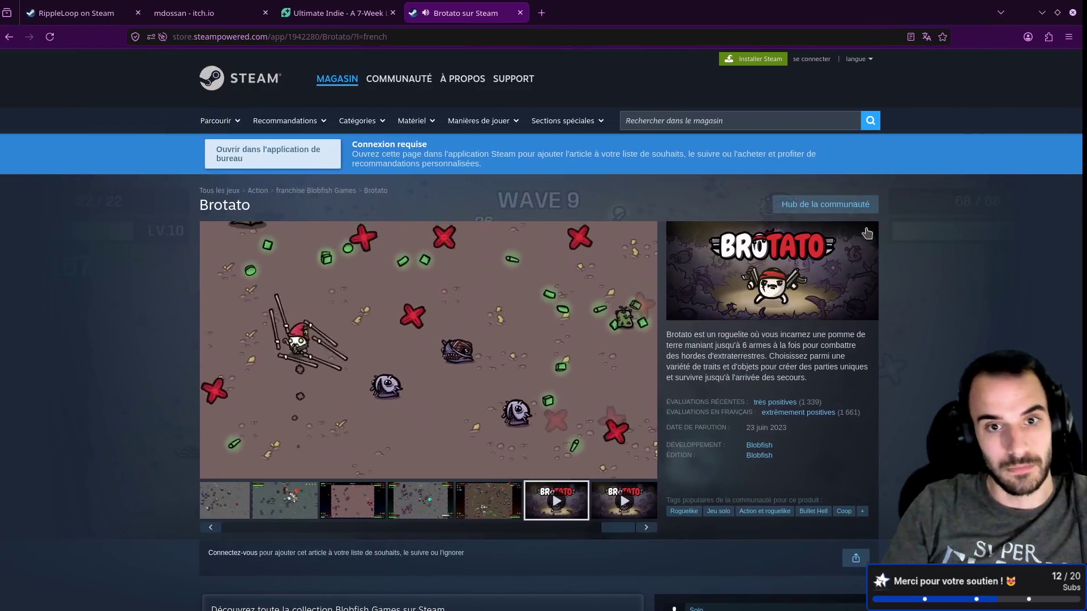
key("alt+Tab")
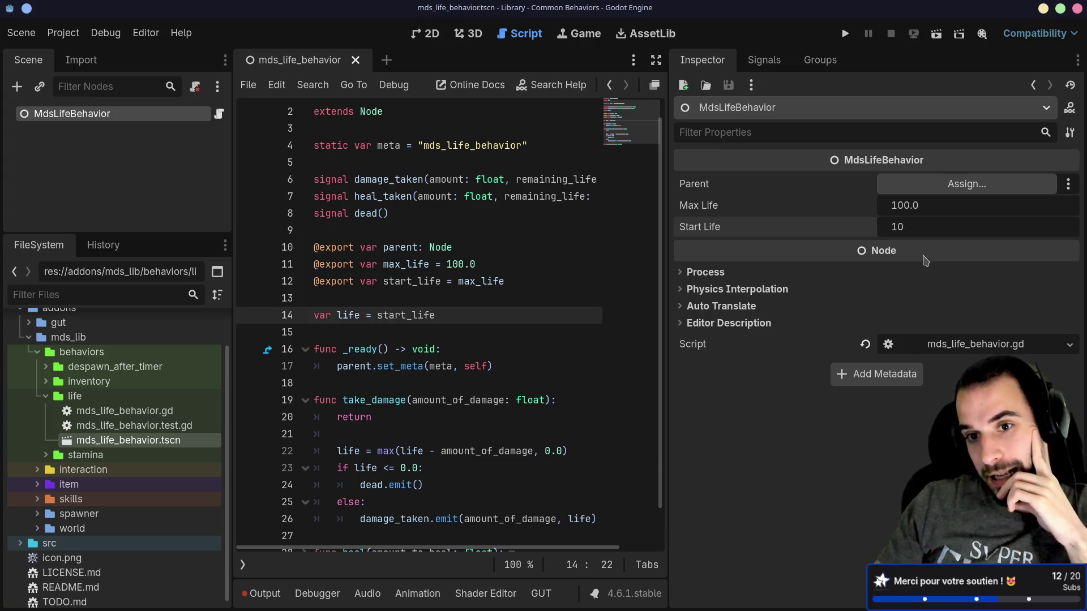
left_click(538, 253)
Step: Rerun the life behaviour tests from the GUT panel
scroll(466, 313, "down", 1)
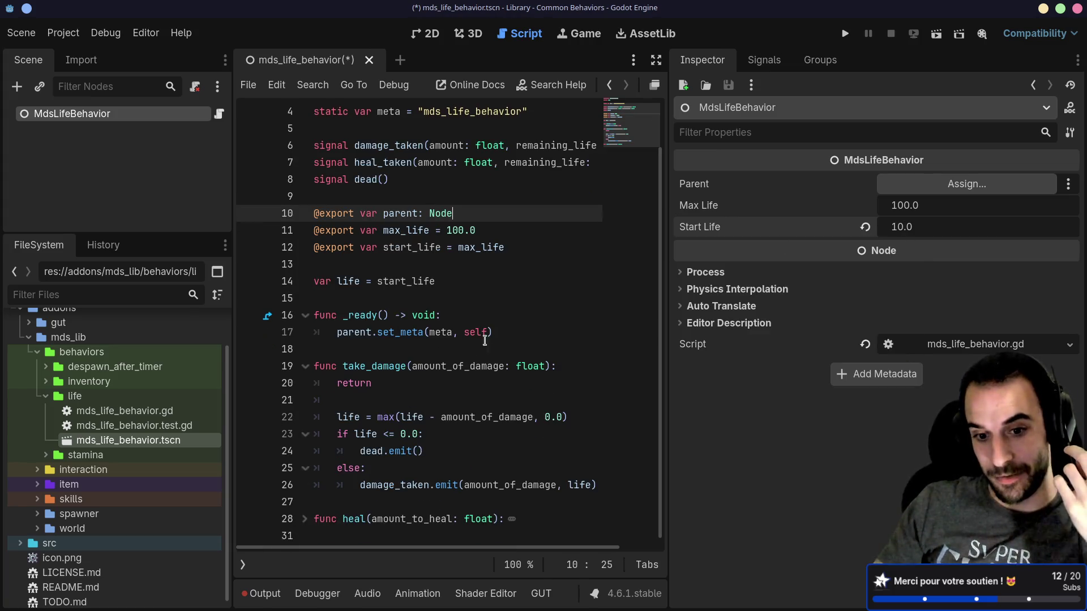
left_click(541, 593)
left_click(500, 401)
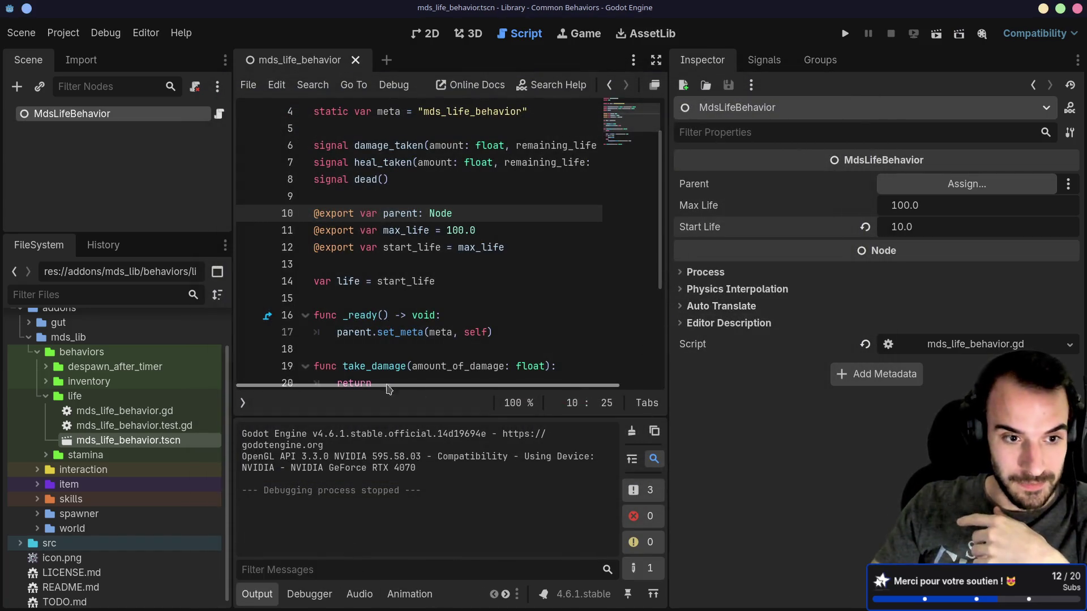
Step: Enlarge the GUT results and log panels and inspect the damage_taken failure message
left_click(151, 426)
left_click_drag(669, 334, 928, 368)
left_click(533, 594)
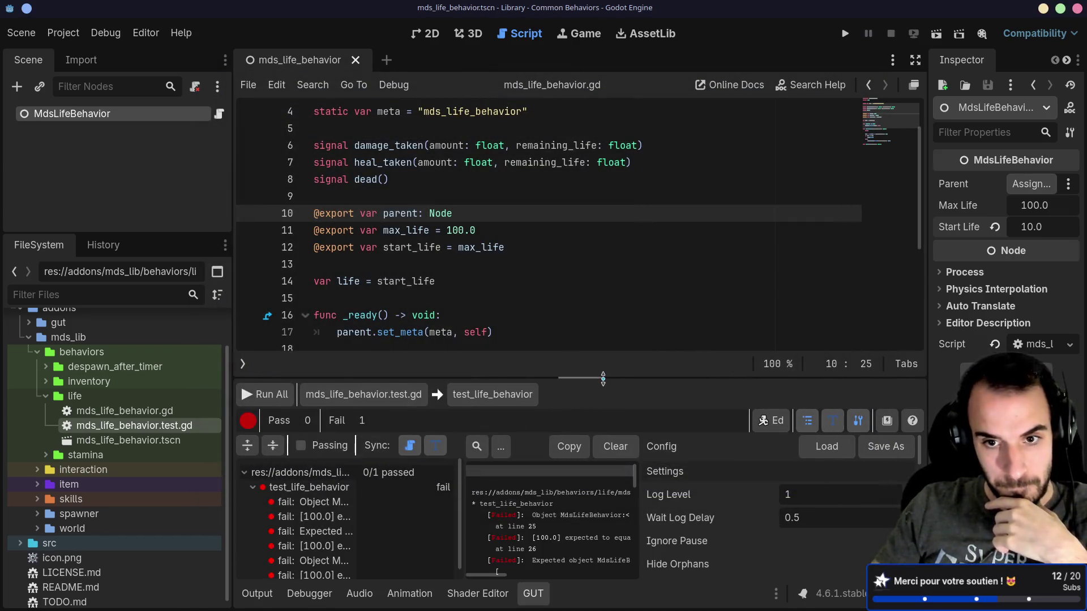
left_click_drag(588, 377, 589, 217)
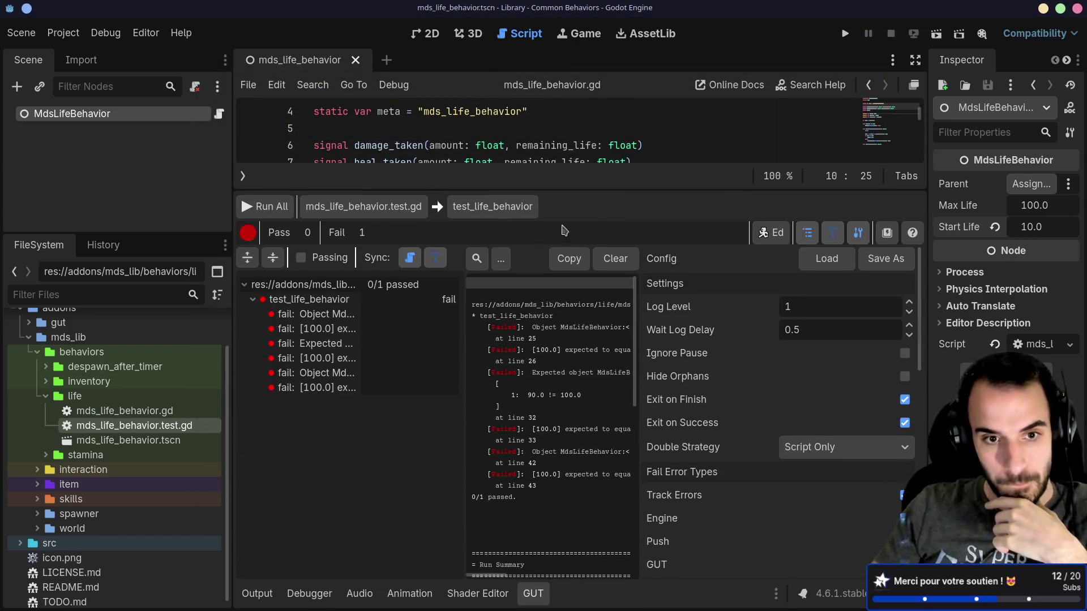
left_click_drag(237, 244, 124, 249)
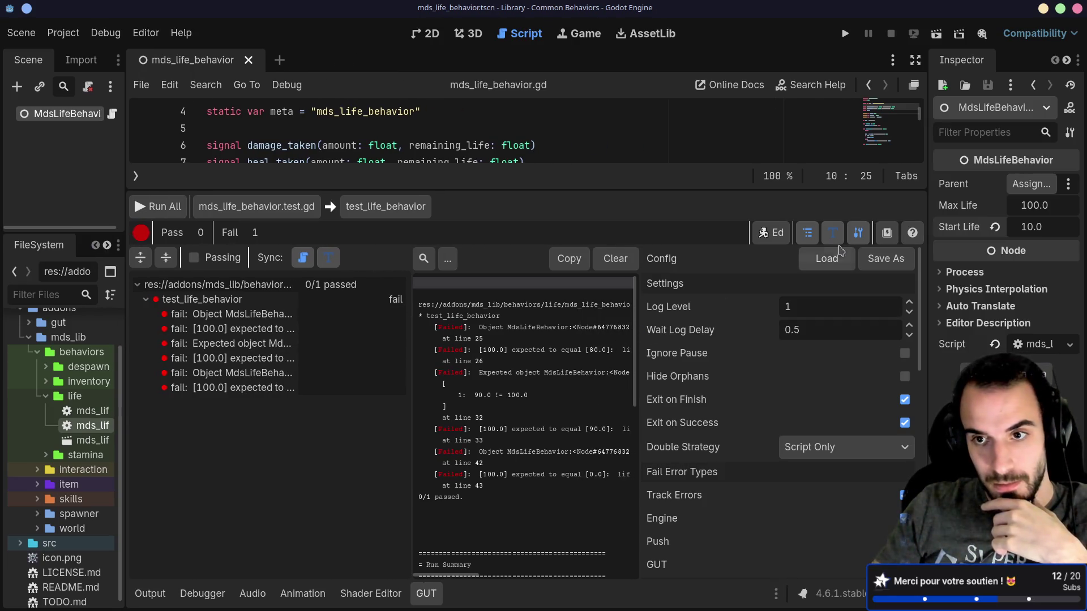
left_click(858, 233)
left_click_drag(553, 340, 357, 340)
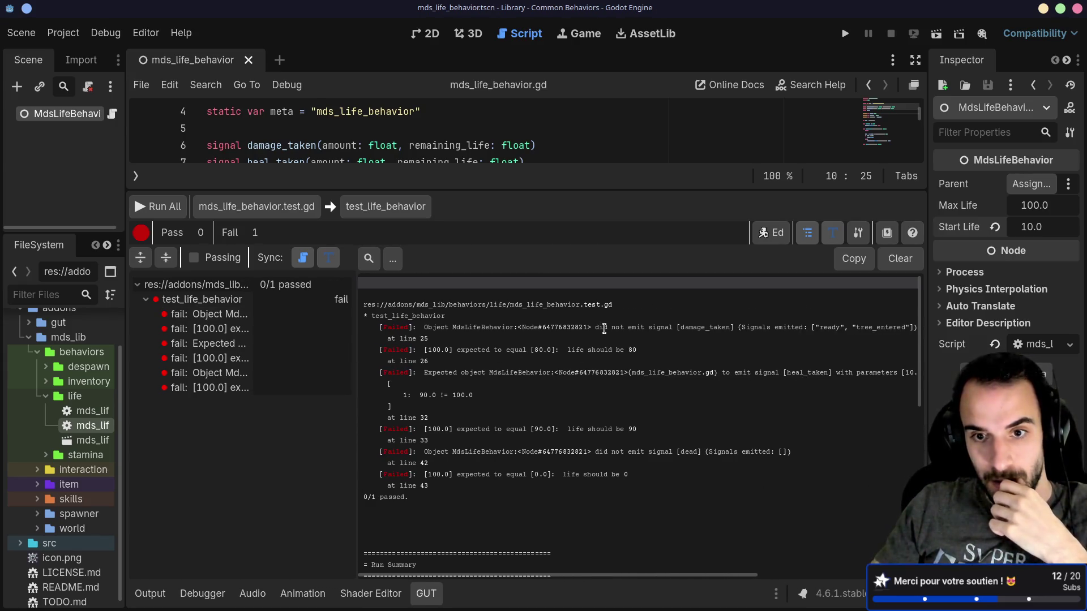
left_click_drag(677, 329, 778, 329)
left_click_drag(526, 188, 527, 433)
scroll(510, 254, "down", 3)
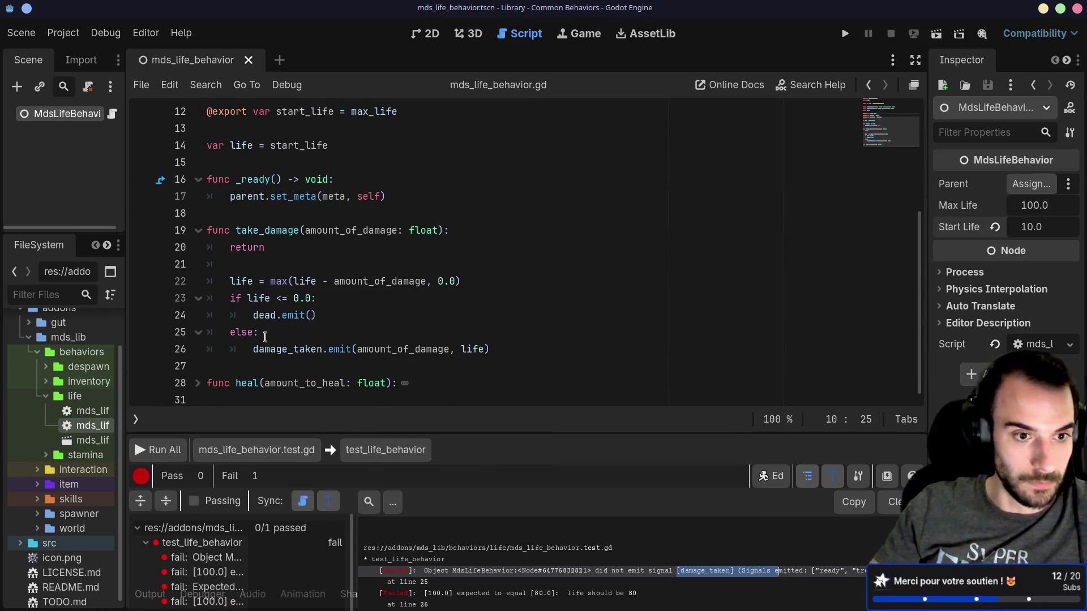
Step: Delete the early return from take_damage in mds_life_behavior.gd and rerun the test
left_click(88, 415)
double_click(89, 430)
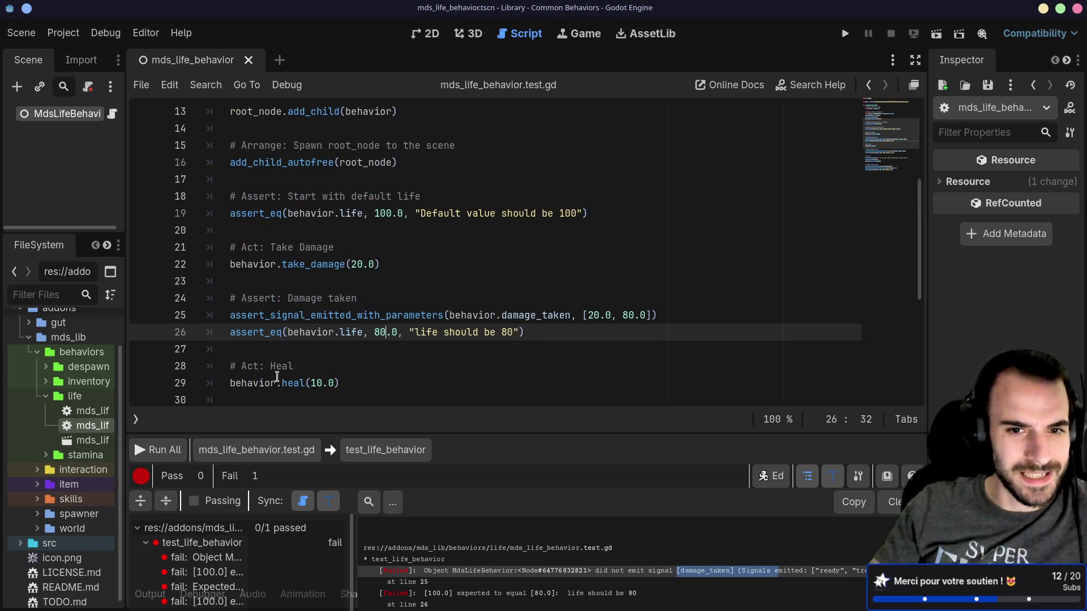
scroll(324, 350, "up", 3)
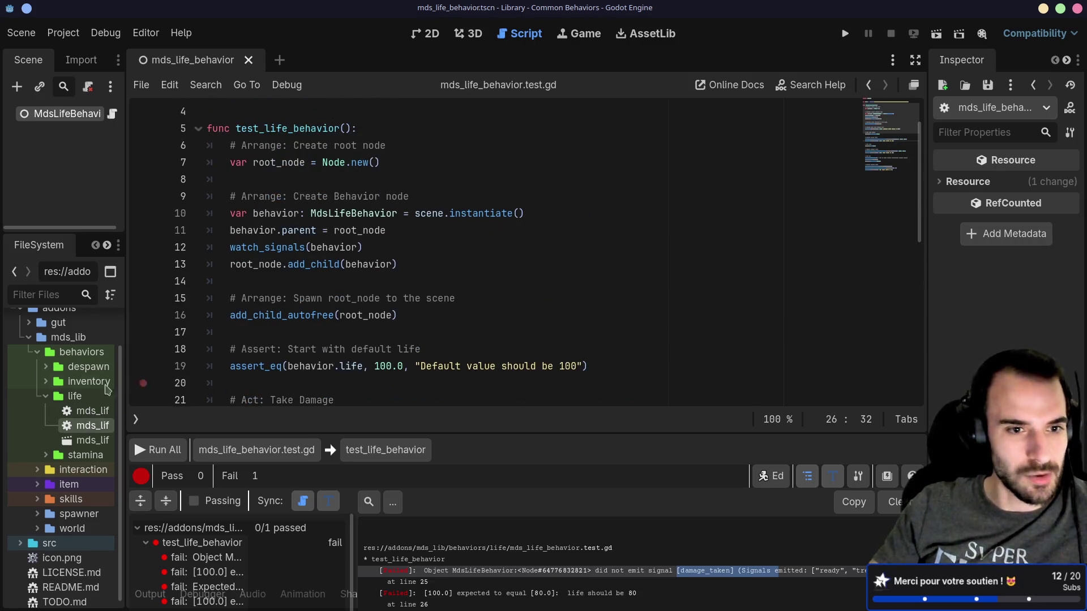
double_click(89, 411)
left_click_drag(291, 254, 129, 244)
key("BackSpace")
key("Delete")
key("BackSpace")
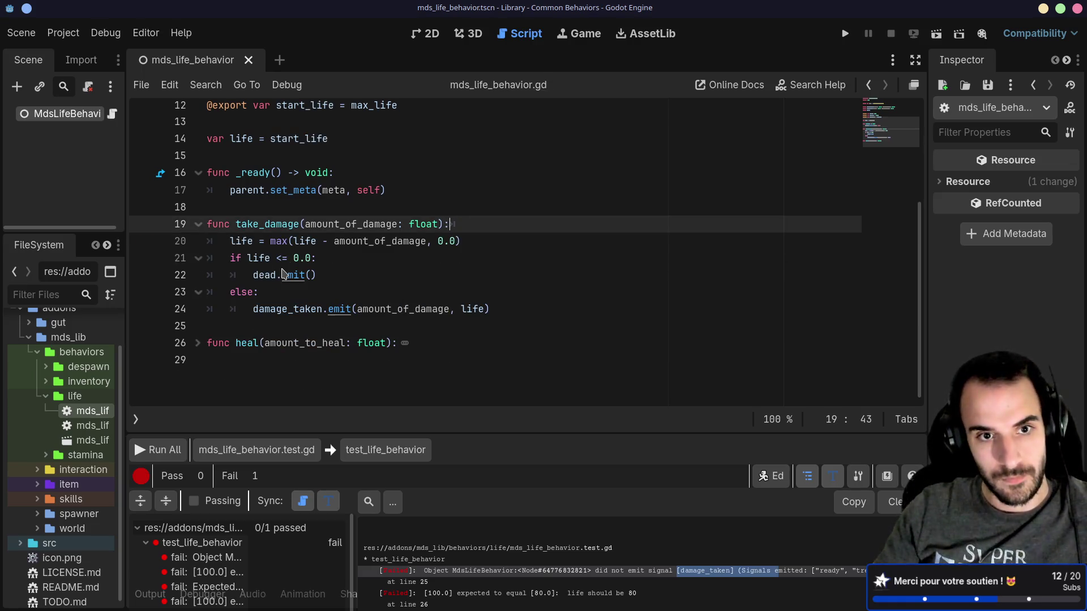
left_click(340, 324)
left_click(359, 361)
key("ctrl+shift+r")
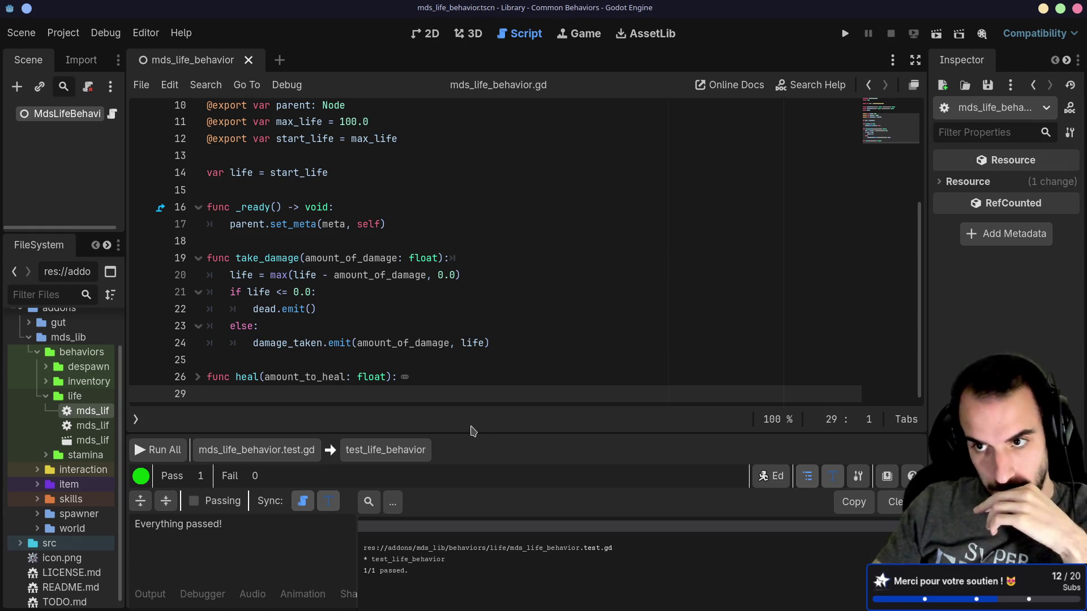
Step: Make life initialise from max_life instead of start_life and save the script
left_click_drag(126, 342, 292, 342)
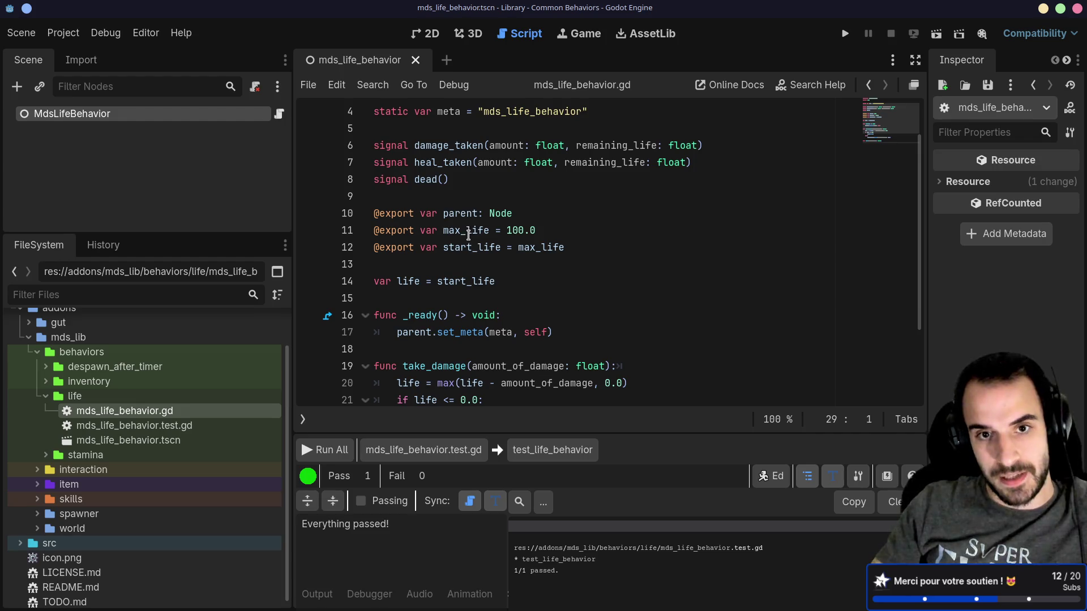
double_click(467, 232)
key("ctrl+c")
double_click(453, 281)
key("ctrl+v")
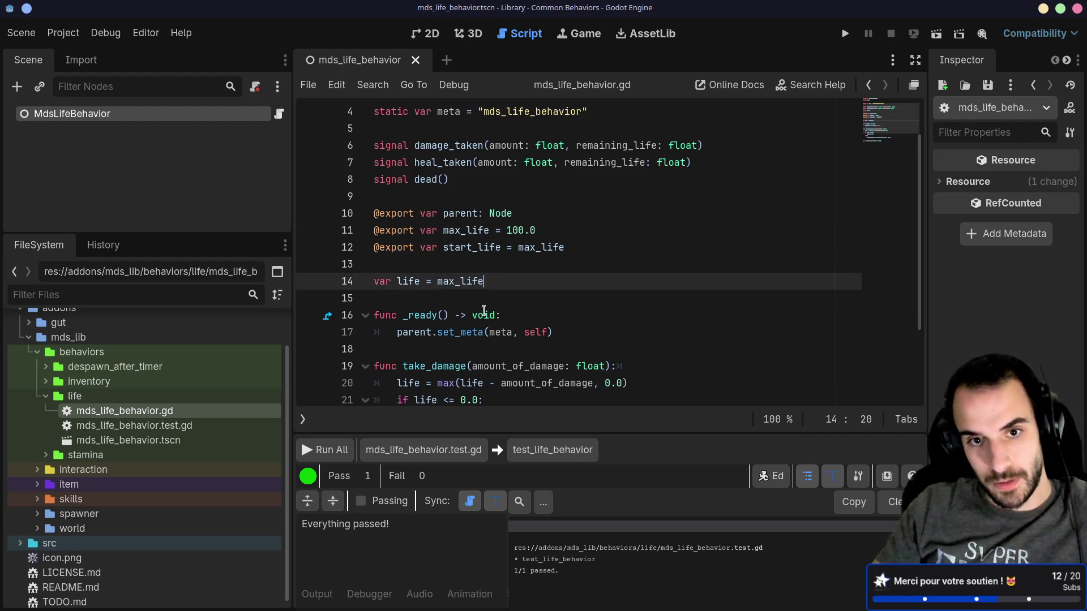
left_click(432, 281)
key("ctrl+s")
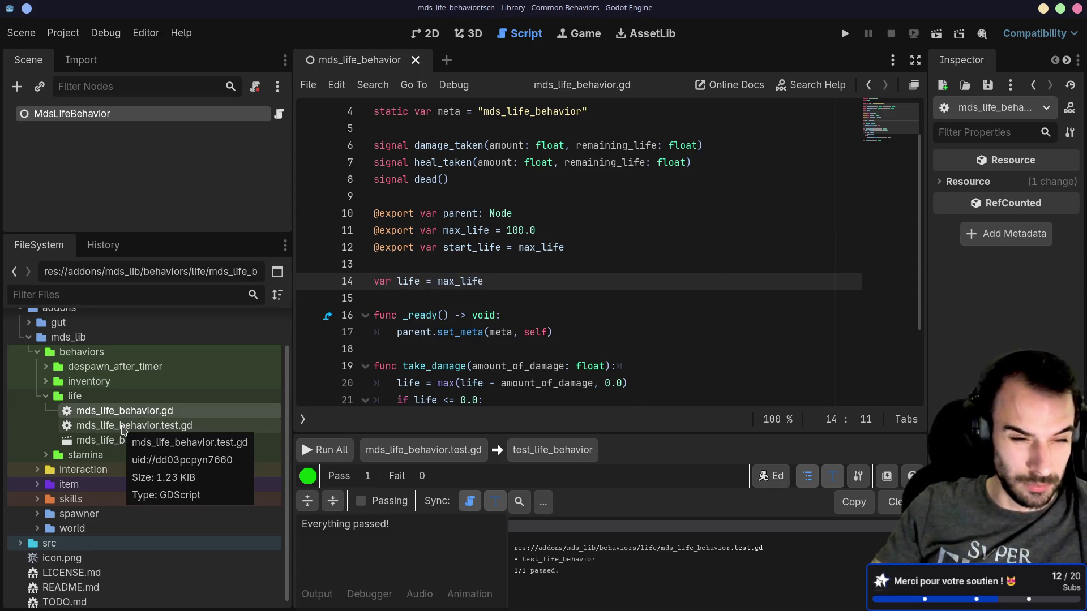
Step: In the test script, add 'behavior.start_life = 50.0' after the parent assignment
double_click(122, 428)
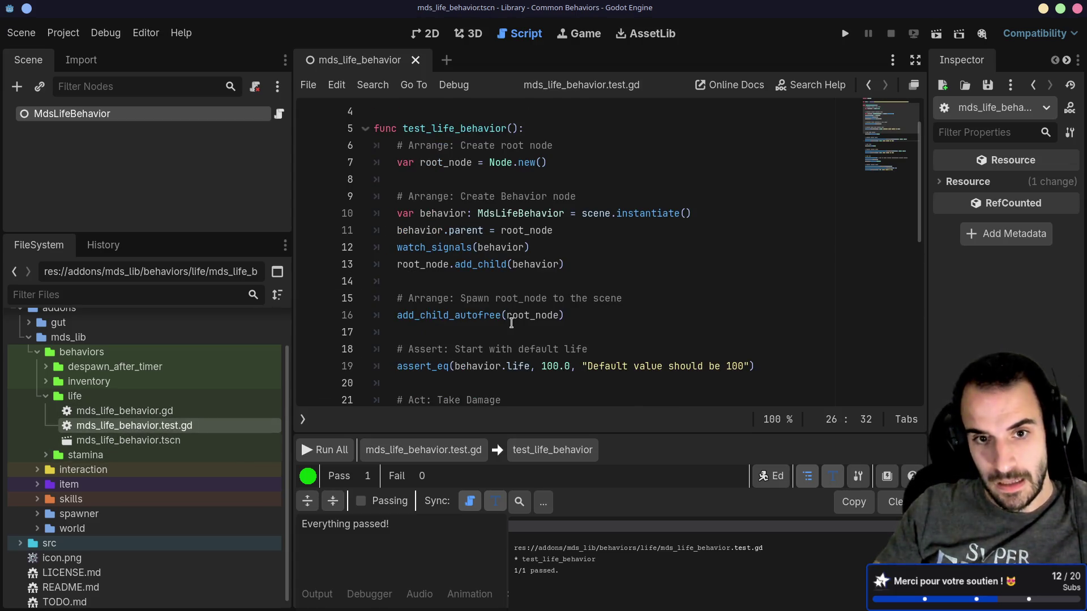
double_click(442, 243)
scroll(481, 249, "up", 1)
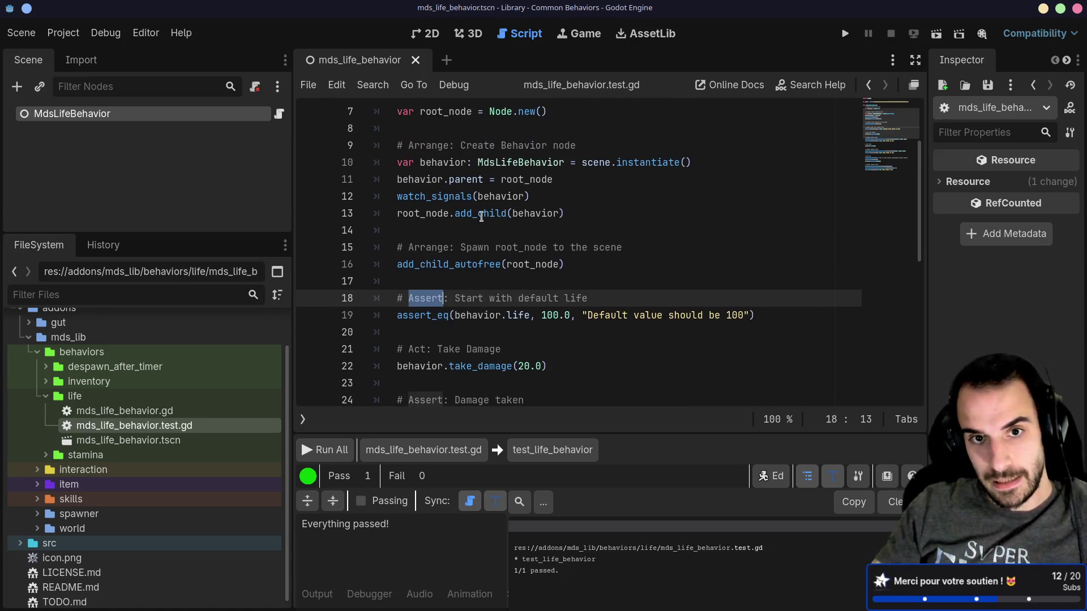
left_click(444, 179)
left_click_drag(398, 179, 533, 179)
left_click(573, 179)
key("Return")
type("b")
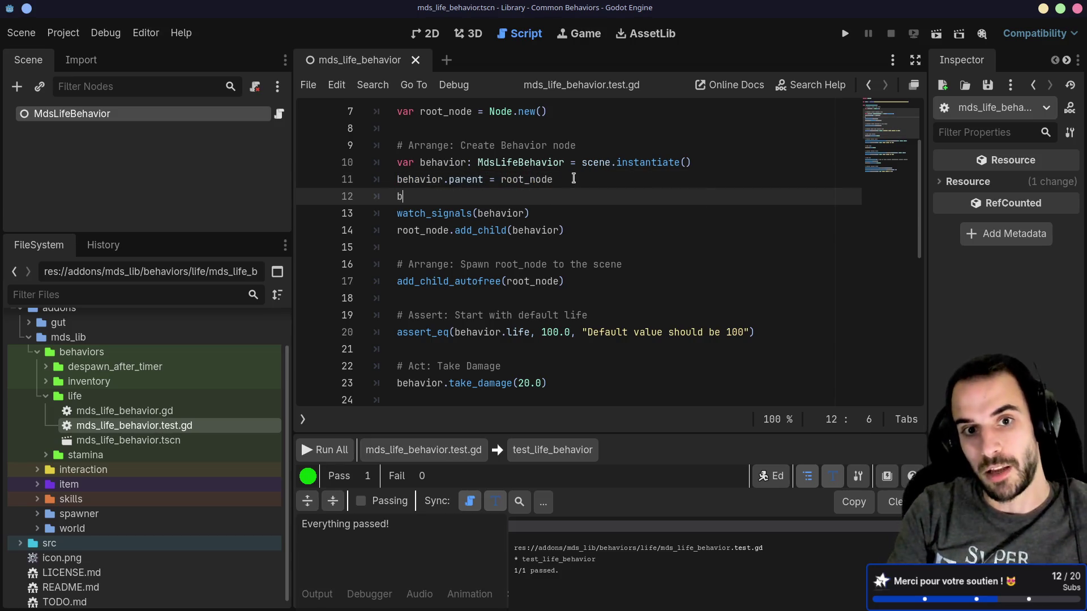
key("Return")
type(".start_life = ")
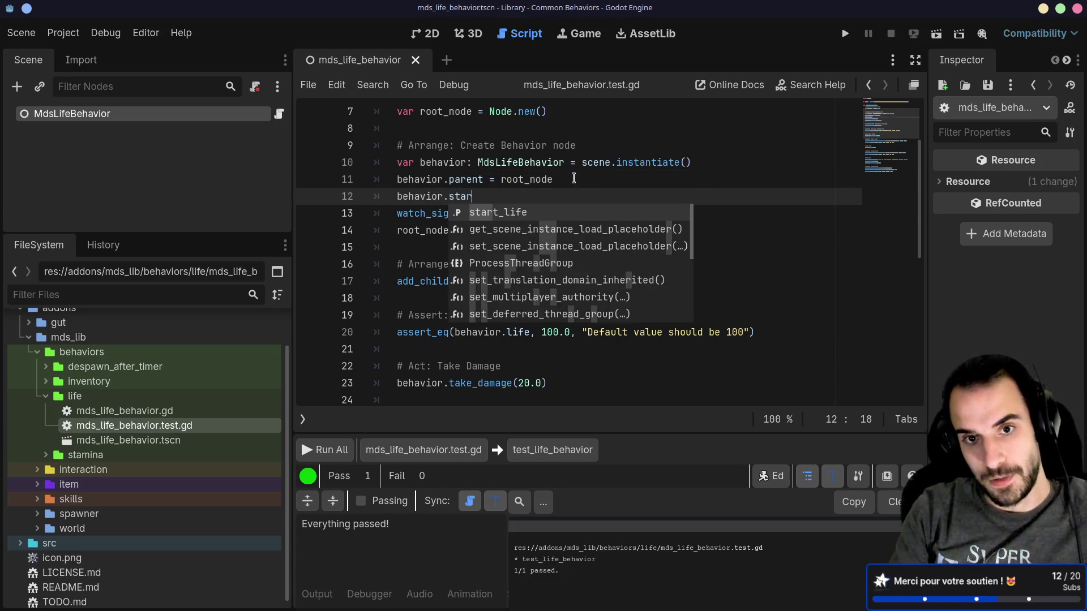
type("50")
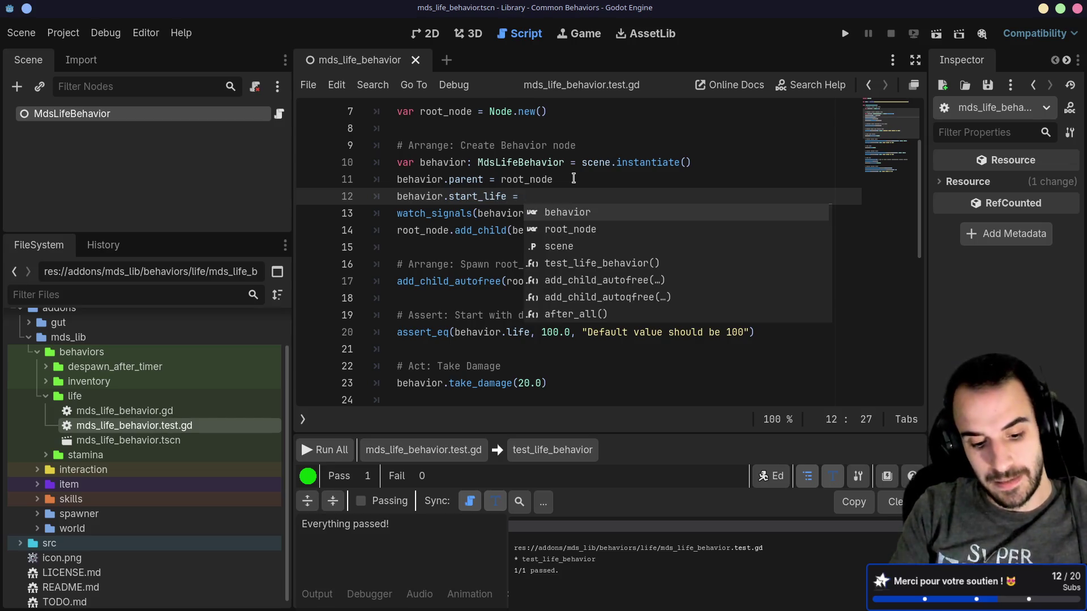
type(".0")
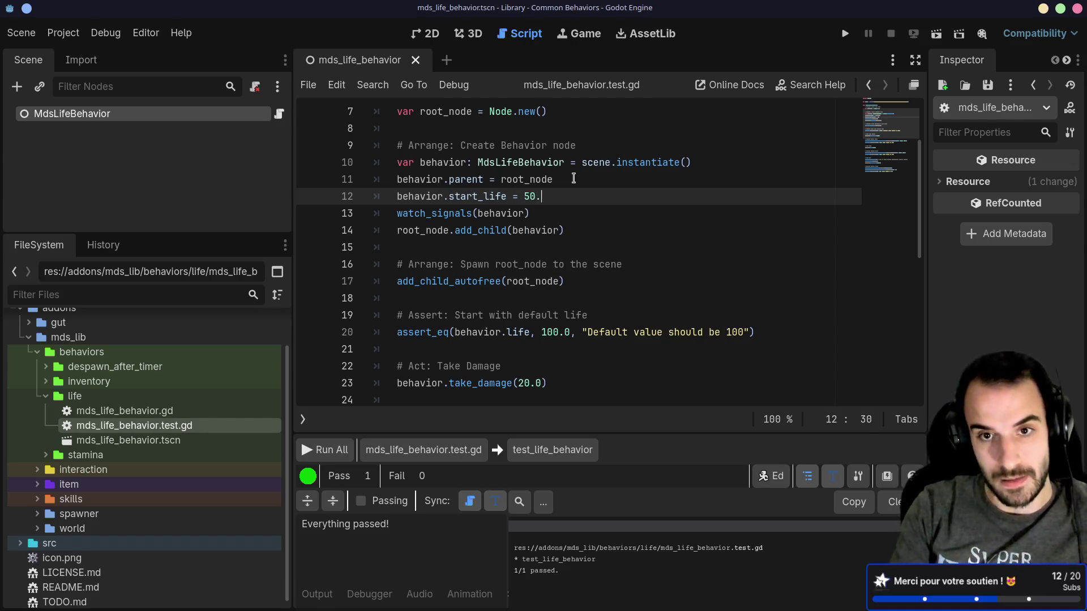
left_click(535, 264)
Step: Review the default-value assertion message and run test_life_behavior
scroll(501, 320, "down", 2)
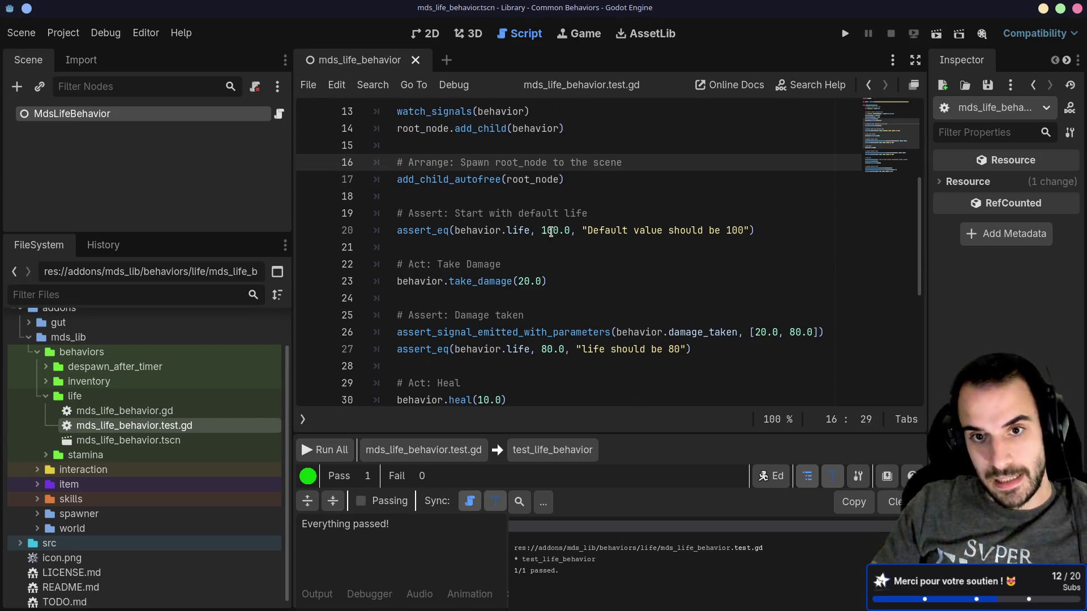
left_click_drag(396, 231, 750, 230)
left_click(603, 264)
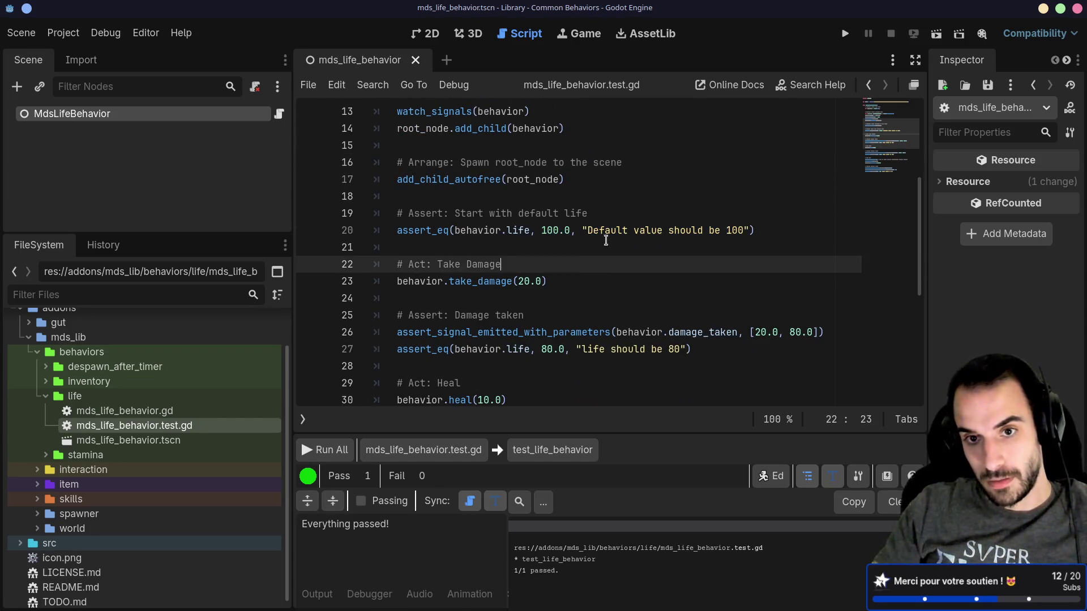
left_click_drag(584, 231, 752, 228)
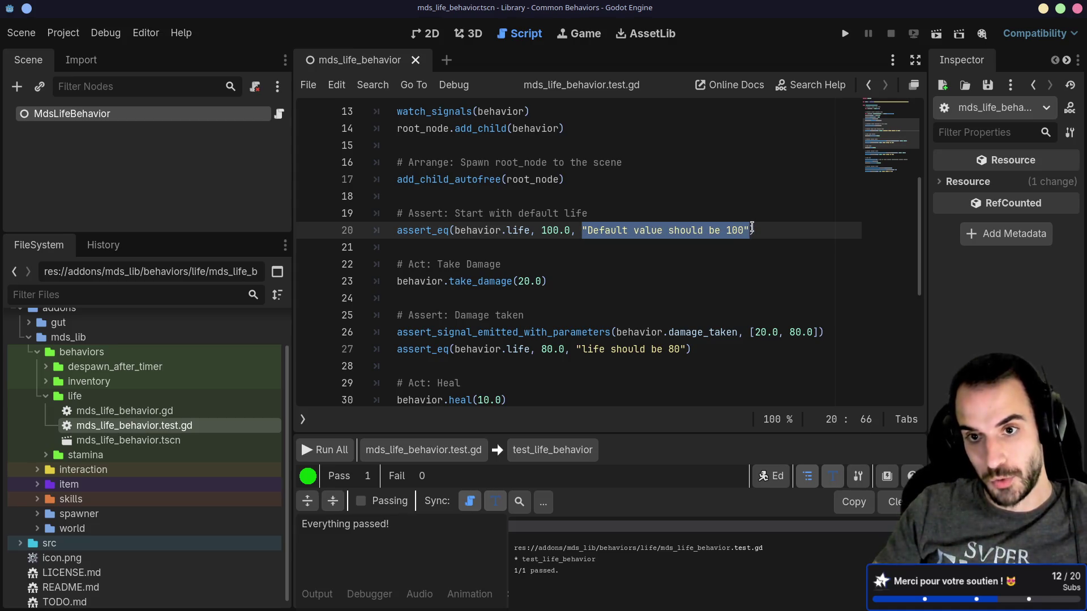
left_click(705, 231)
left_click(530, 447)
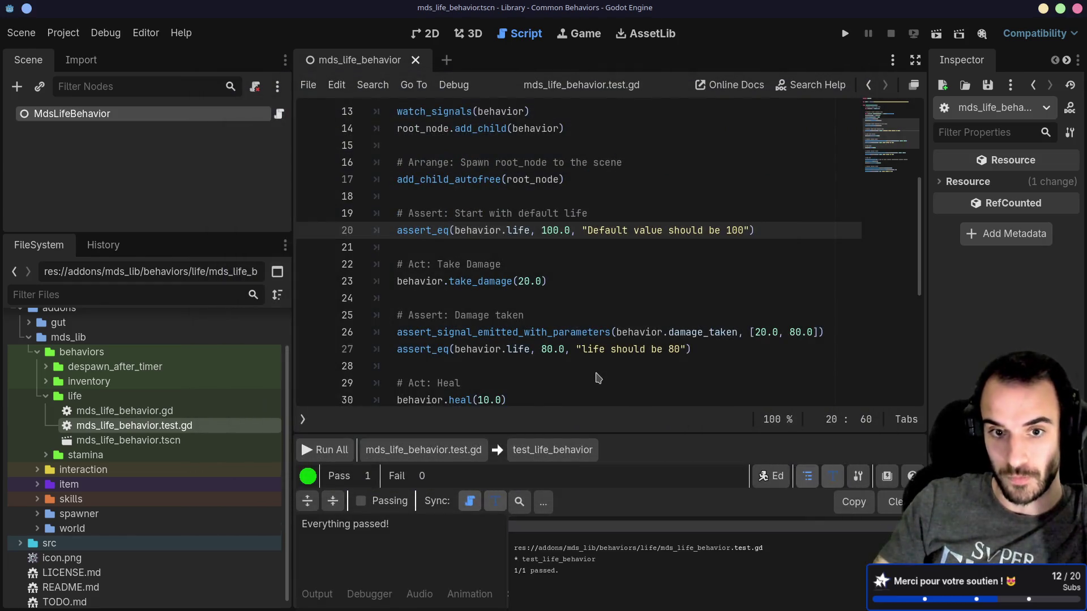
Step: Change the first assert_eq to expect 50 with message 50, then rerun test_life_behavior
scroll(598, 371, "up", 2)
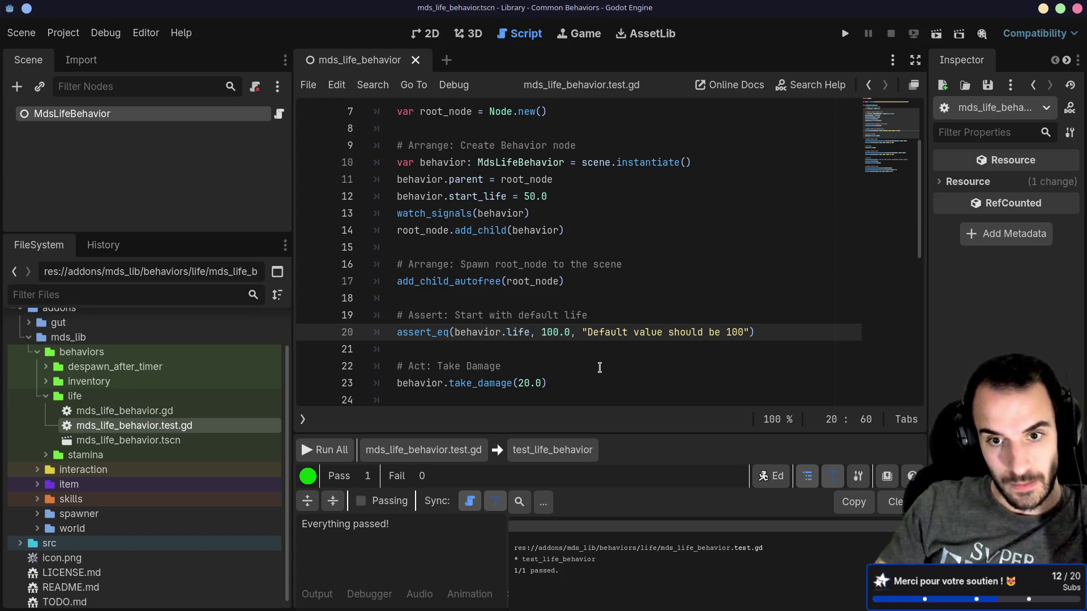
double_click(545, 332)
type("50")
left_click(702, 332)
left_click(393, 201)
left_click(541, 281)
left_click(543, 332)
left_click(547, 384)
left_click(723, 332)
left_click(737, 334)
key("BackSpace")
key("BackSpace")
type("5")
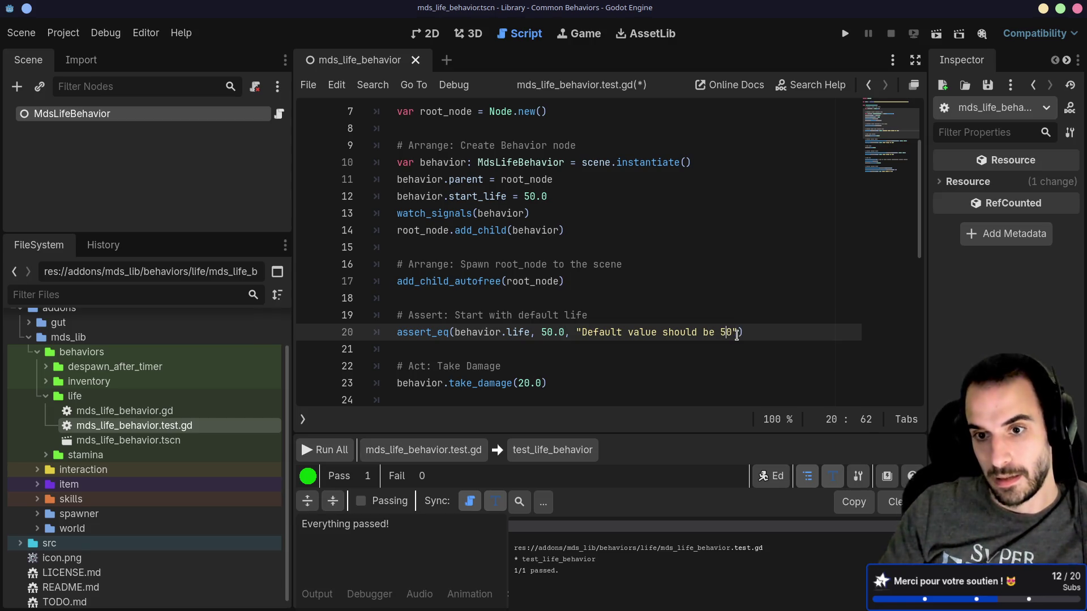
left_click(651, 298)
left_click(573, 455)
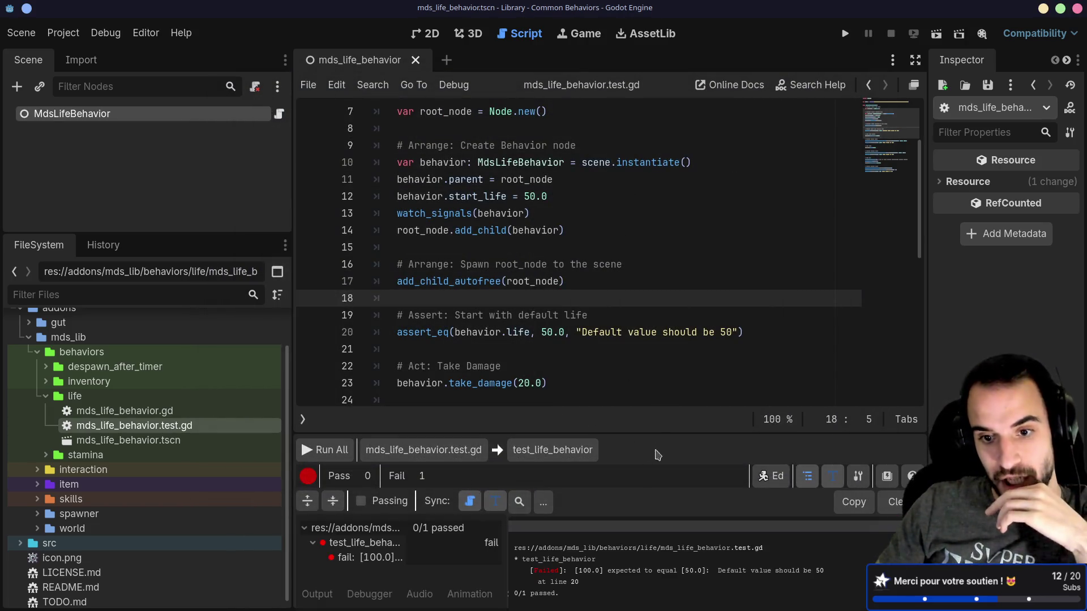
Step: Check the '[100.0] expected to equal [50.0]' failure and reopen mds_life_behavior.gd
left_click_drag(574, 342, 712, 345)
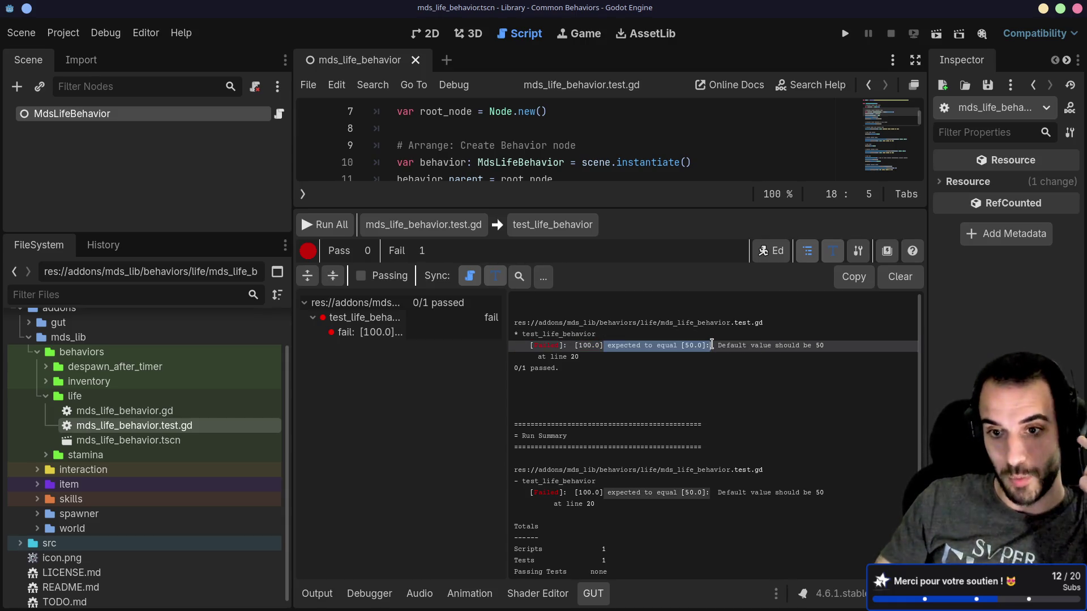
left_click_drag(674, 208, 548, 433)
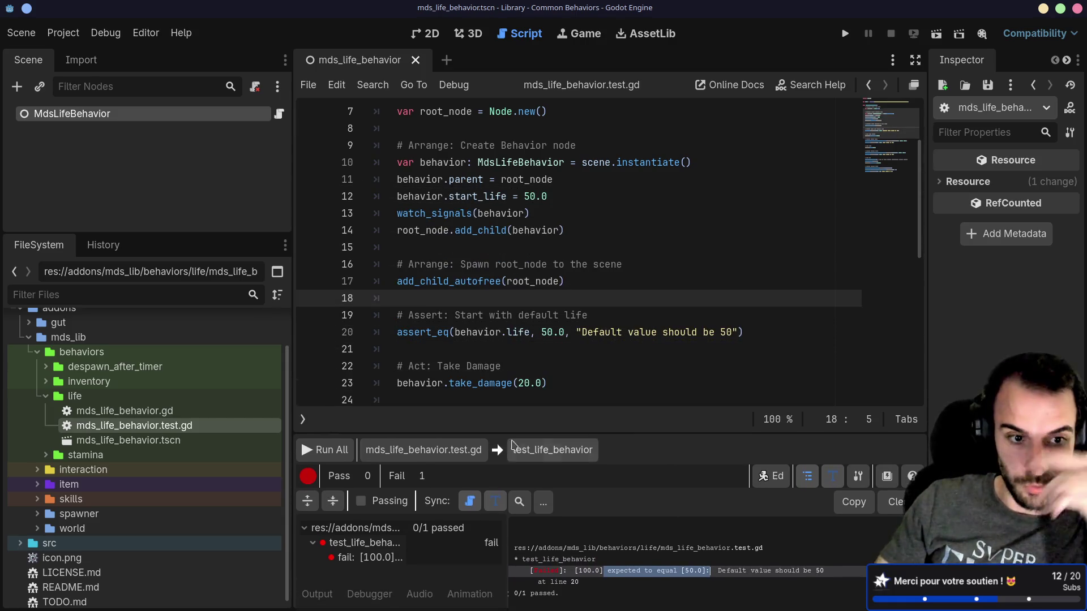
double_click(168, 412)
left_click(444, 247)
Step: Replace max_life with start_life in life's initialisation and save the script
left_click_drag(443, 247, 566, 245)
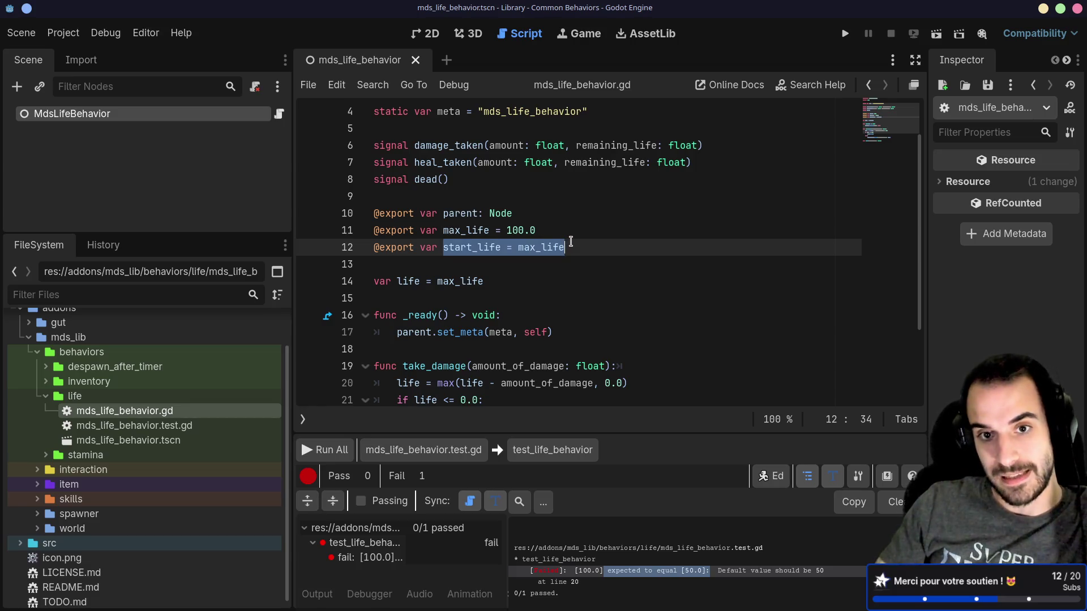
left_click(521, 248)
double_click(540, 247)
left_click(573, 271)
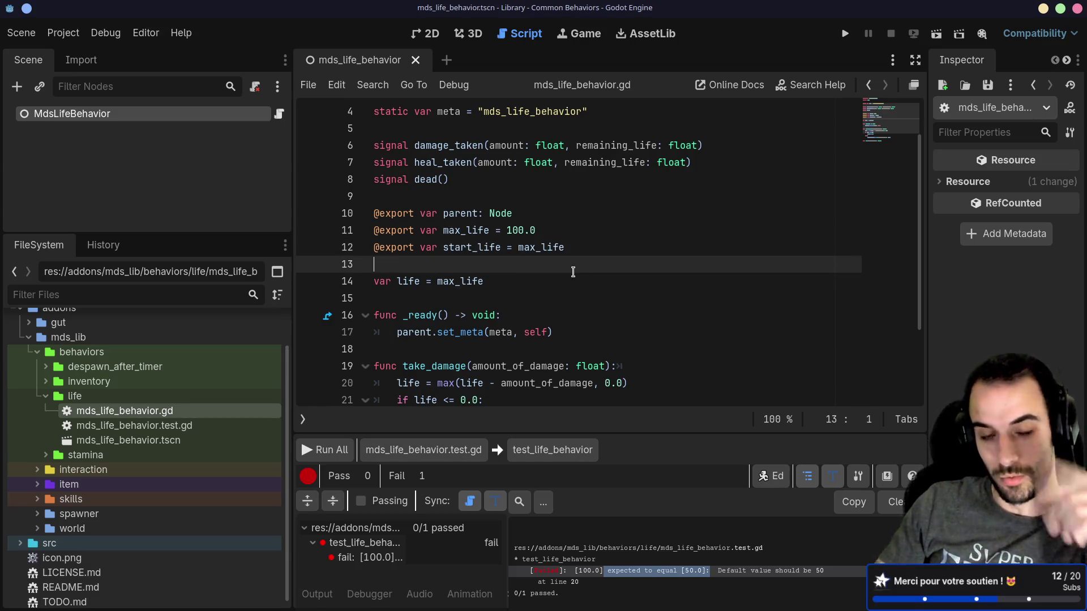
double_click(463, 247)
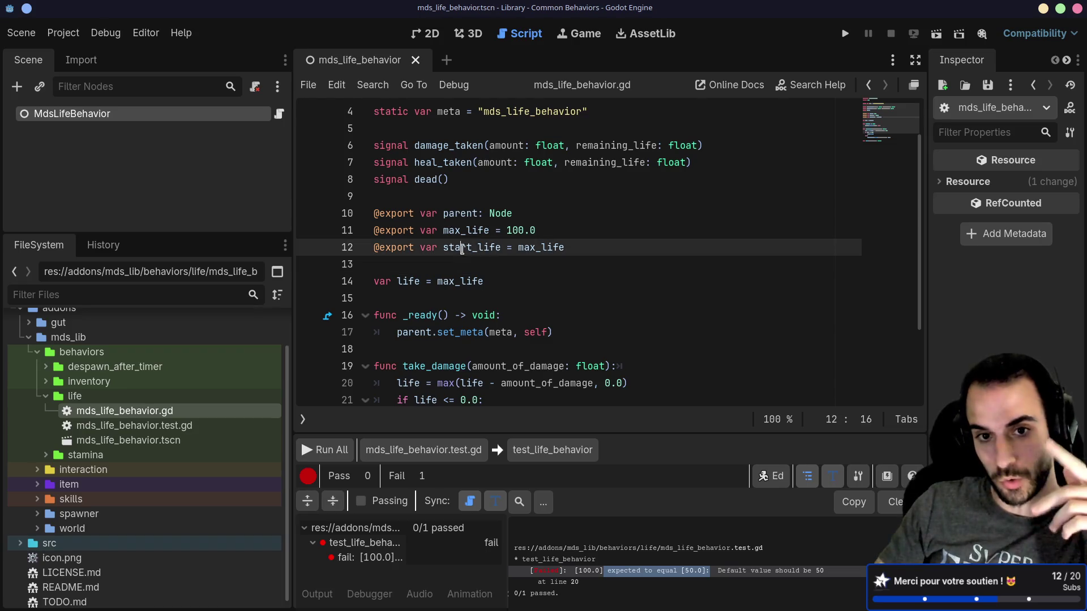
double_click(467, 282)
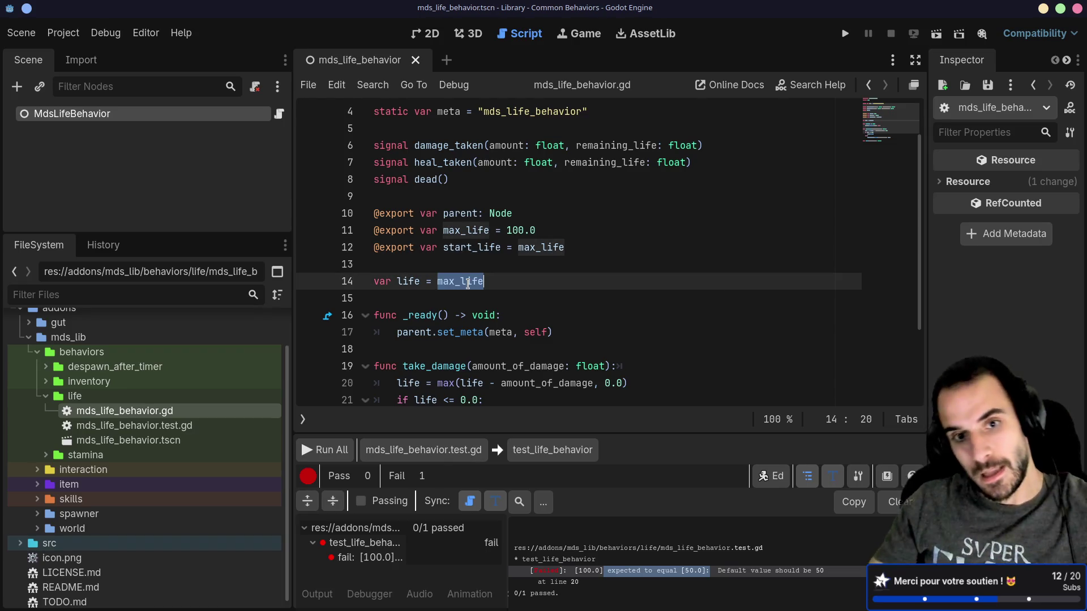
type("start")
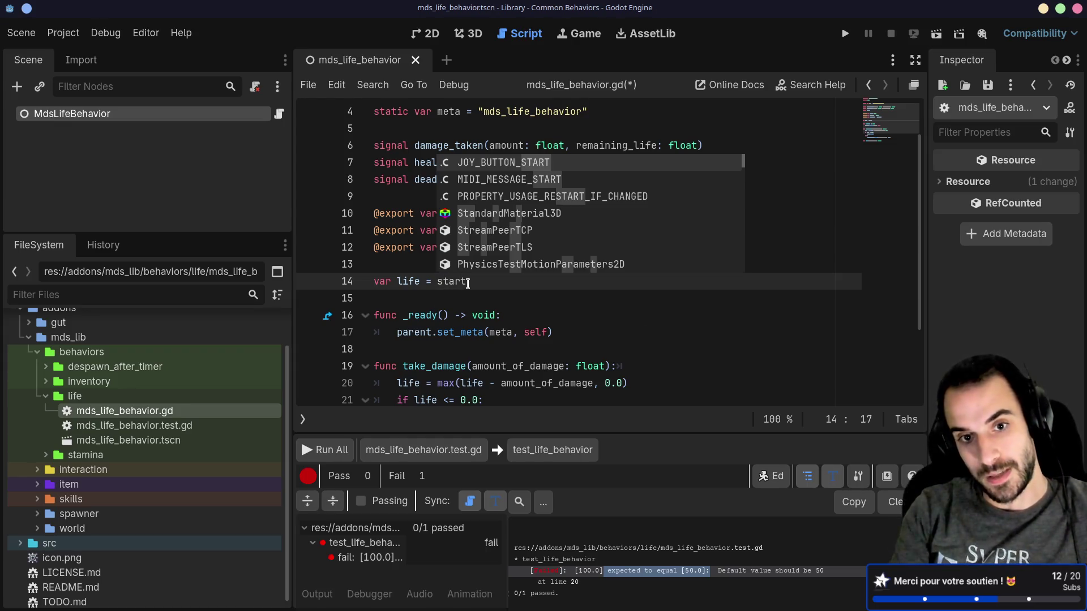
type("_life")
key("ctrl+s")
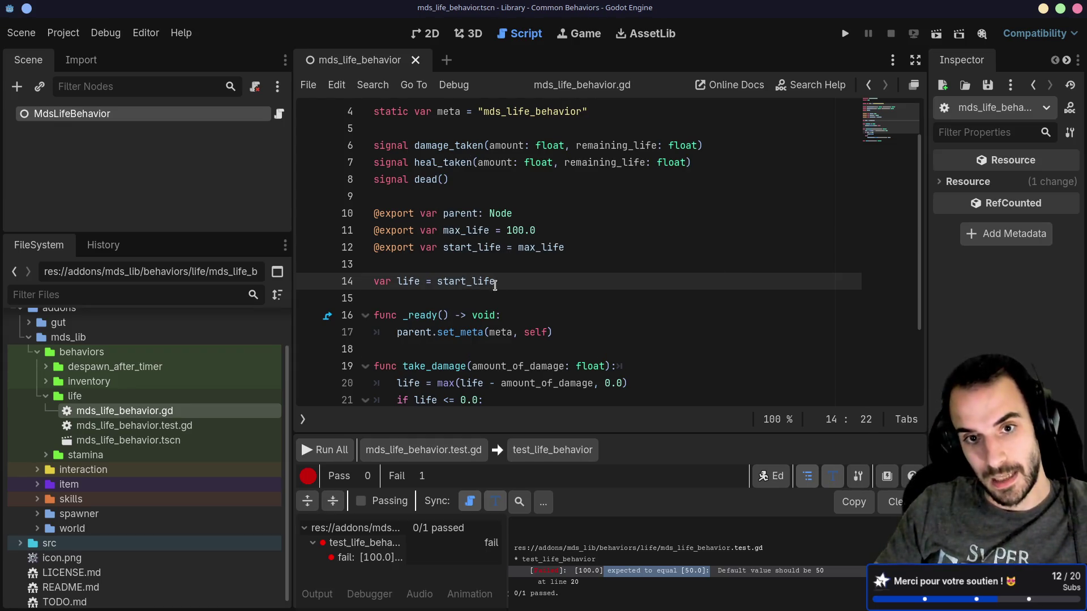
Step: Rerun test_life_behavior, which still reports 100.0 instead of 50.0
double_click(408, 283)
double_click(464, 281)
left_click(552, 450)
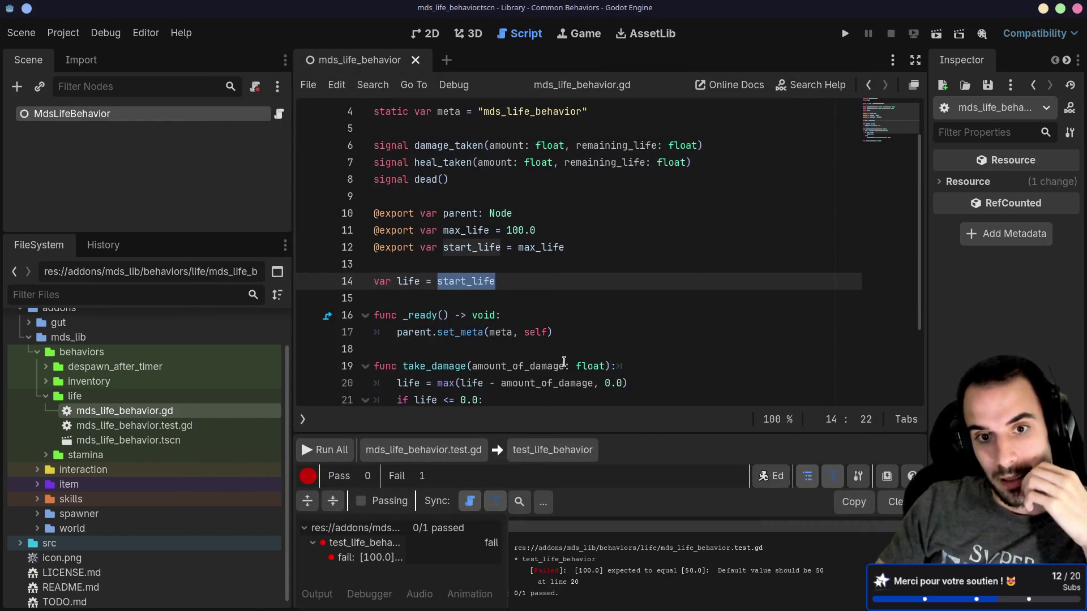
scroll(580, 354, "down", 2)
Step: Open the failing line 20 assertion in mds_life_behavior.test.gd and rerun the GUT tests
left_click(371, 562)
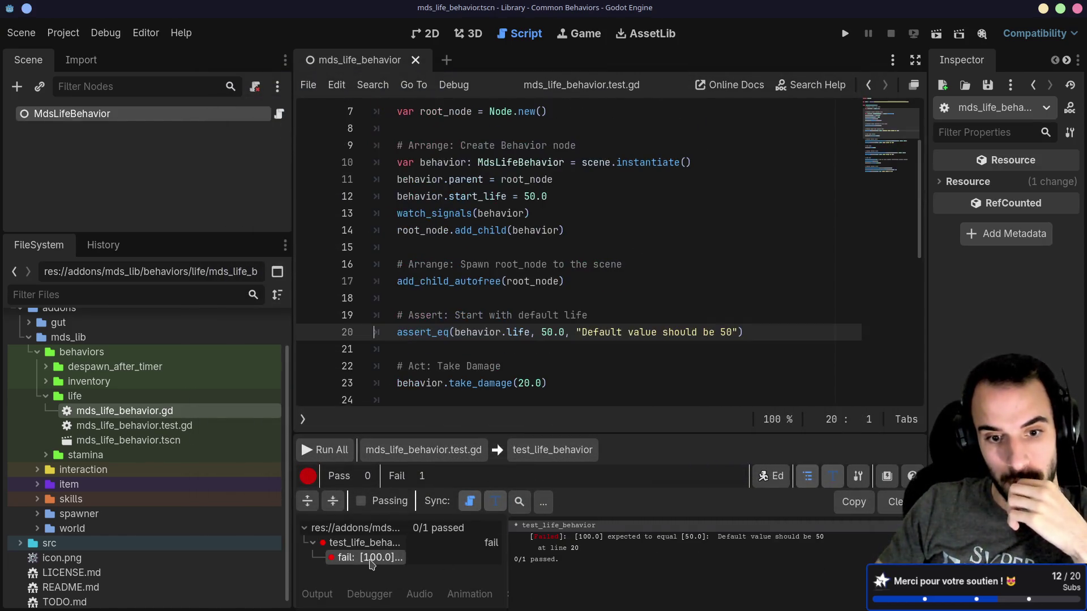
scroll(637, 347, "down", 5)
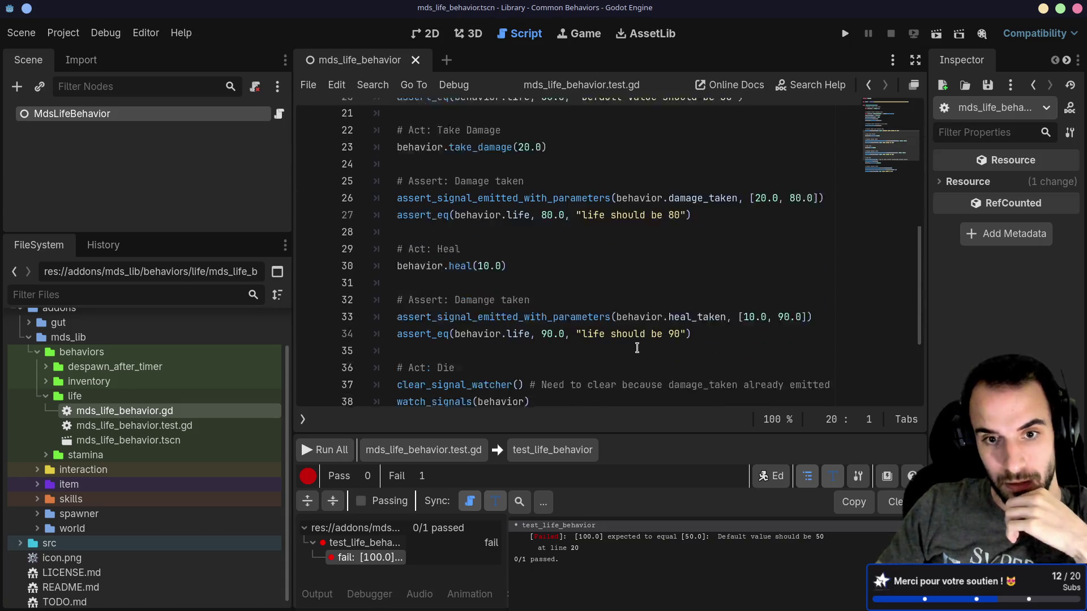
scroll(637, 347, "down", 3)
scroll(637, 362, "up", 3)
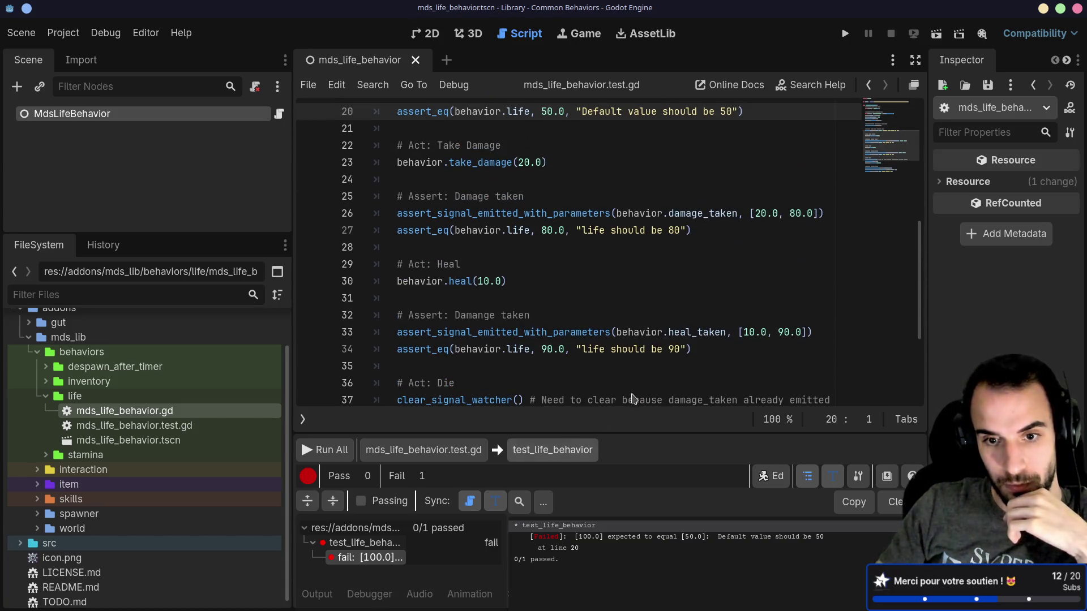
key("ctrl+shift+t")
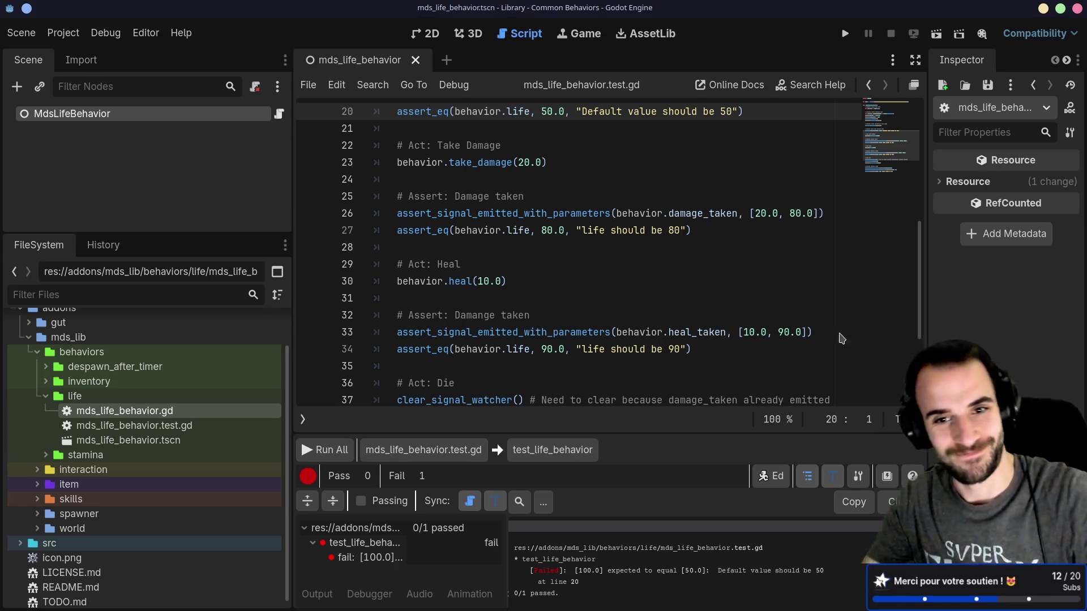
Step: Undo a stray edit, then jump from start_life in the test to its declaration in mds_life_behavior.gd
scroll(595, 294, "up", 5)
double_click(471, 229)
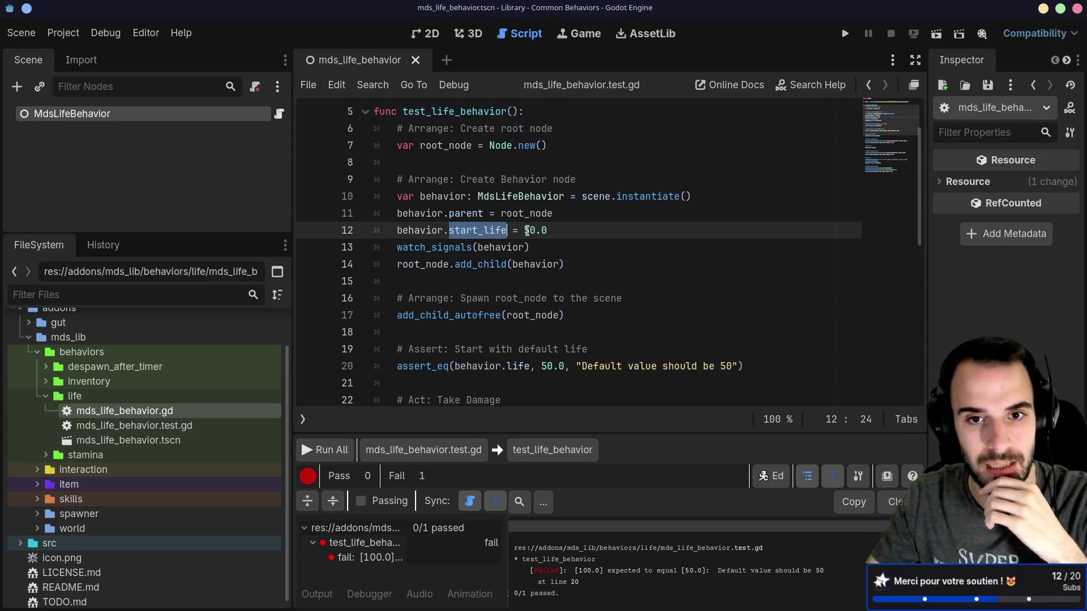
type("f")
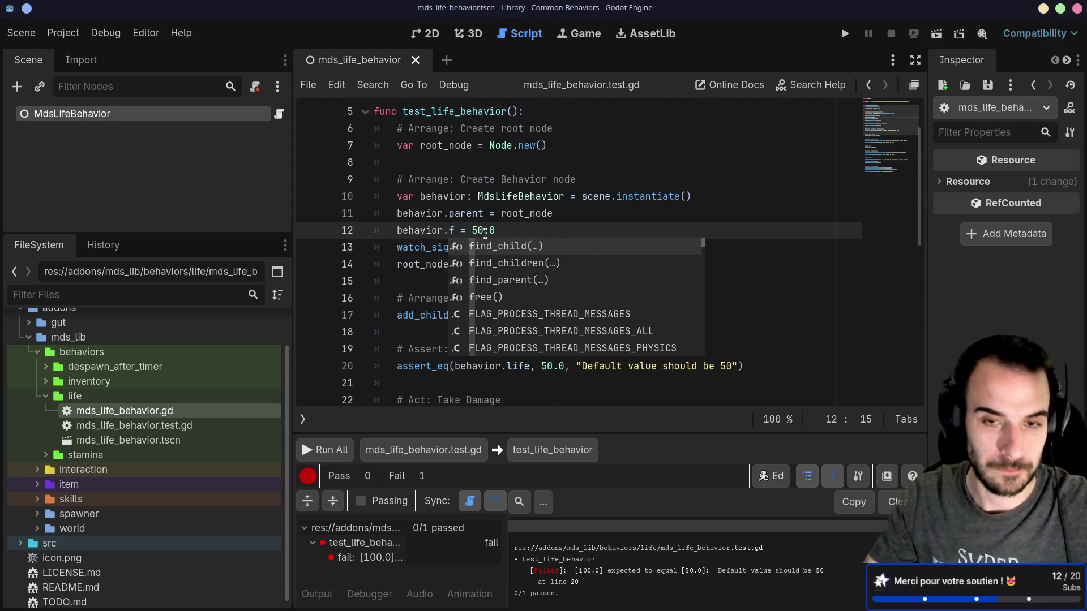
key("ctrl+z")
left_click(484, 230, "ctrl")
Step: Inspect the start_life declaration on line 12 and its max_life default
double_click(525, 248)
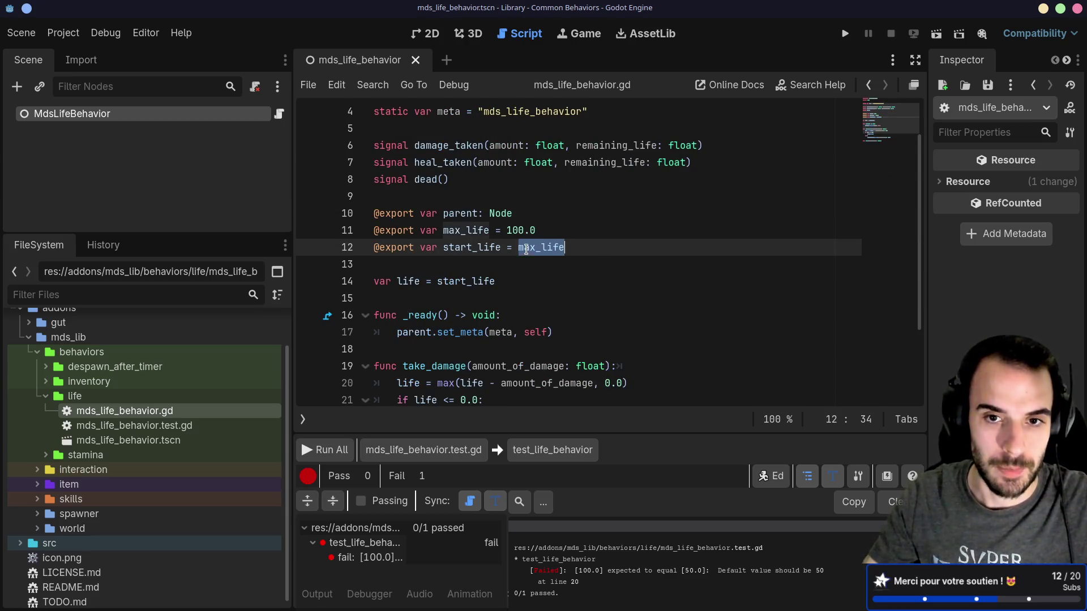
double_click(456, 249)
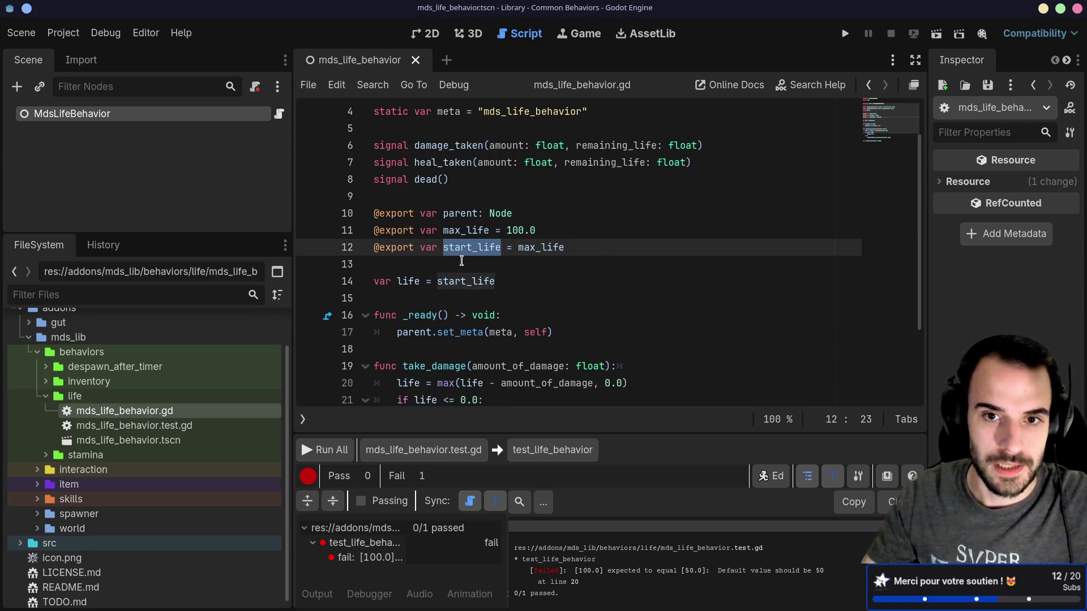
left_click(540, 255)
double_click(537, 249)
left_click(375, 248)
left_click_drag(375, 247, 566, 247)
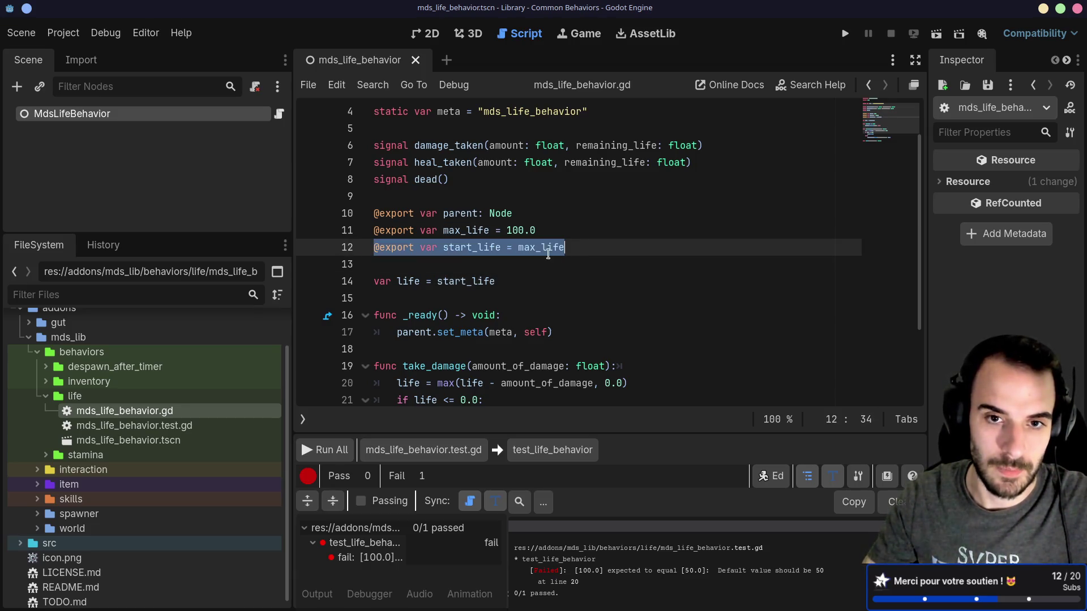
left_click(473, 255)
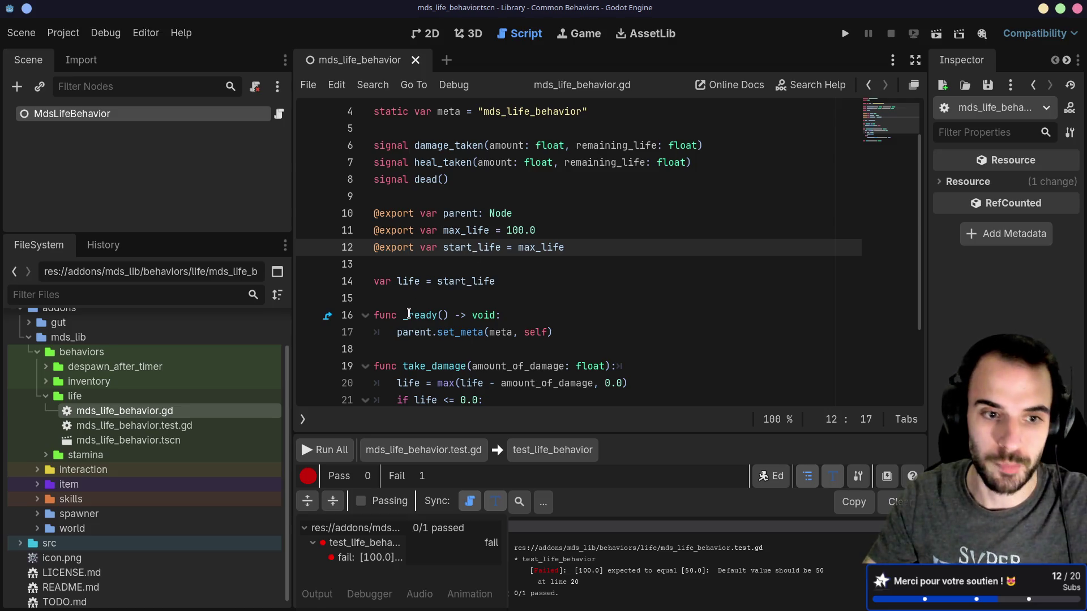
Step: Reopen the life behaviour test to review its setup, the line 20 assertion, and instantiate's documentation
double_click(134, 425)
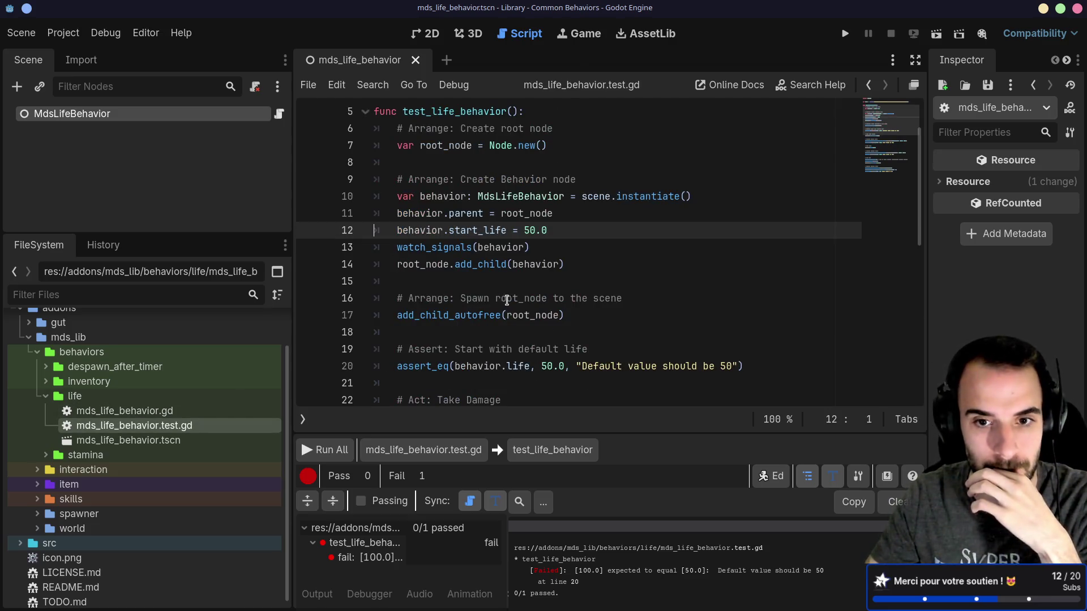
mouse_move(509, 311)
scroll(509, 311, "down", 1)
double_click(515, 315)
left_click(512, 264)
left_click(496, 213)
double_click(496, 213)
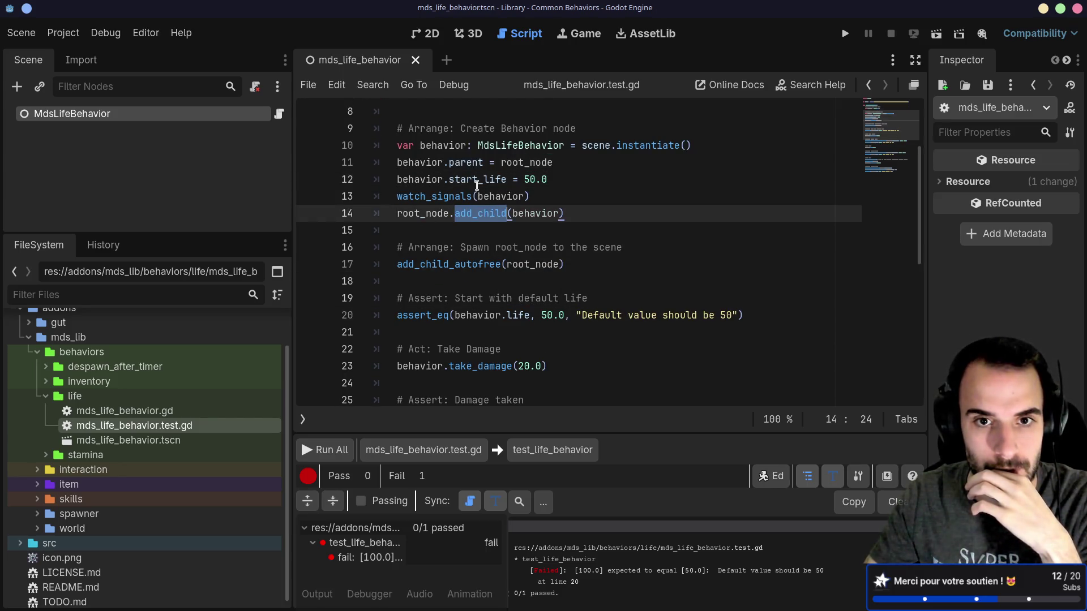
double_click(484, 180)
mouse_move(484, 181)
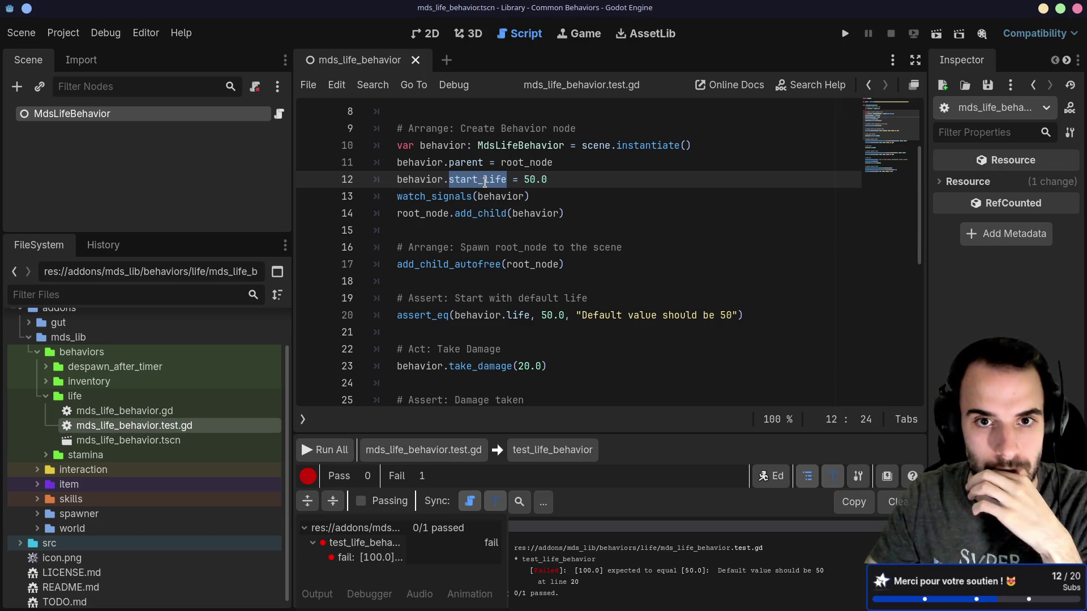
scroll(485, 184, "up", 2)
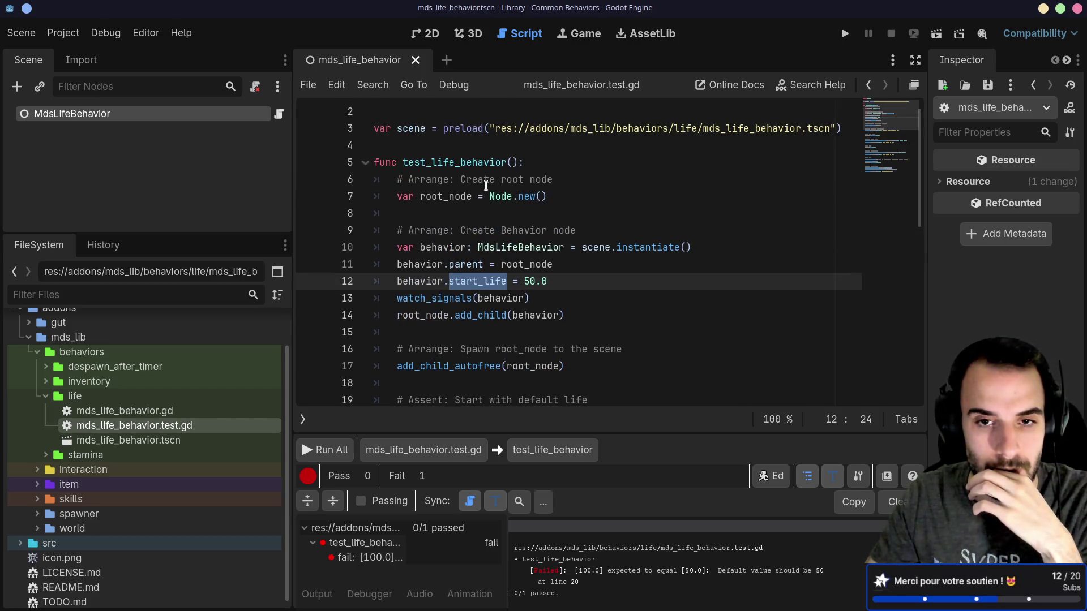
double_click(640, 247)
mouse_move(640, 244)
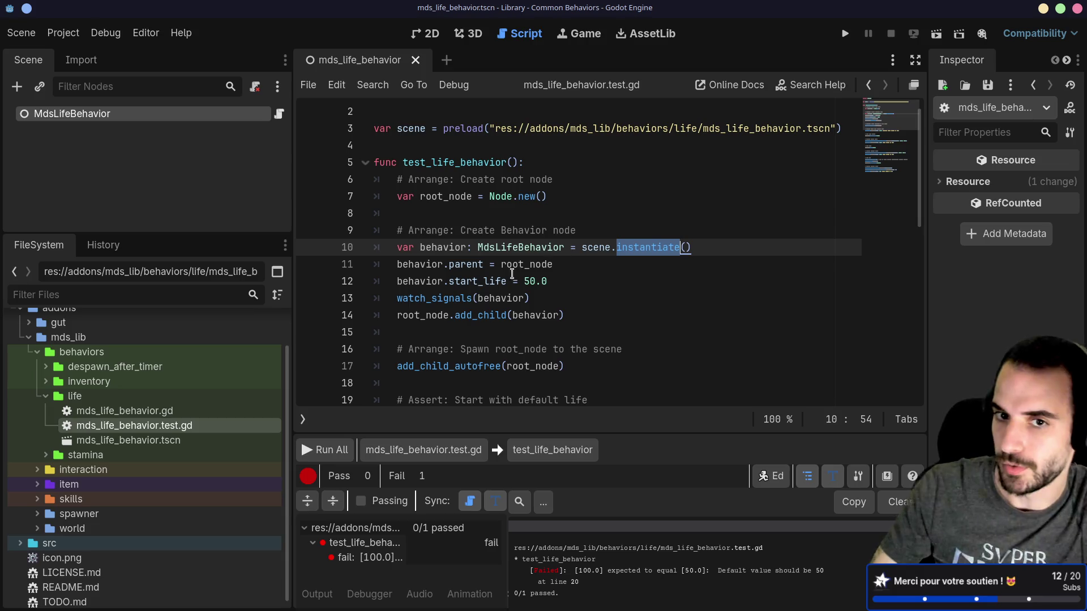
Step: Return to the start_life declaration, inspect the life declaration on line 14, and move into _ready
left_click(519, 248, "ctrl")
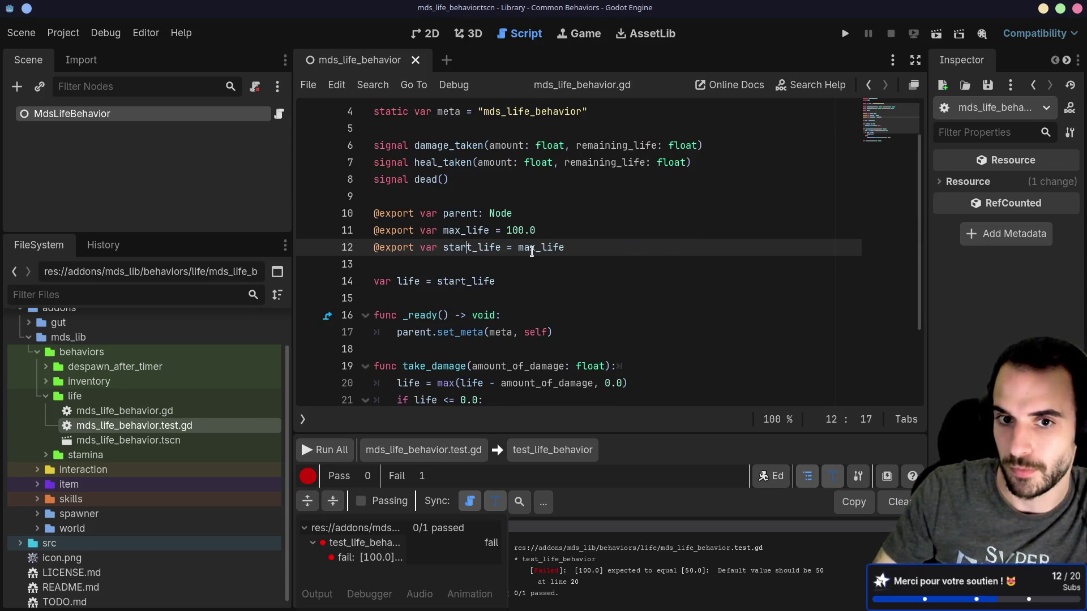
mouse_move(535, 248)
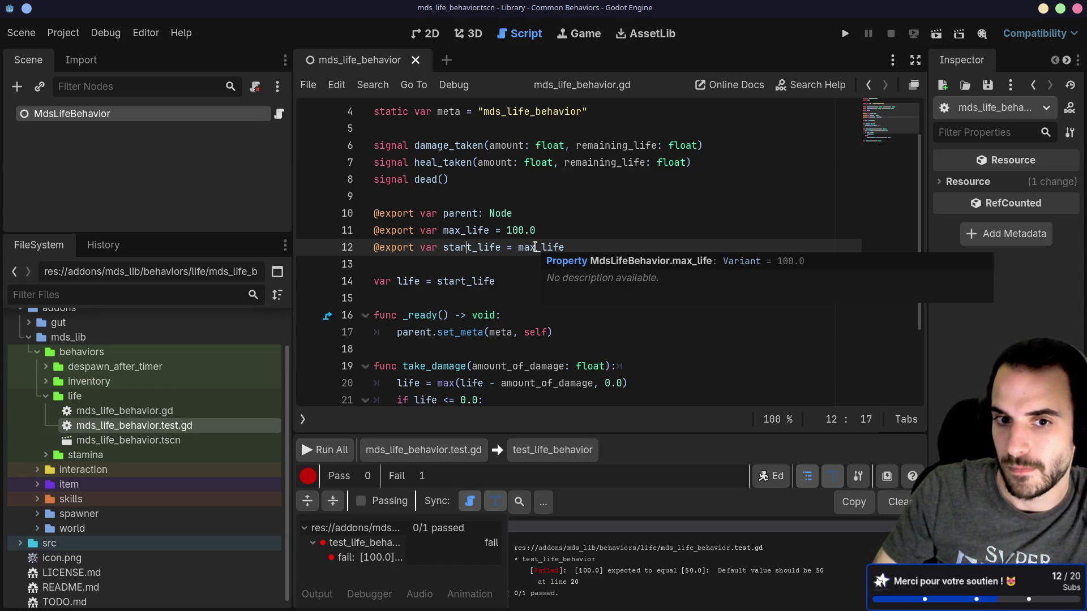
left_click(413, 281)
double_click(413, 281)
left_click(508, 281)
left_click_drag(507, 281, 429, 279)
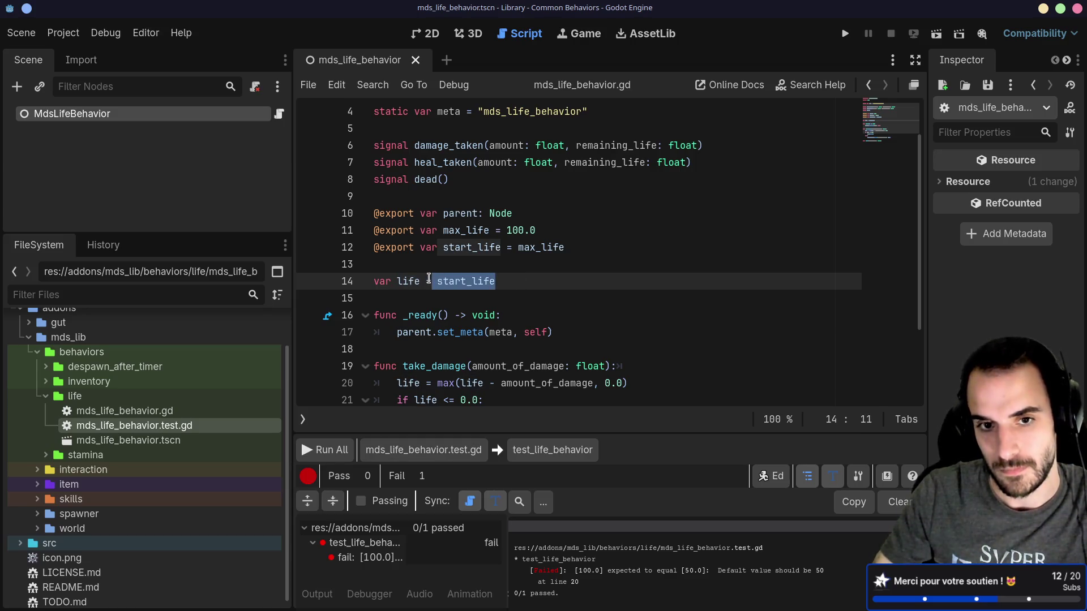
left_click(552, 281)
scroll(558, 306, "down", 1)
left_click(569, 282)
Step: Insert life = start_life as the first line of _ready, using autocomplete for start_life
left_click(547, 266)
key("Return")
type("life_")
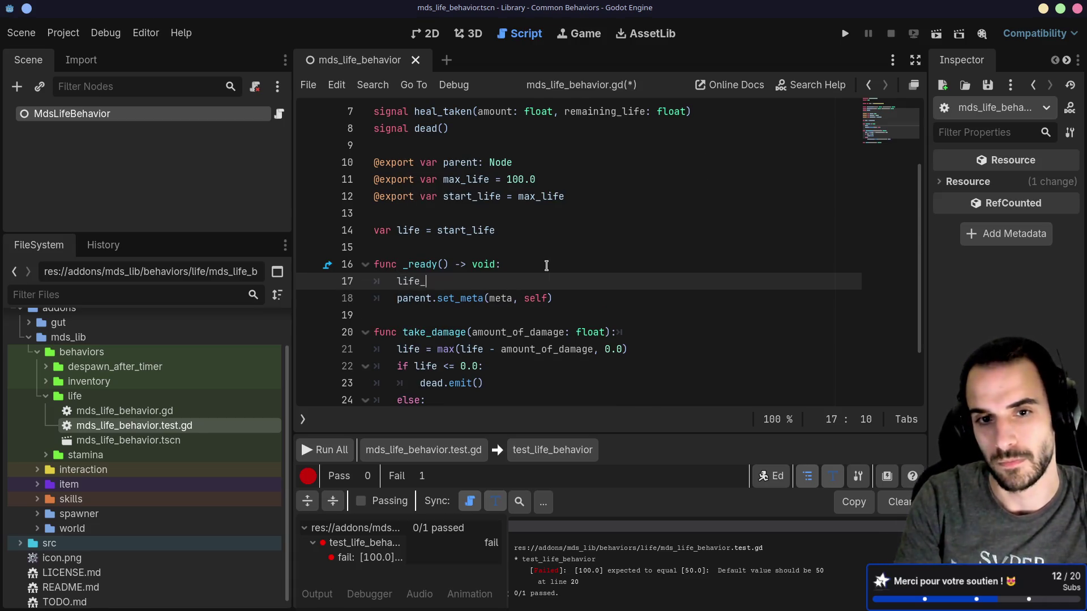
key("BackSpace")
type("= STAR")
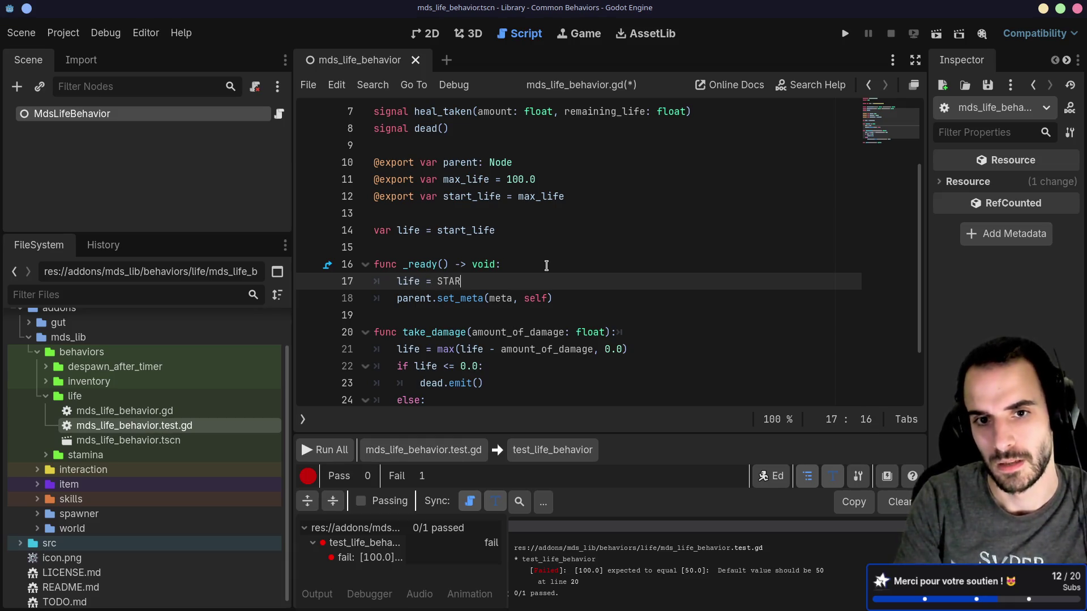
key("BackSpace")
key("BackSpace")
key("BackSpace")
type("st")
key("Return")
Step: Save the script, briefly delete and restore the life declaration's initializer, and save again
key("ctrl+s")
left_click_drag(512, 231, 421, 237)
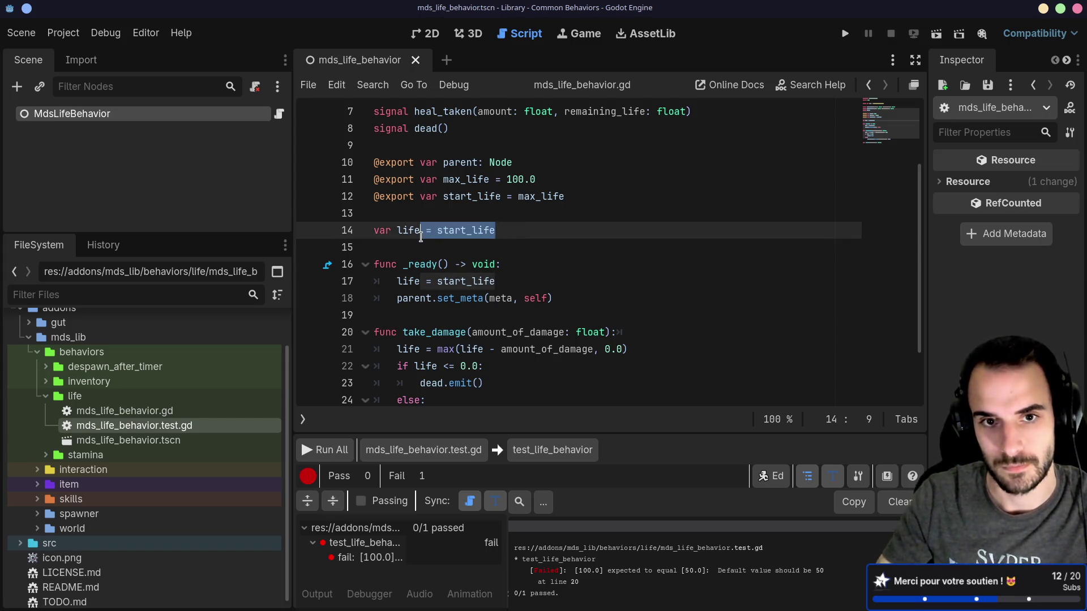
key("BackSpace")
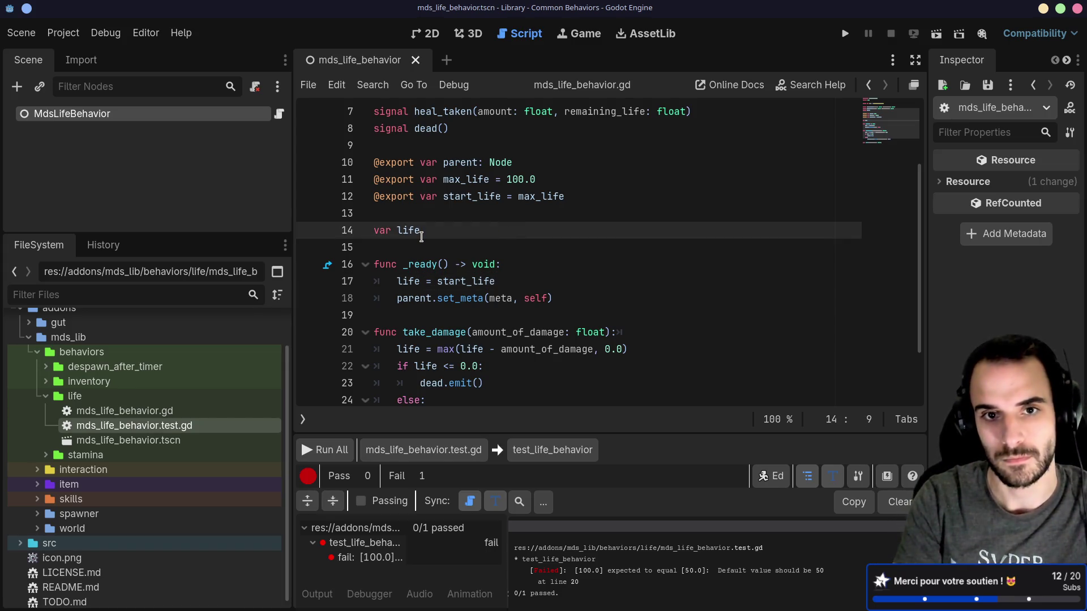
key("ctrl+z")
key("ctrl+s")
left_click(462, 231)
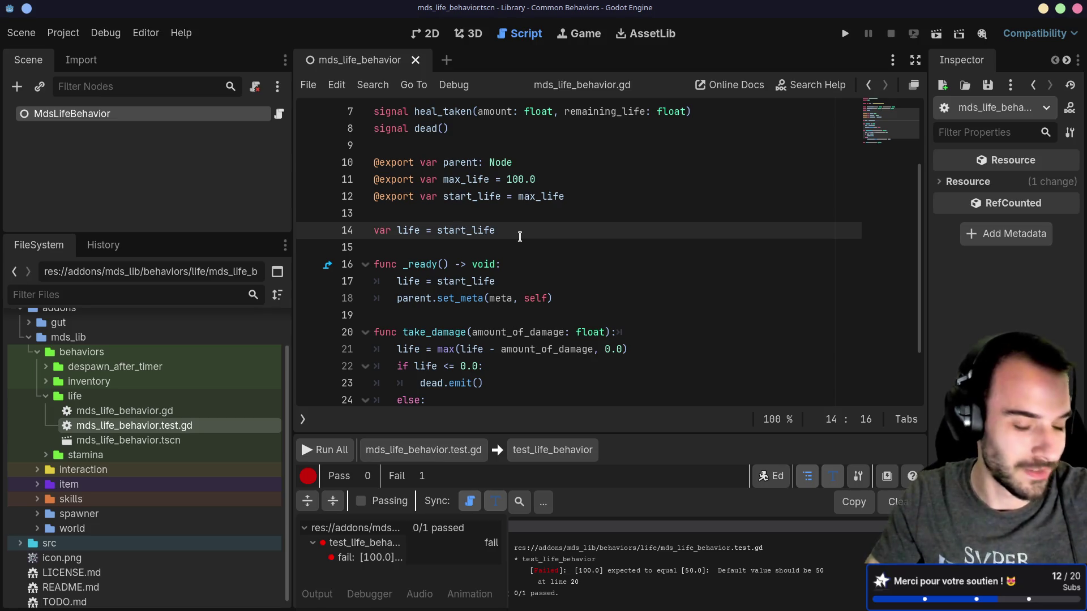
left_click(652, 332)
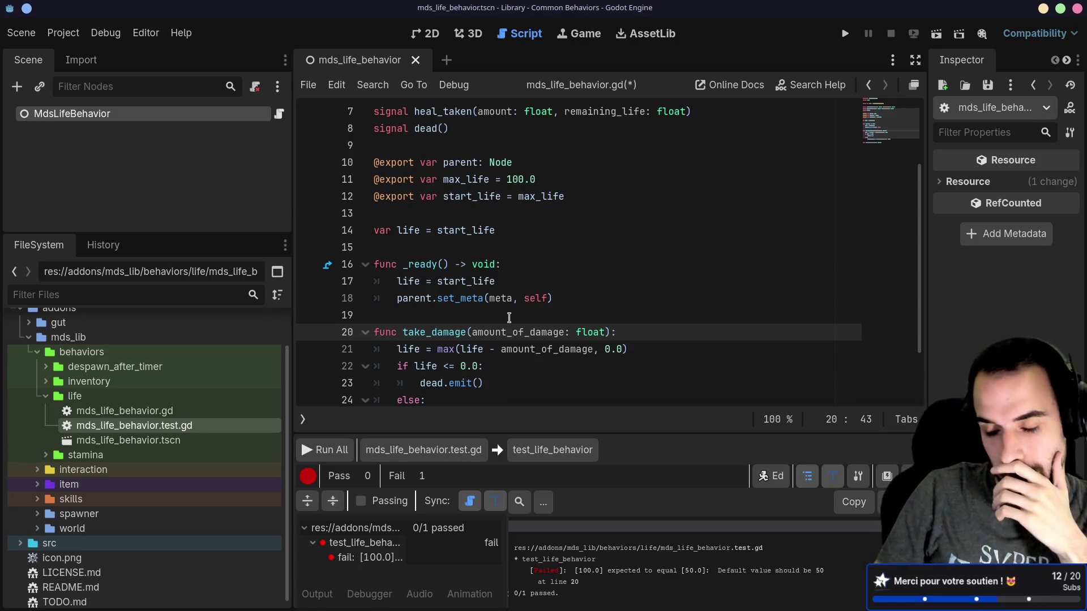
Step: Run the current scene, close the debug game window, and reopen the GUT panel showing test_life_behavior results
left_click(936, 35)
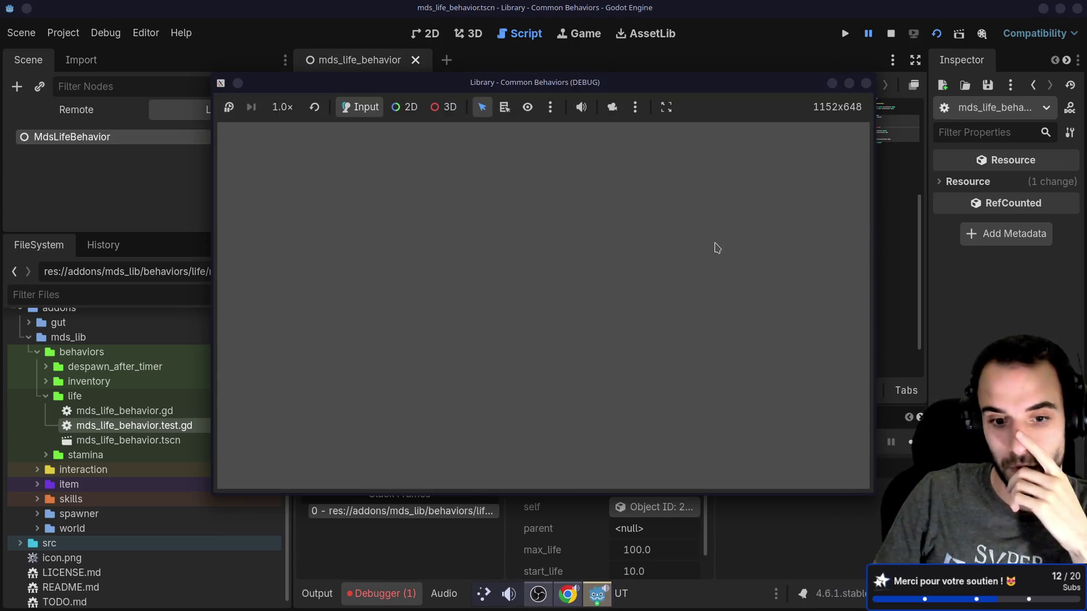
left_click(866, 83)
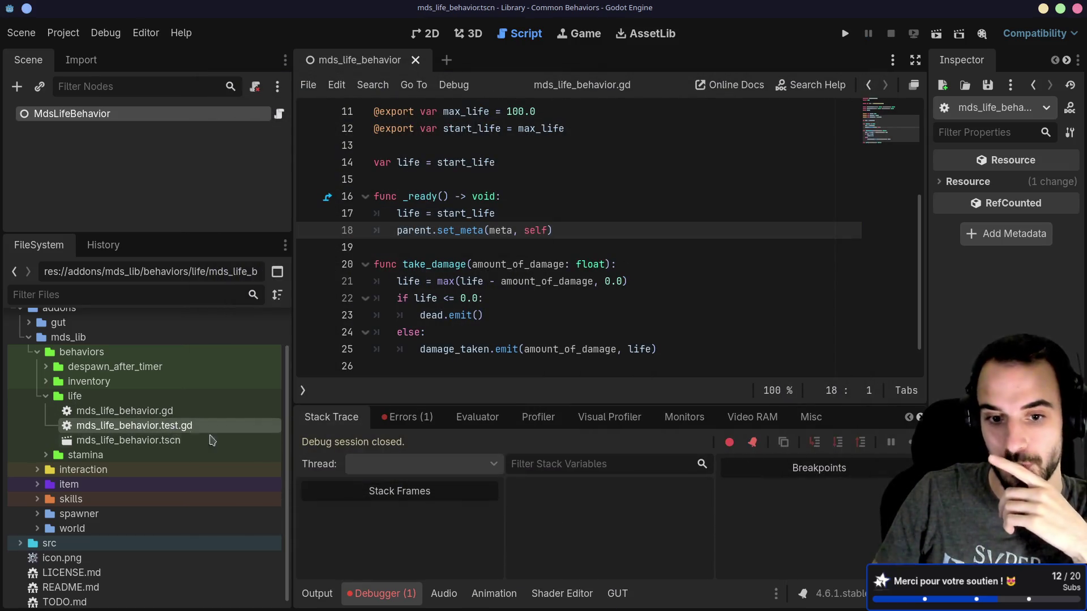
left_click(599, 594)
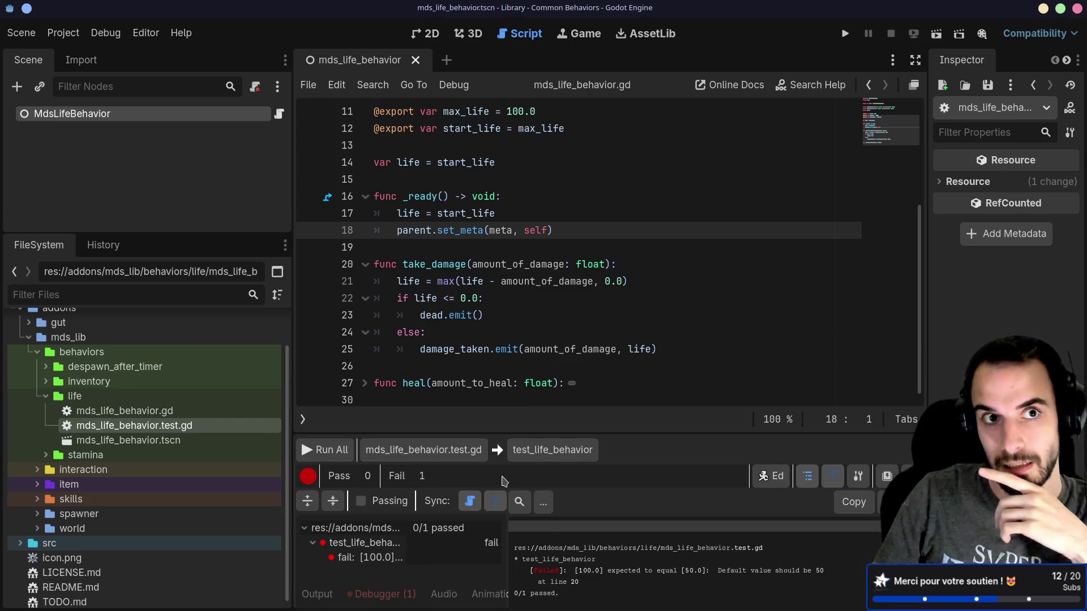
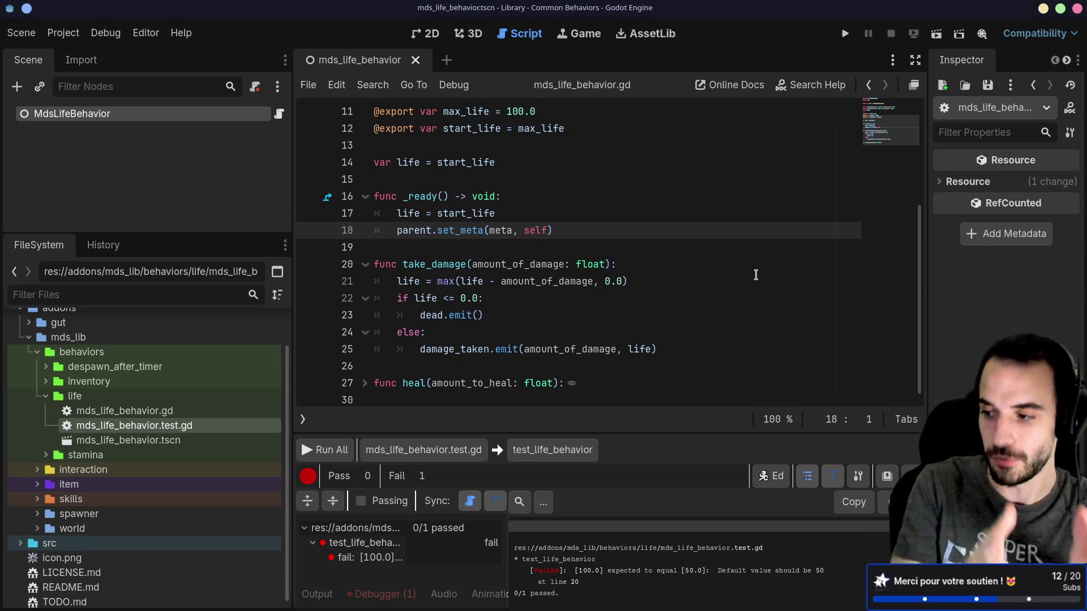
Step: Search 'react' in a new Firefox tab, open react.dev, dismiss translation, and add a blank tab
key("ctrl+super+Left")
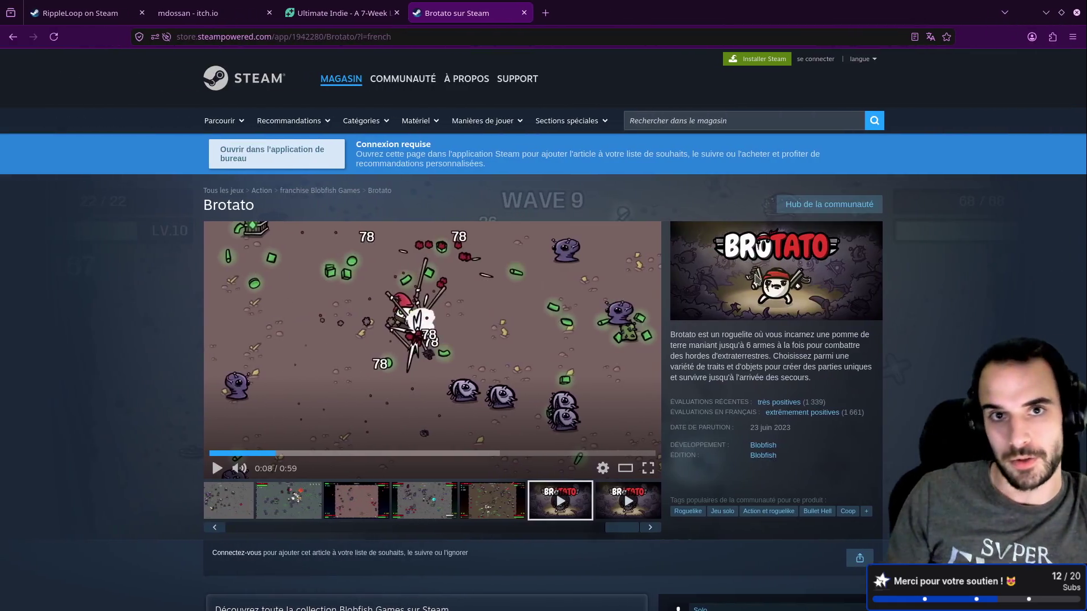
left_click(544, 13)
type("react")
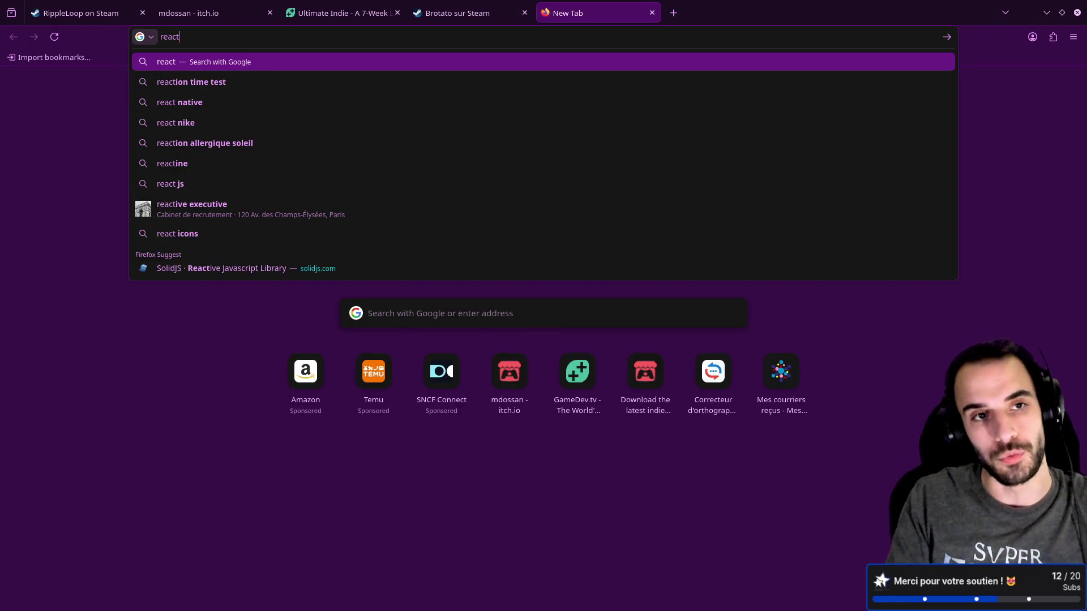
key("Return")
left_click(158, 186)
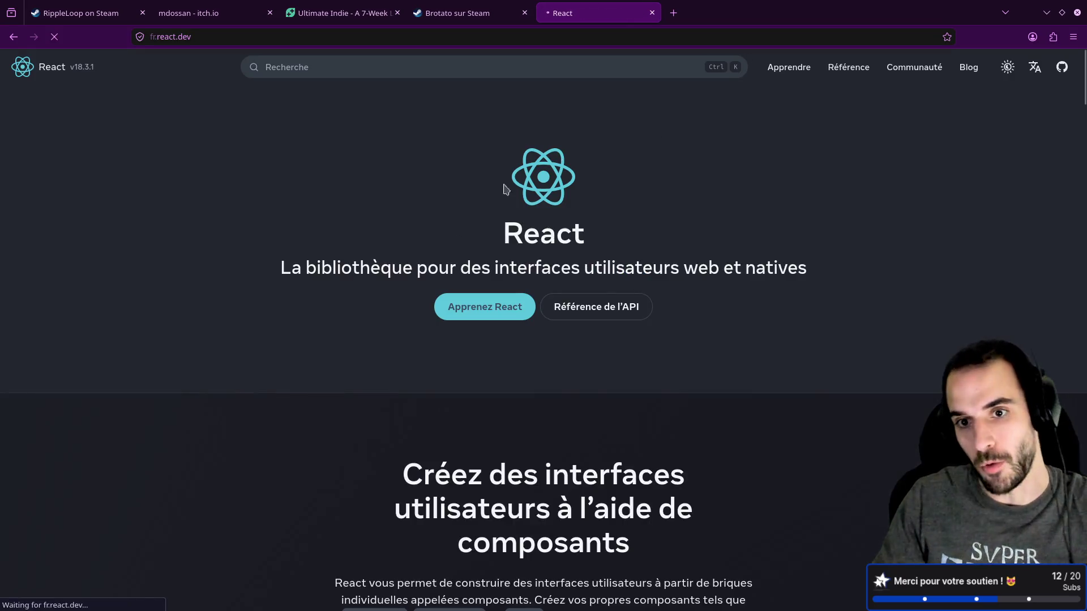
scroll(539, 338, "down", 3)
scroll(539, 337, "up", 3)
left_click(340, 331)
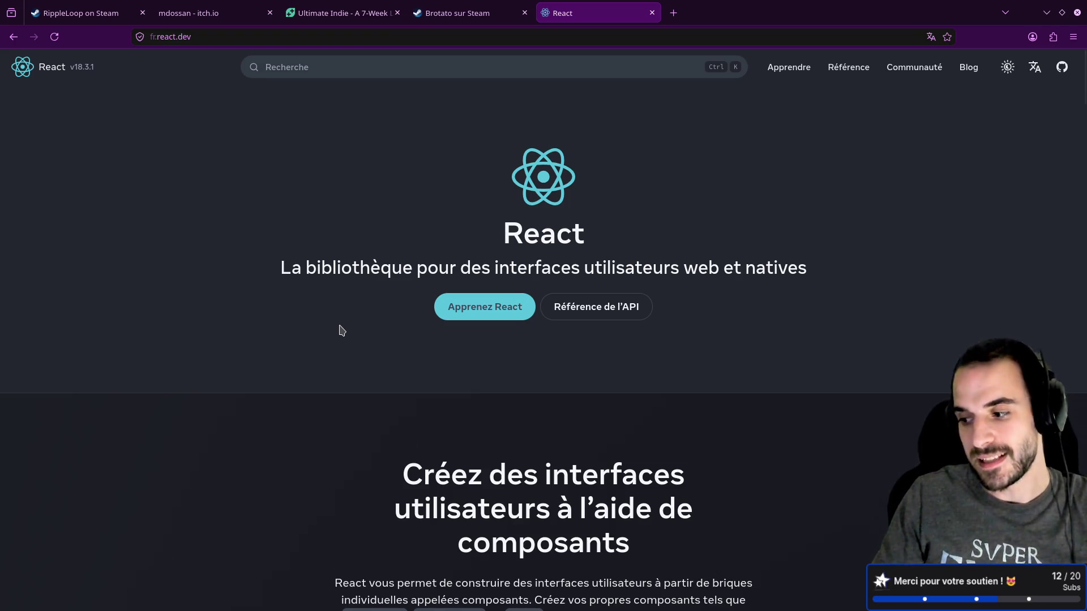
left_click(673, 12)
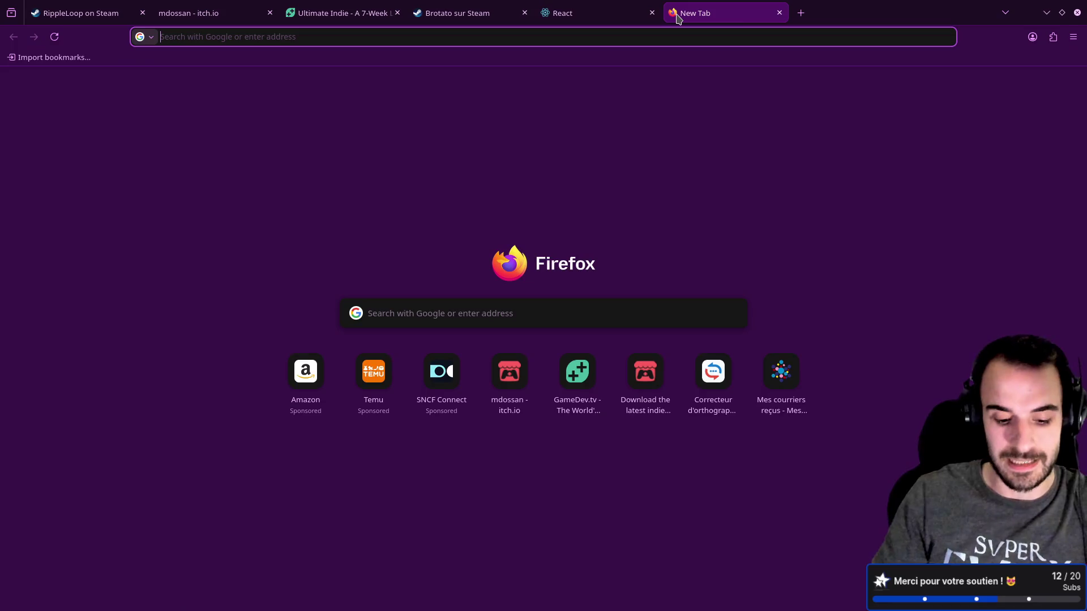
Step: Search 'playwright', open playwright.dev, and scroll through its headline and feature sections
type("playwi")
key("Down")
key("Return")
left_click(441, 192)
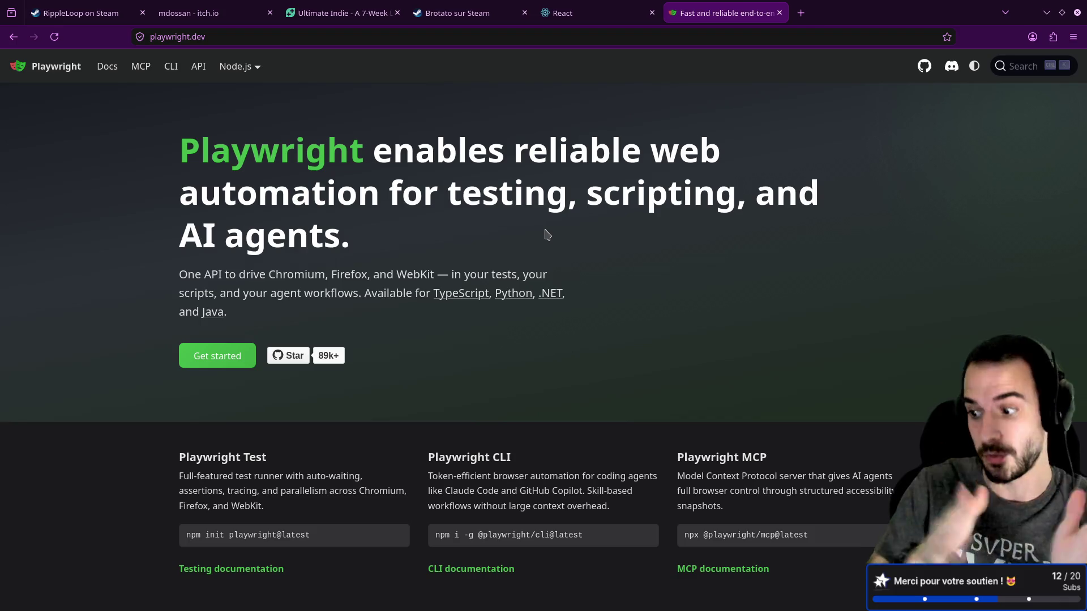
left_click_drag(179, 153, 642, 153)
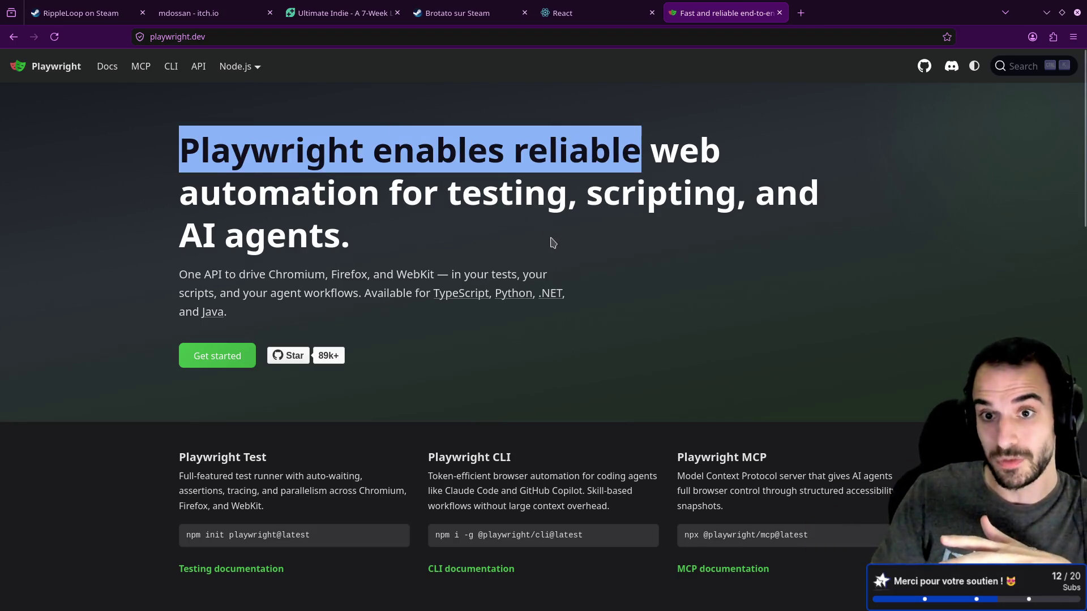
scroll(552, 244, "down", 15)
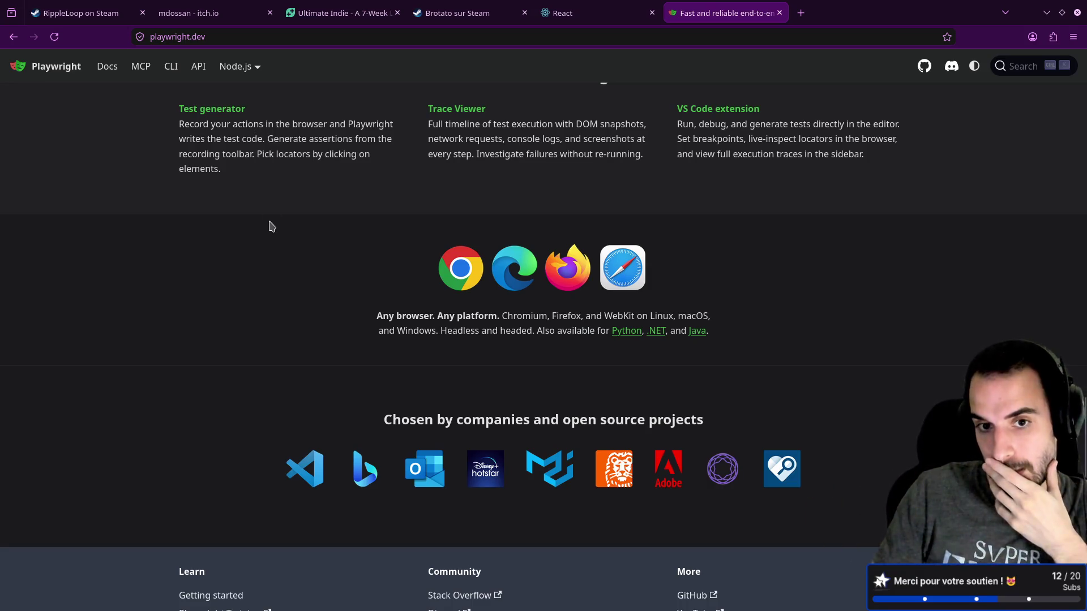
scroll(315, 244, "up", 9)
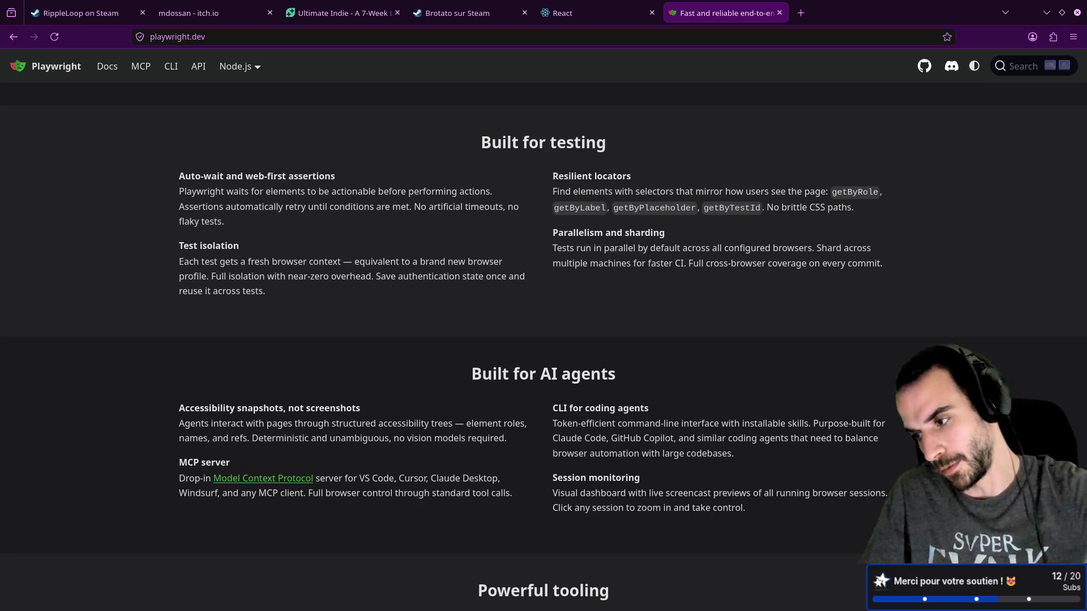
Step: Close the Playwright tab to return to the React page
left_click(626, 15)
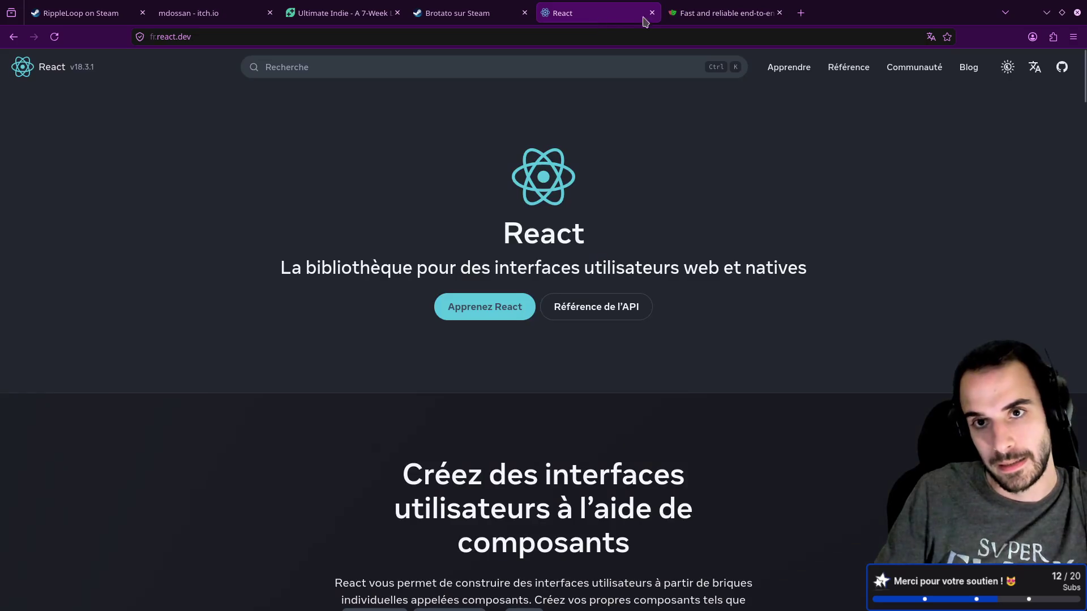
Step: Close the React, Brotato Steam, Ultimate Indie and RippleLoop Steam tabs in Firefox
left_click(434, 14)
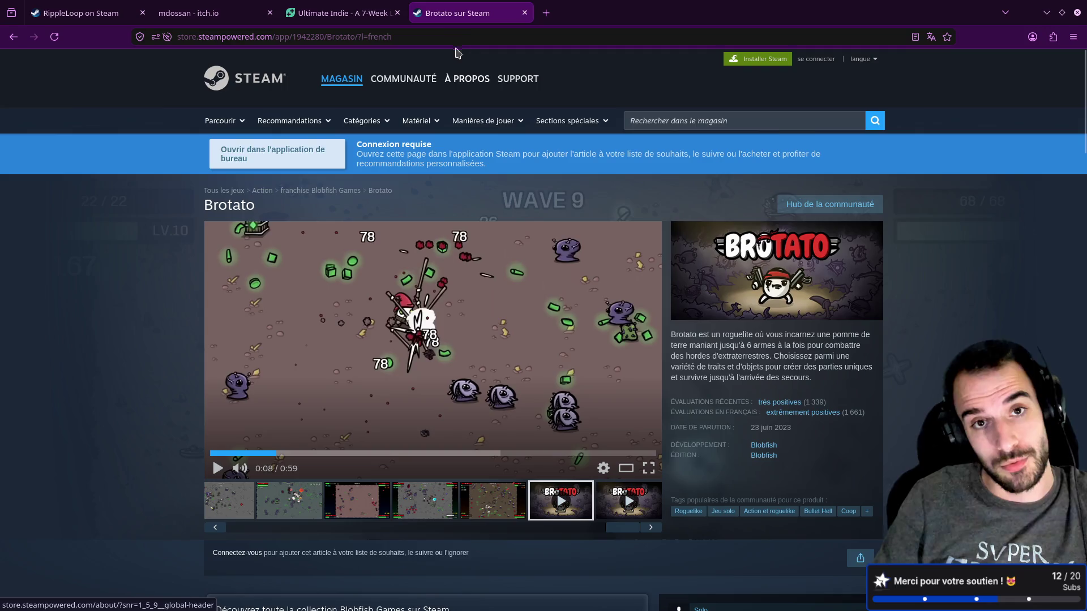
middle_click(478, 16)
middle_click(340, 15)
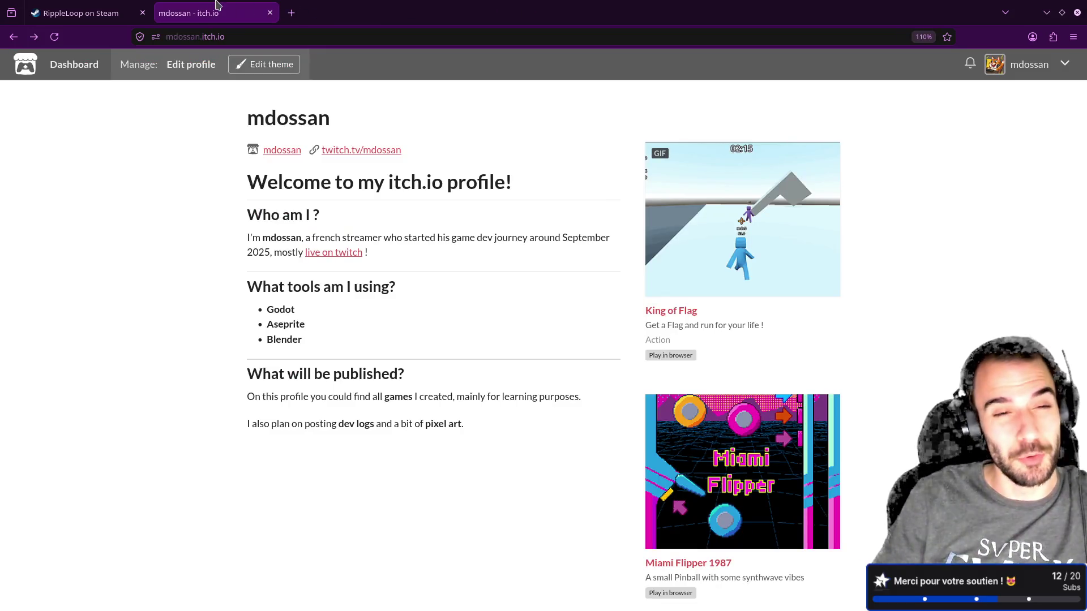
middle_click(75, 12)
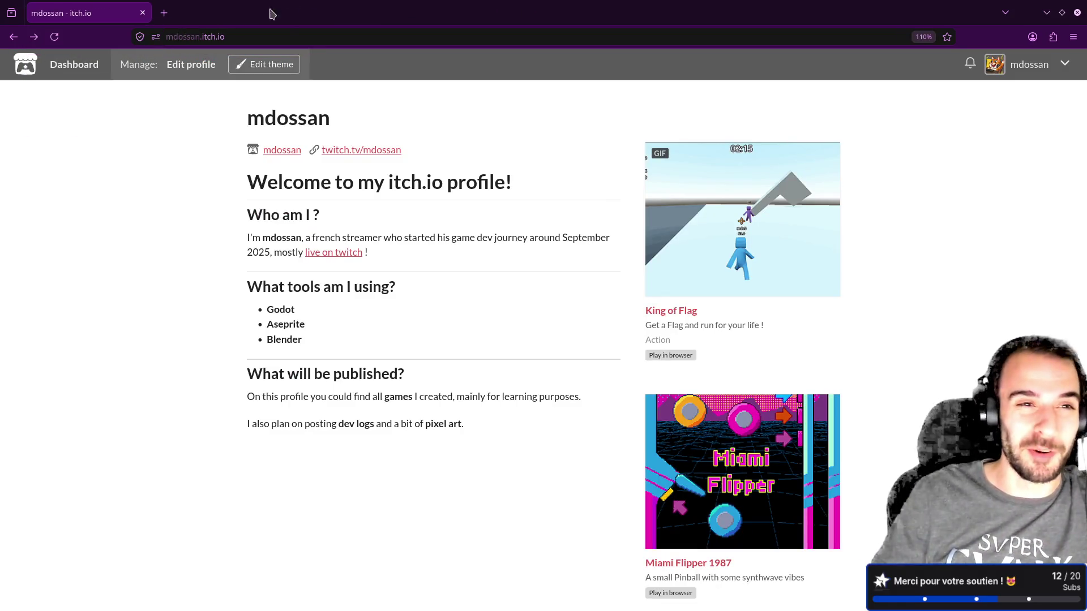
Step: Back in Godot, enlarge the GUT output and open the failing test_life_behavior script at its failure
key("alt+Tab")
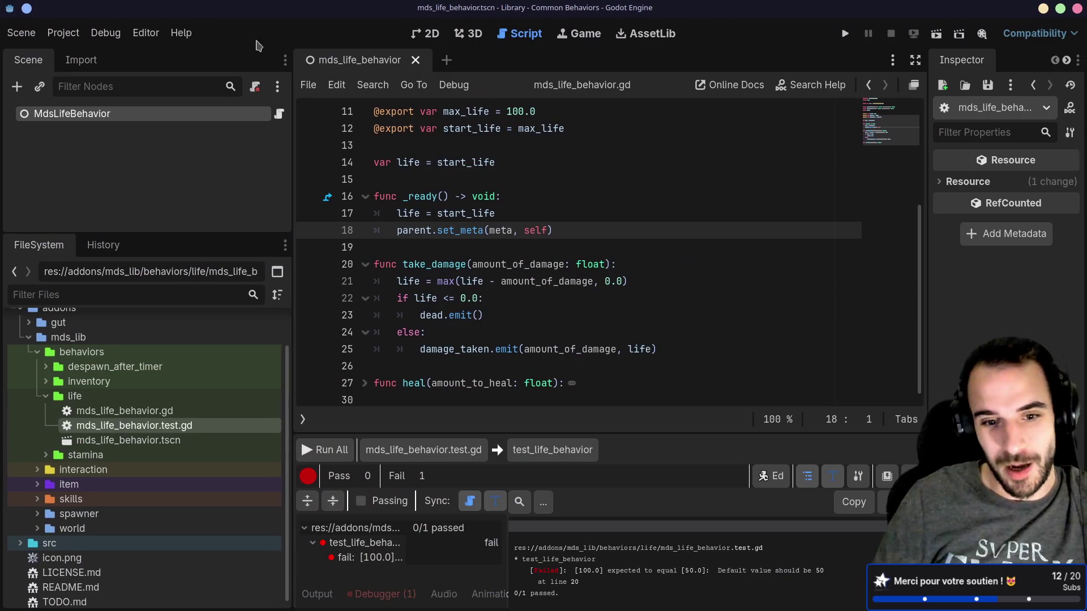
mouse_move(614, 434)
left_mouse_down()
mouse_move(626, 271)
mouse_move(597, 220)
mouse_move(597, 405)
left_mouse_up()
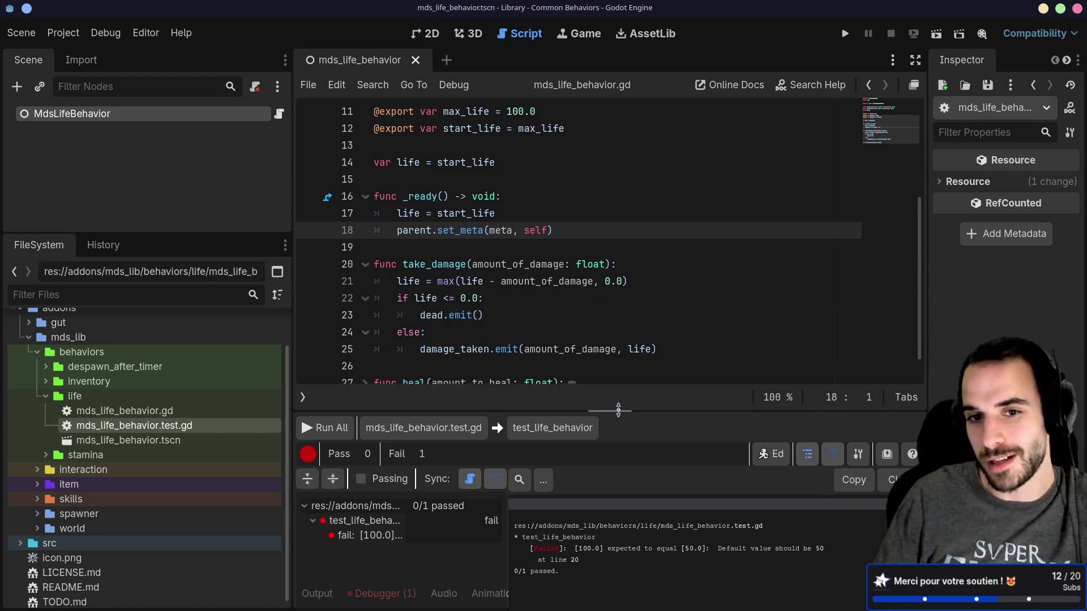
scroll(521, 240, "up", 4)
scroll(523, 264, "down", 3)
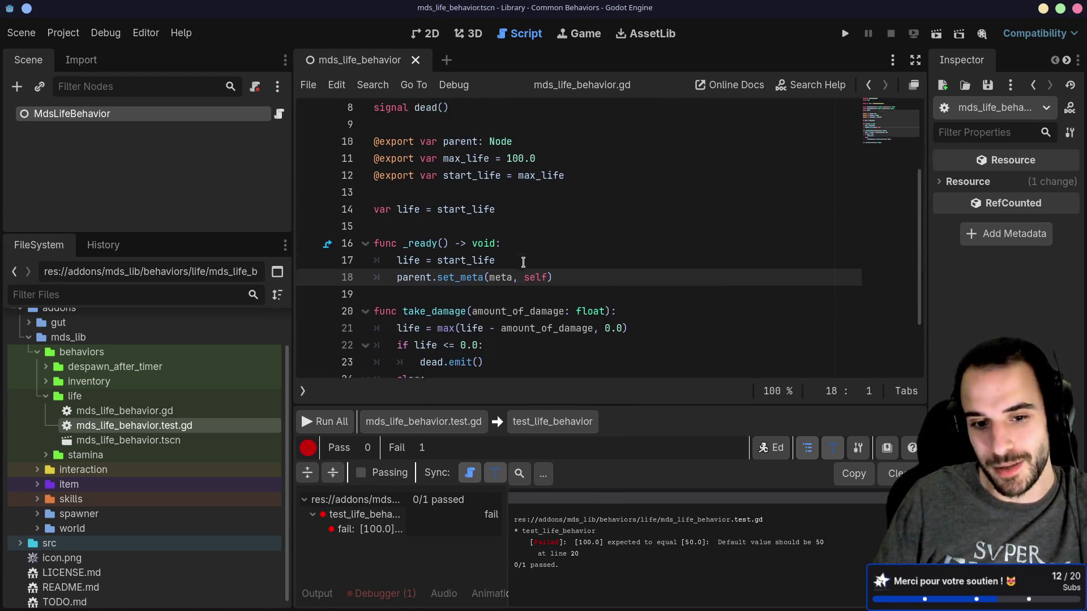
left_click_drag(293, 303, 181, 297)
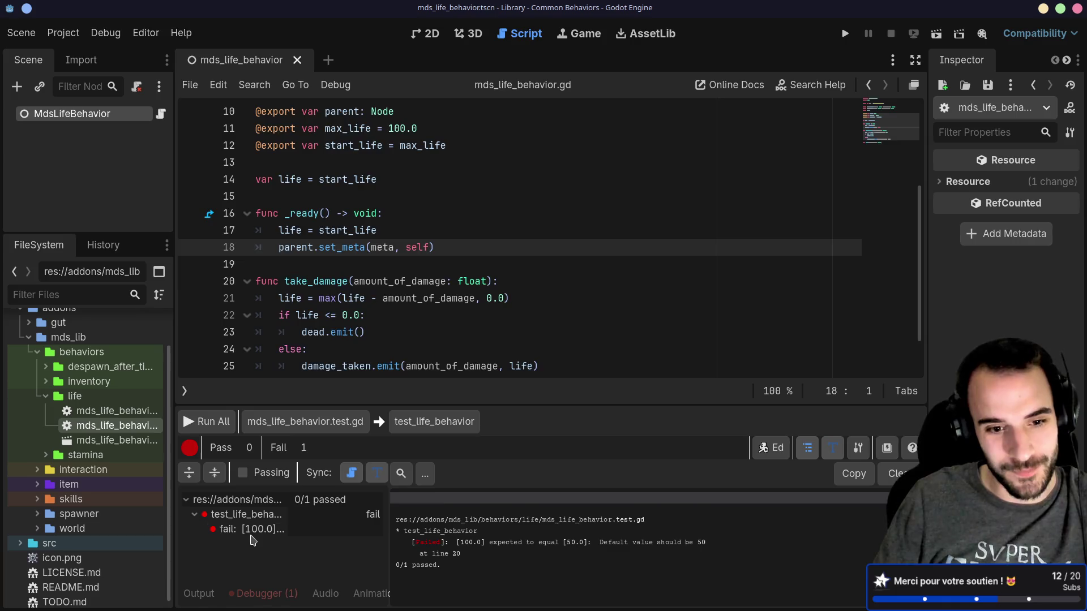
left_click(249, 528)
Step: Re-run the life behavior test and locate the failing assertion expecting 50.0 on line 20
left_click(520, 229)
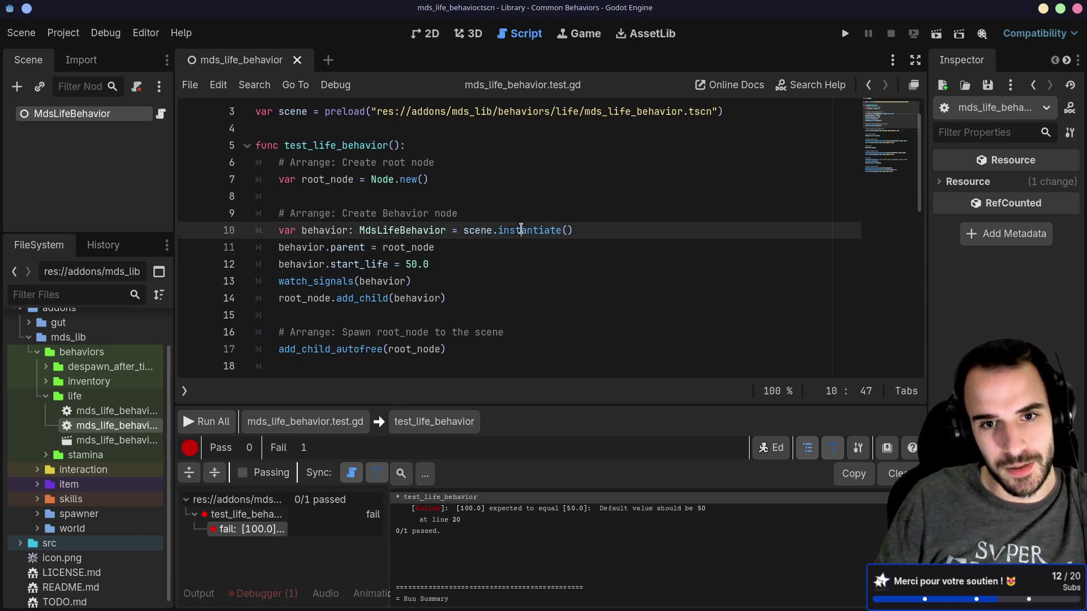
left_click(447, 424)
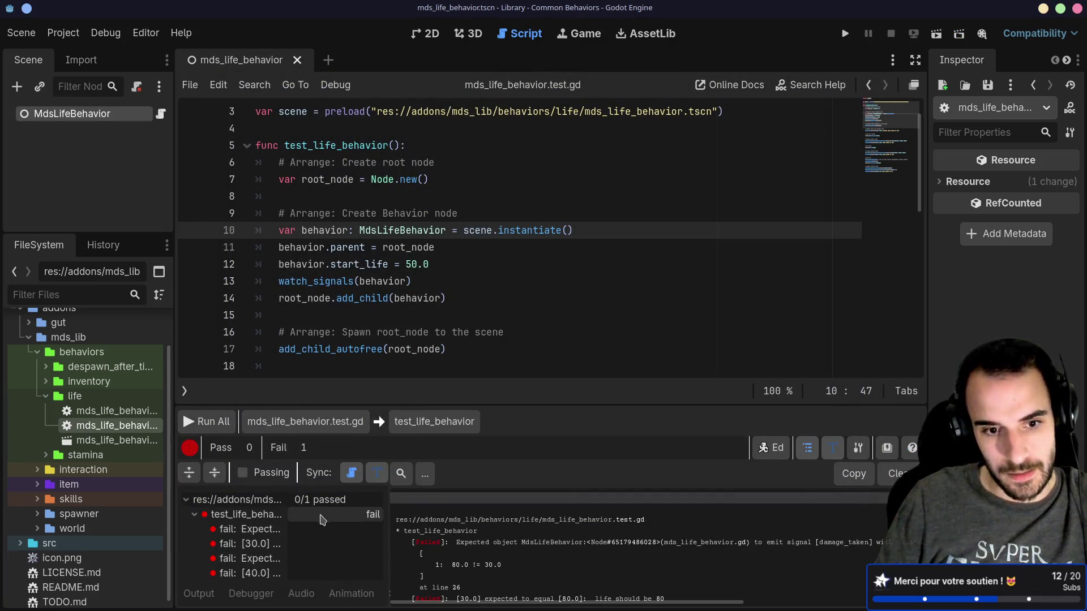
left_click_drag(389, 509, 605, 491)
left_click(339, 529)
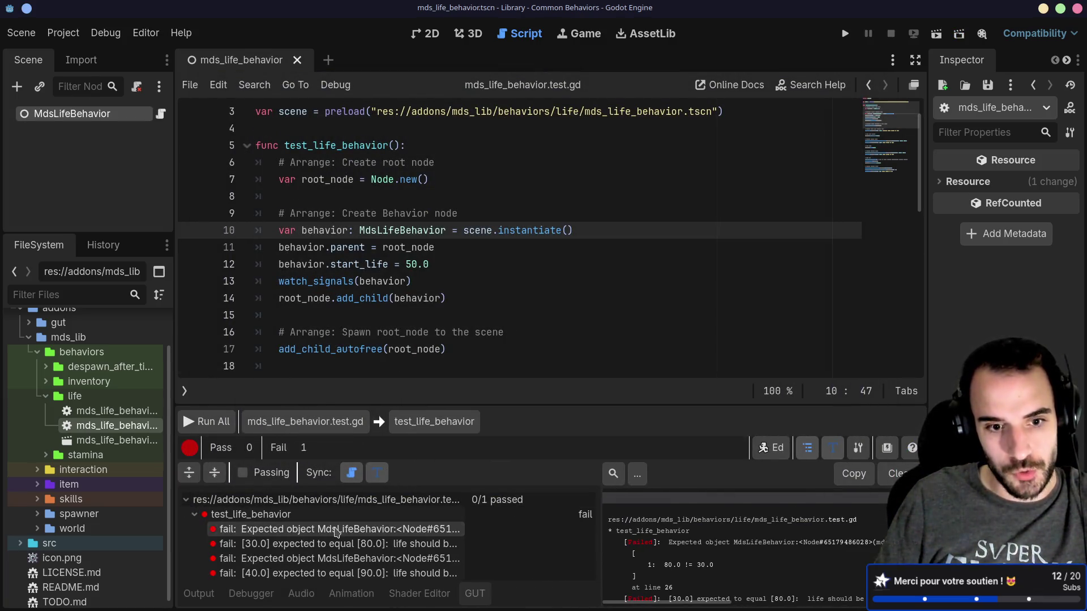
scroll(487, 289, "down", 4)
scroll(487, 289, "up", 3)
left_click_drag(424, 213, 446, 213)
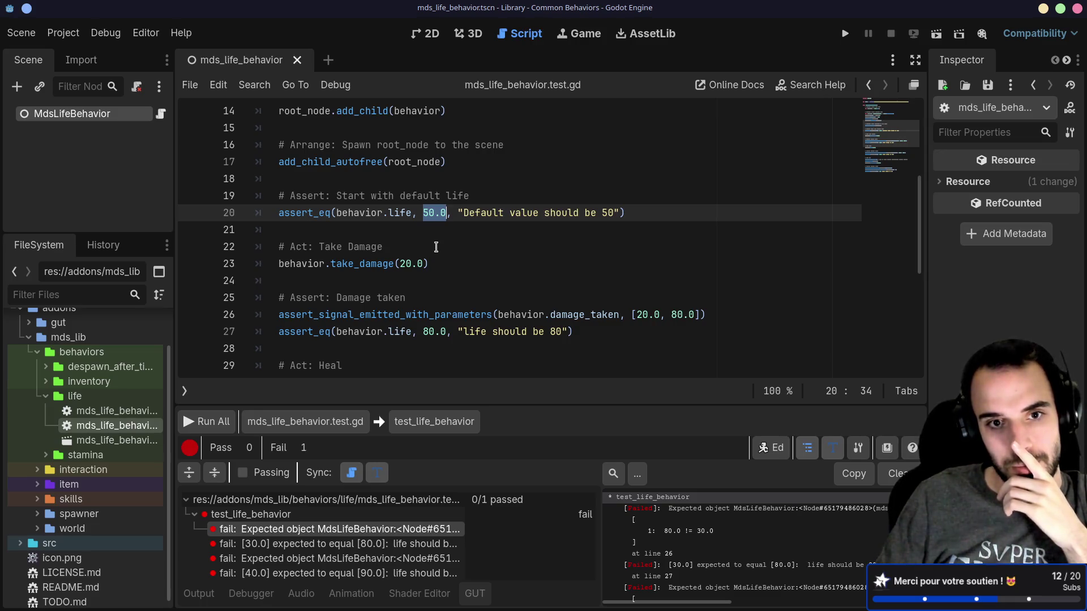
Step: Reword the 'default' comment on line 19 of the test script
double_click(418, 196)
type("star")
key("Delete")
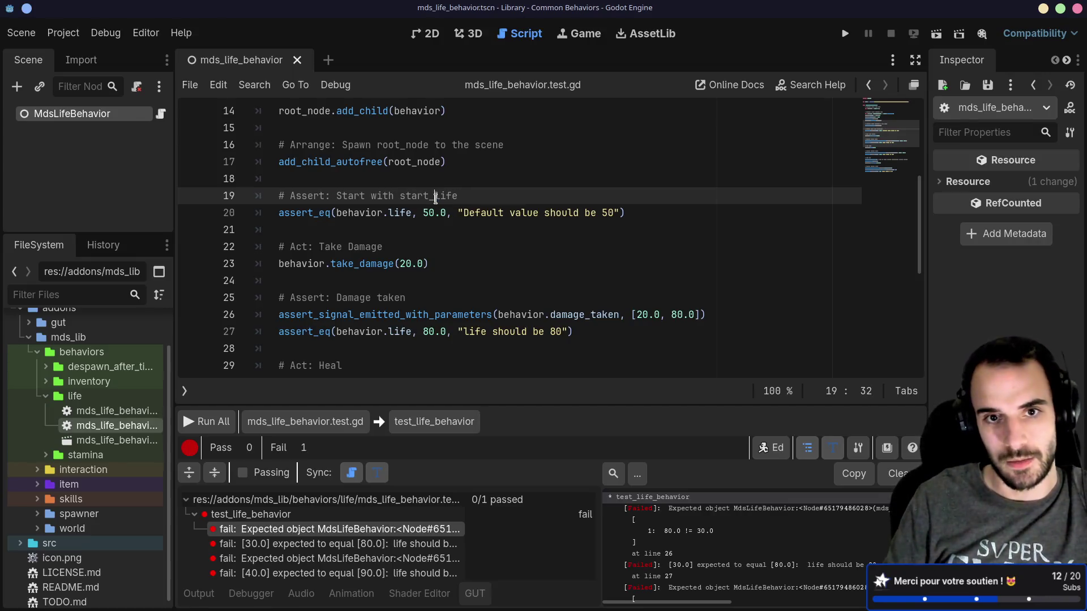
type("at 5")
key("BackSpace")
key("BackSpace")
key("BackSpace")
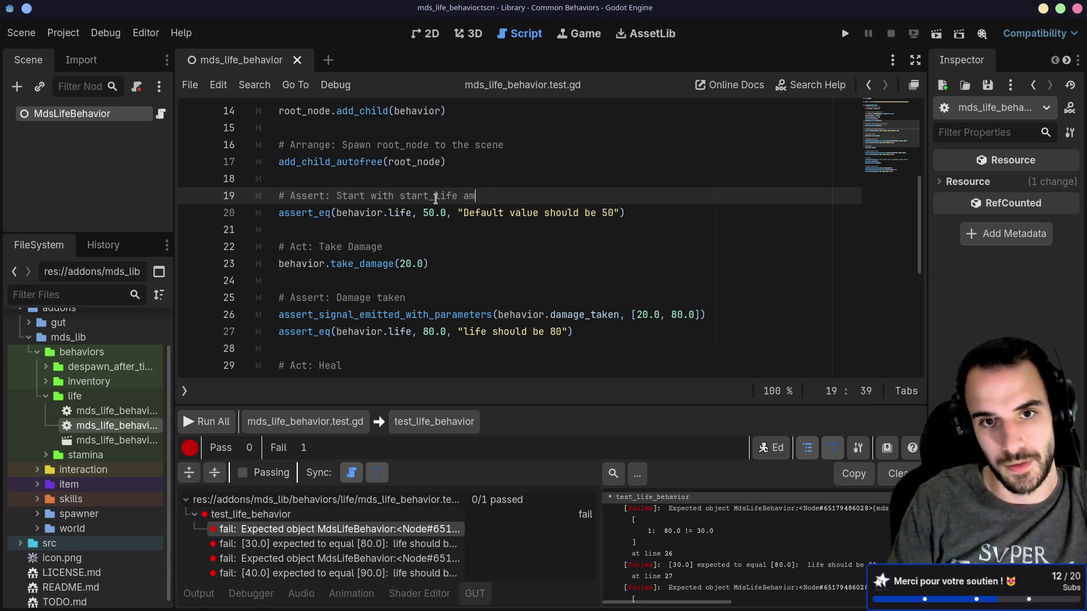
type("mout")
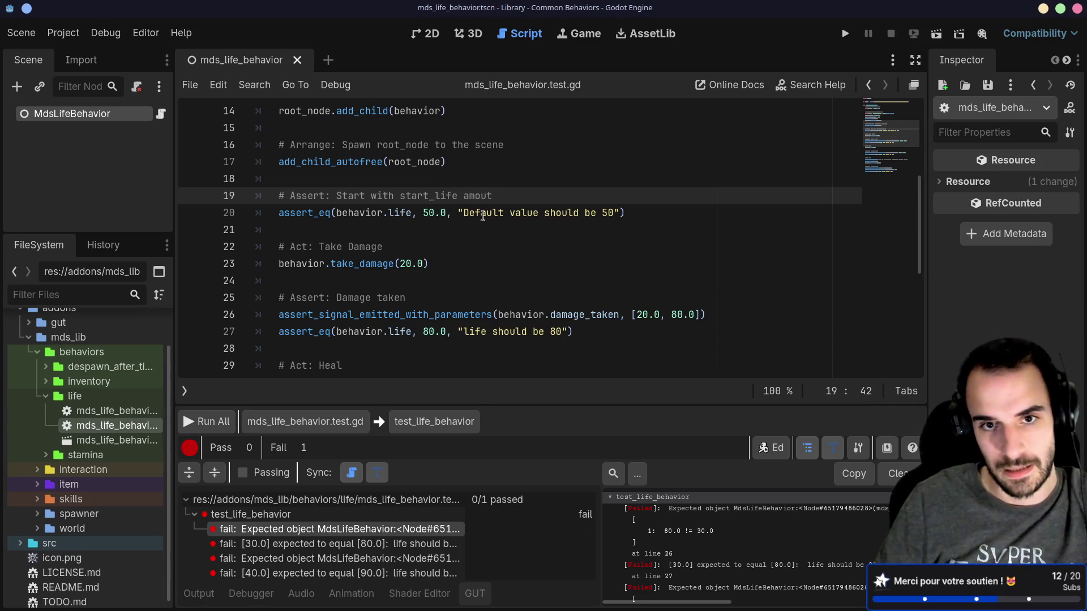
Step: Add '# Arrange: Reset life to 100' and 'behavior.life = 100' after the line 20 assert
left_click(614, 212)
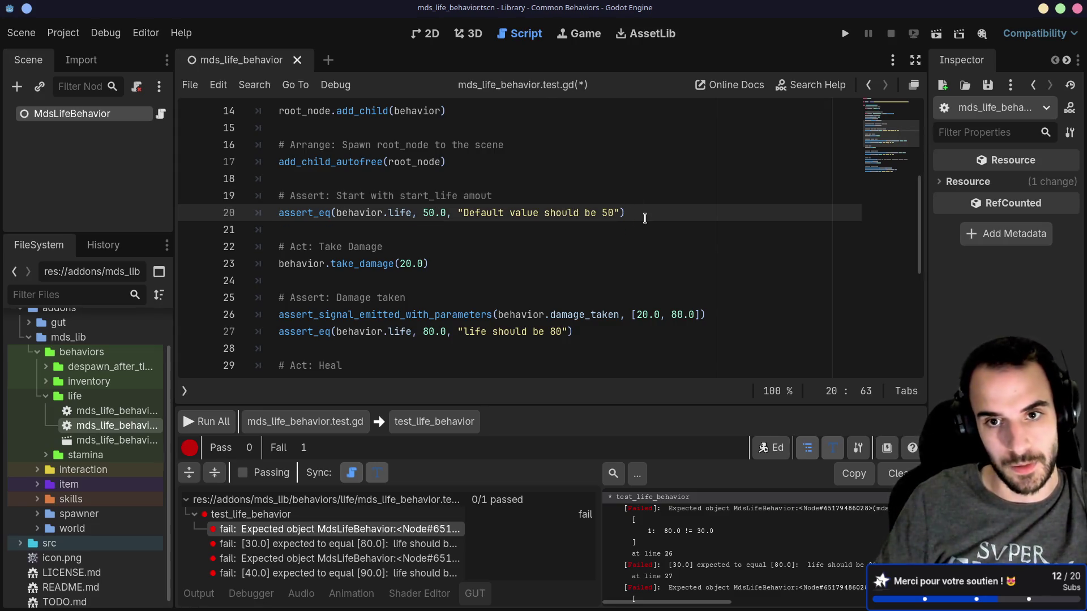
key("Return")
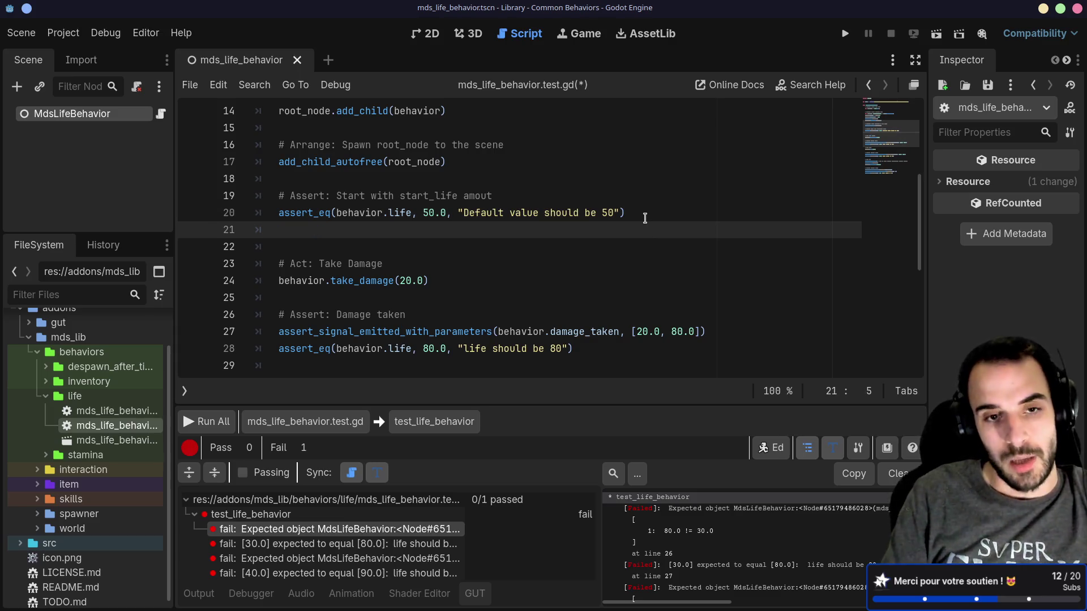
key("Return")
type("# ARr")
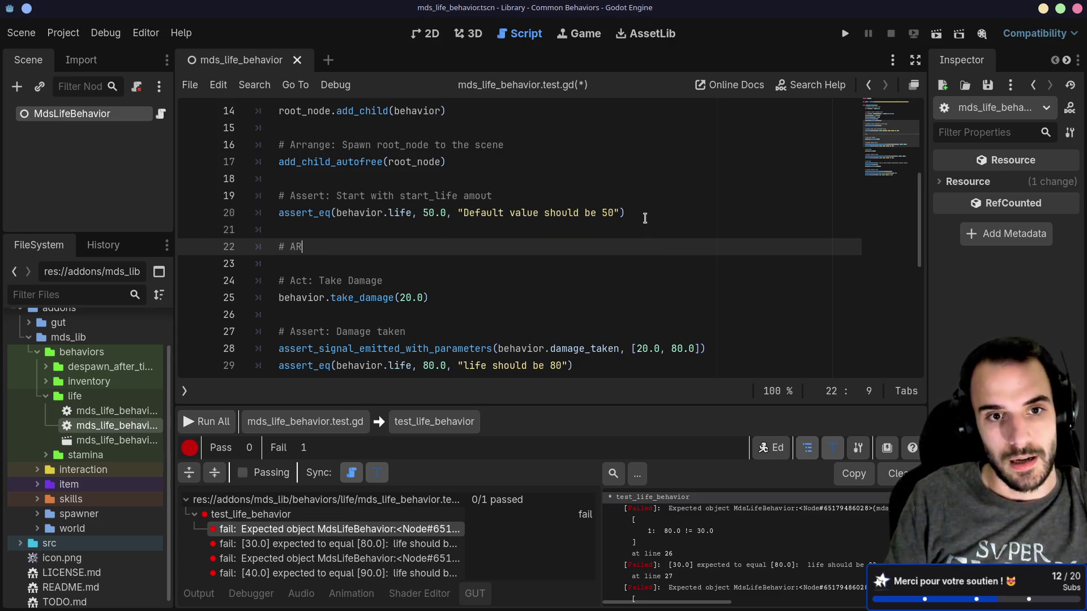
key("BackSpace")
key("BackSpace")
type("rrabge")
key("BackSpace")
key("BackSpace")
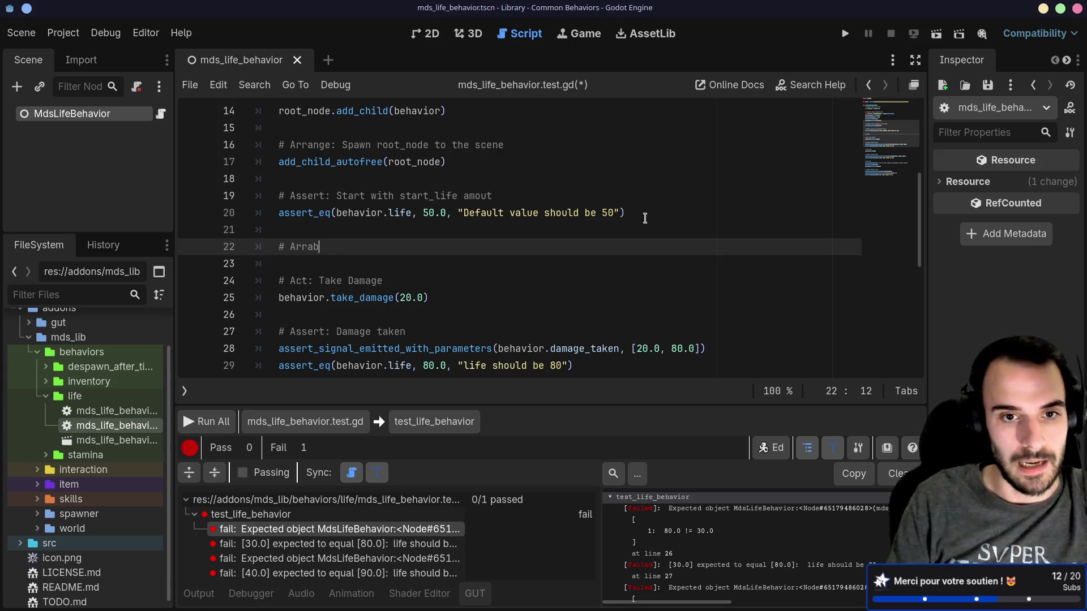
key("BackSpace")
type("nge: ")
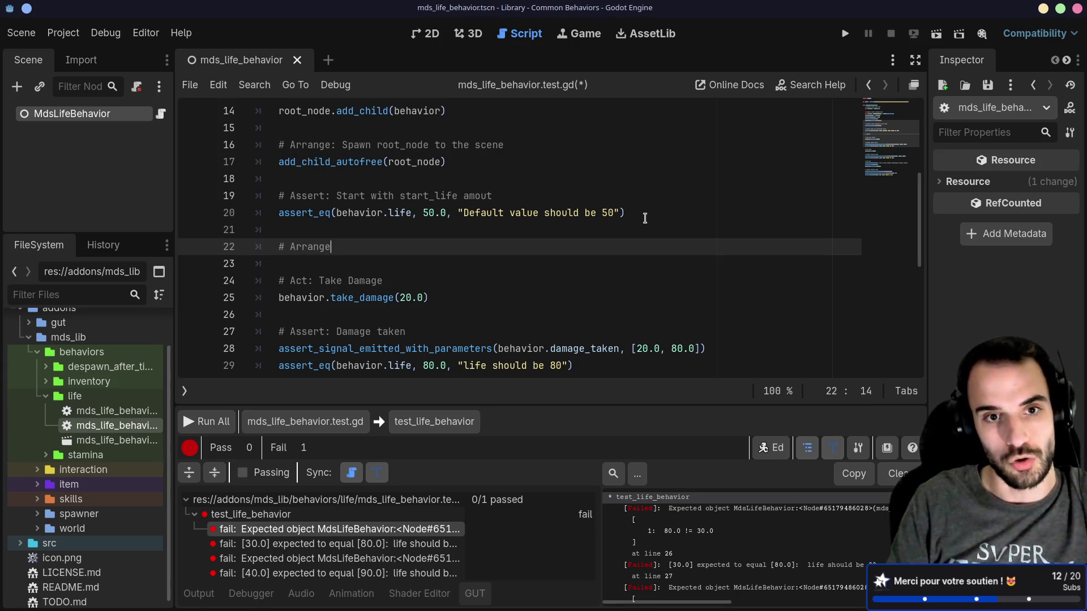
type("Reset life to ")
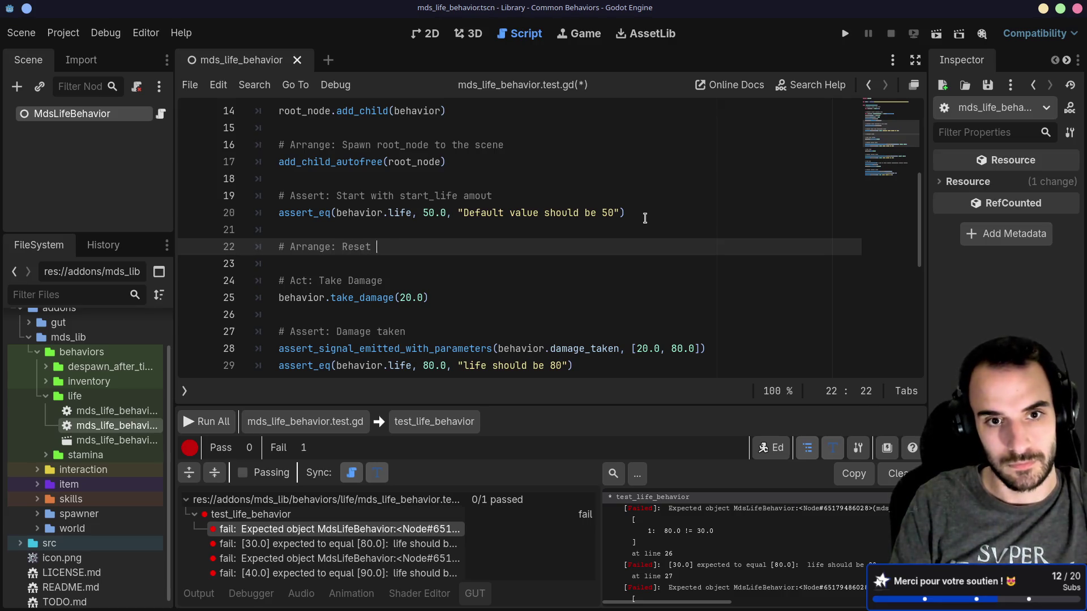
type("100")
key("Return")
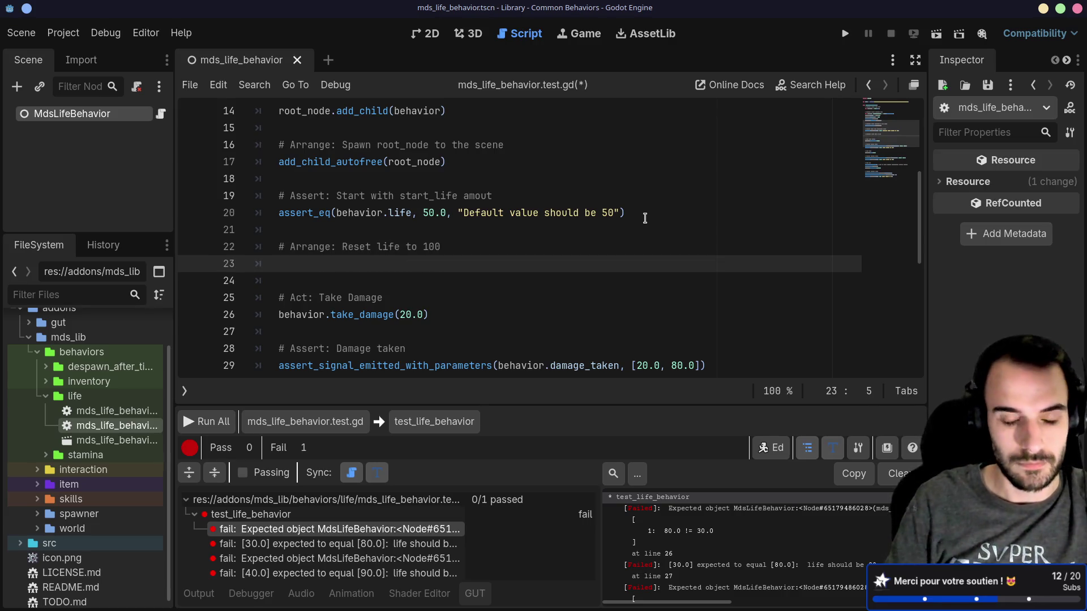
type("behavior.li")
key("Return")
type("= 10")
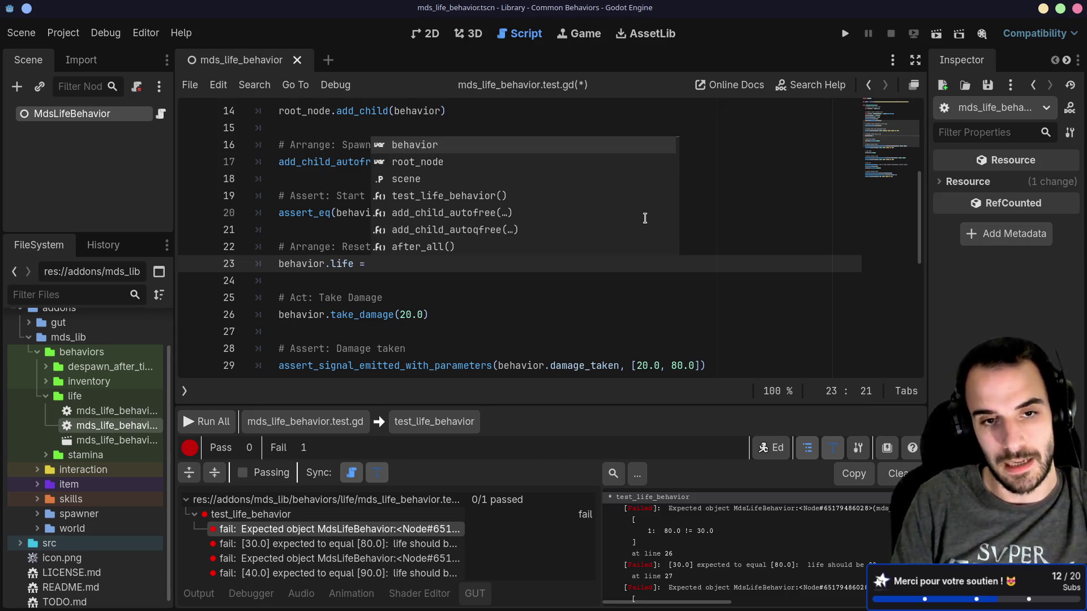
type("0")
Step: Save the script and re-run GUT, with test_life_behavior now passing 1/1
key("ctrl+s")
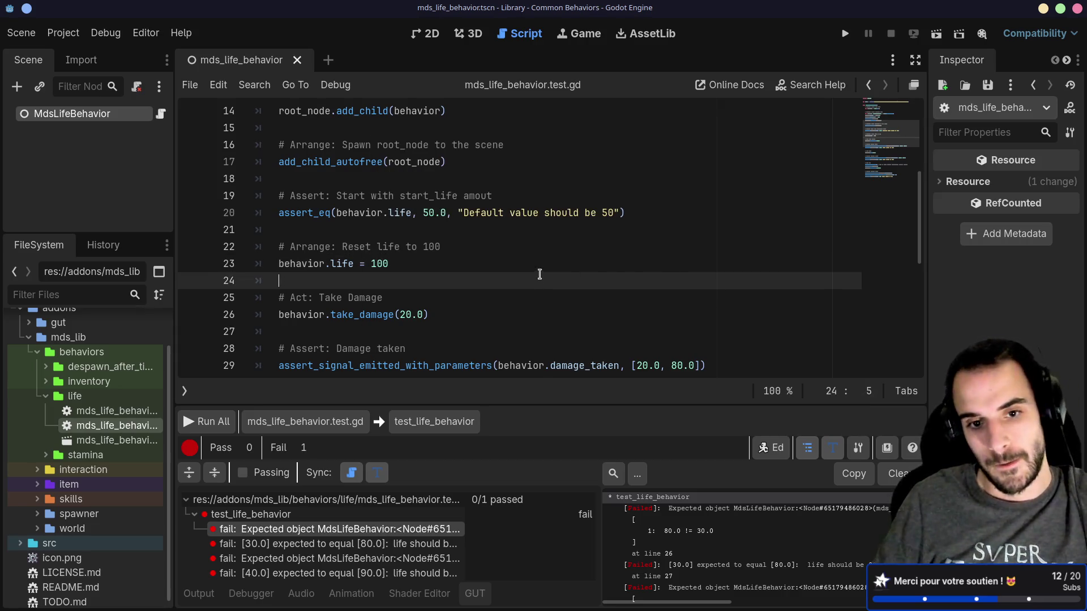
left_click(436, 422)
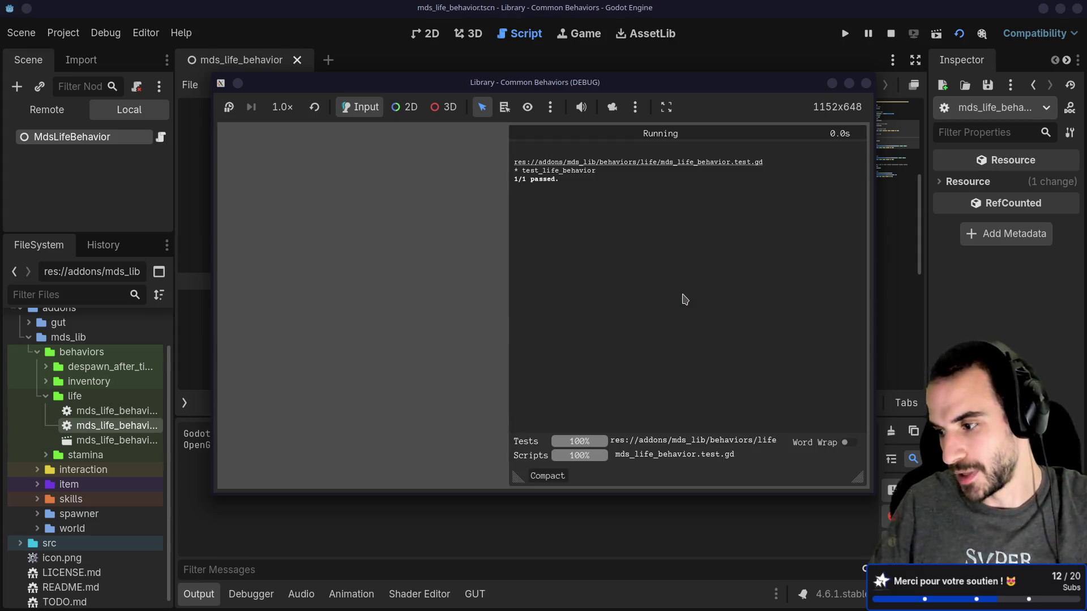
scroll(522, 312, "down", 5)
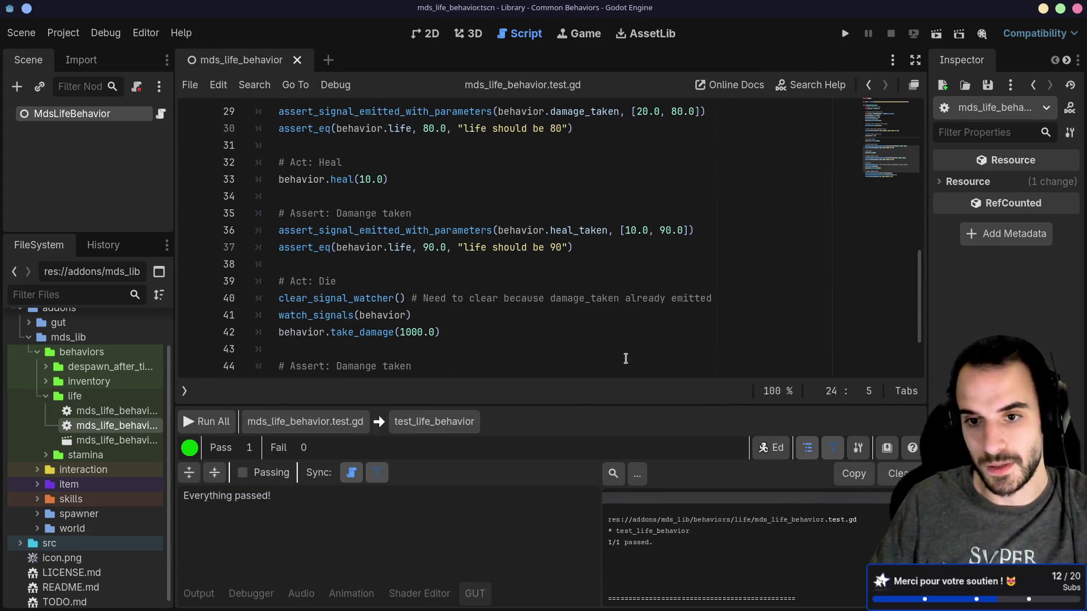
left_click_drag(642, 403, 643, 432)
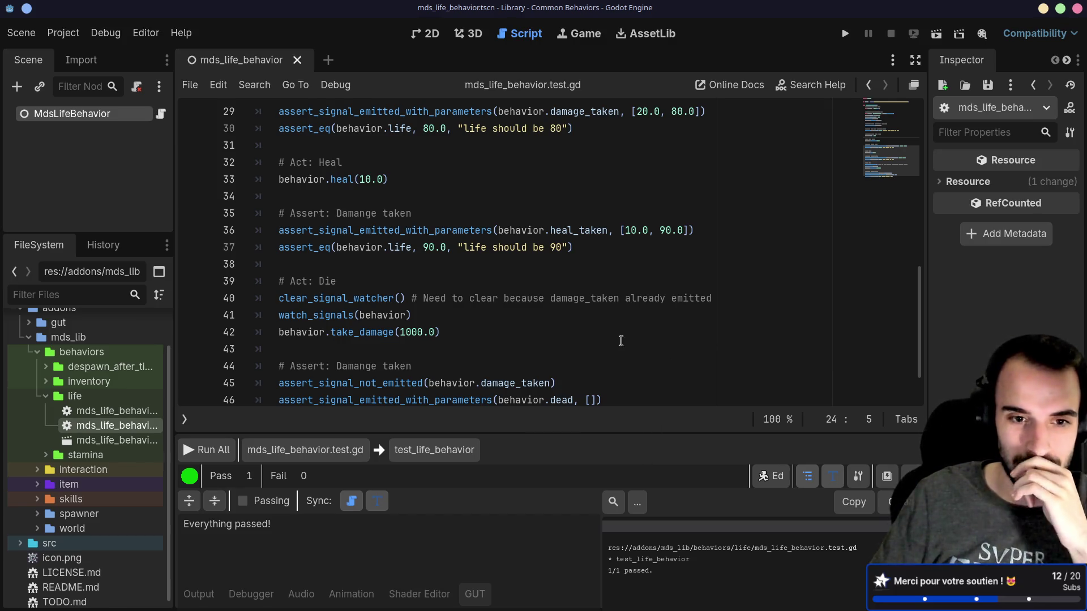
Step: Enlarge the GUT results panel, save, collapse the life folder, and return to the take_damage line
scroll(623, 339, "down", 1)
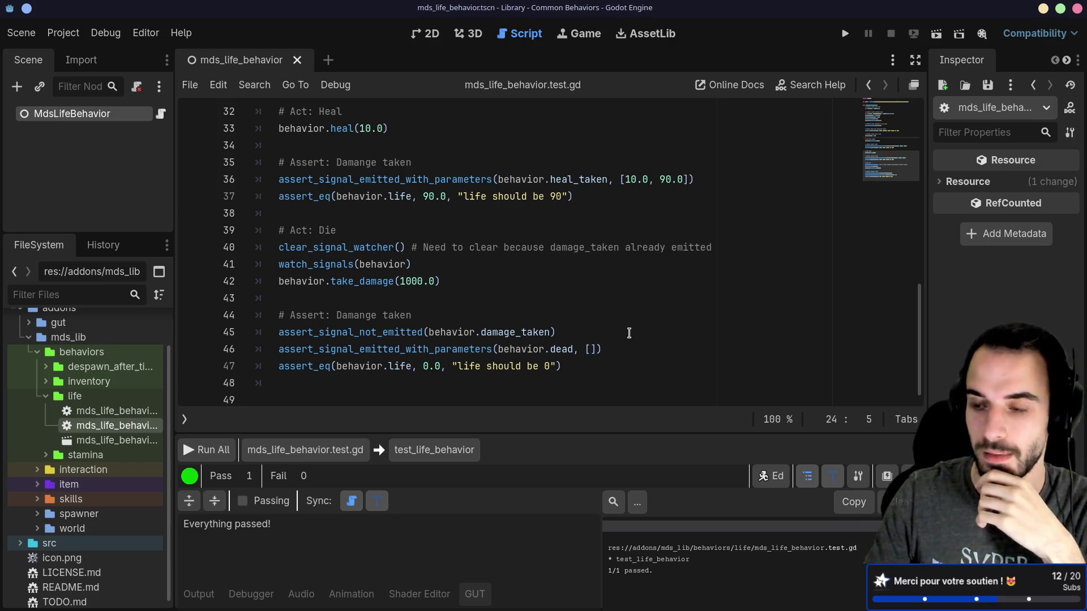
mouse_move(563, 431)
left_mouse_down()
mouse_move(566, 272)
mouse_move(568, 431)
left_mouse_up()
key("ctrl+s")
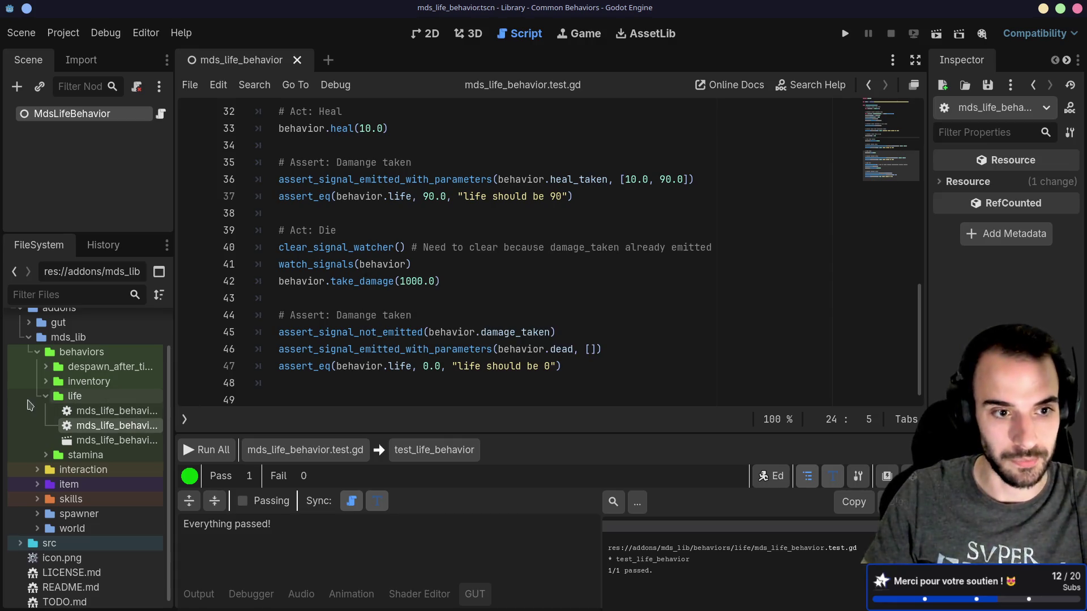
left_click(46, 396)
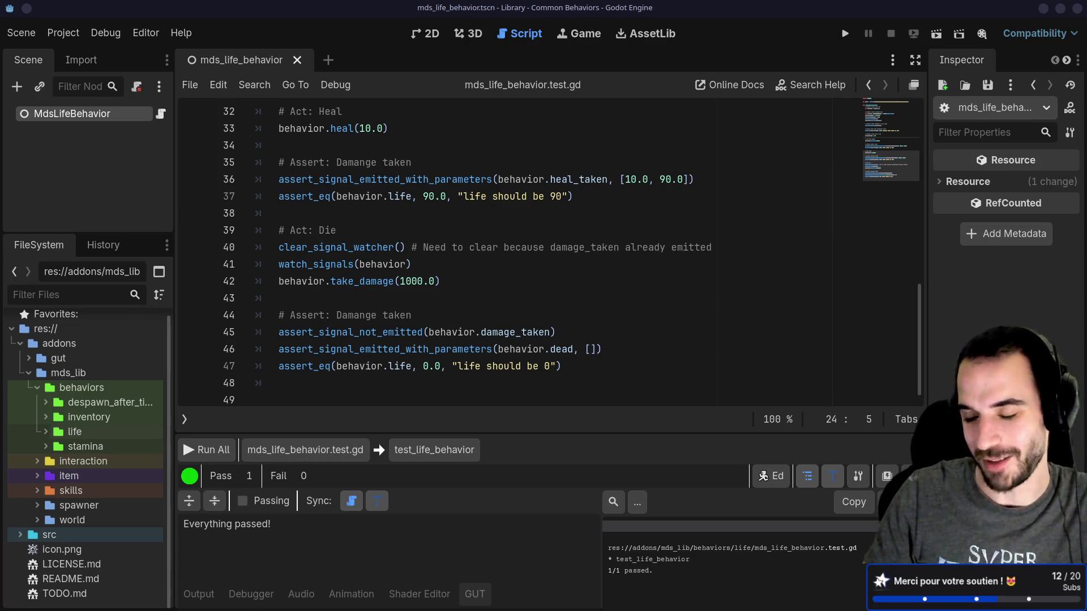
left_click(608, 249)
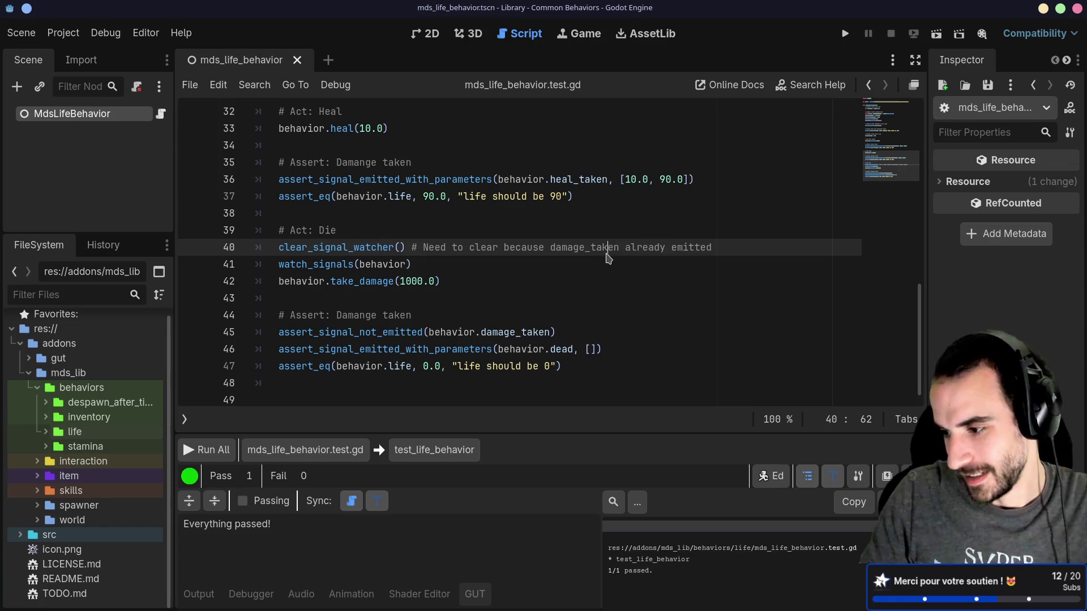
left_click(612, 282)
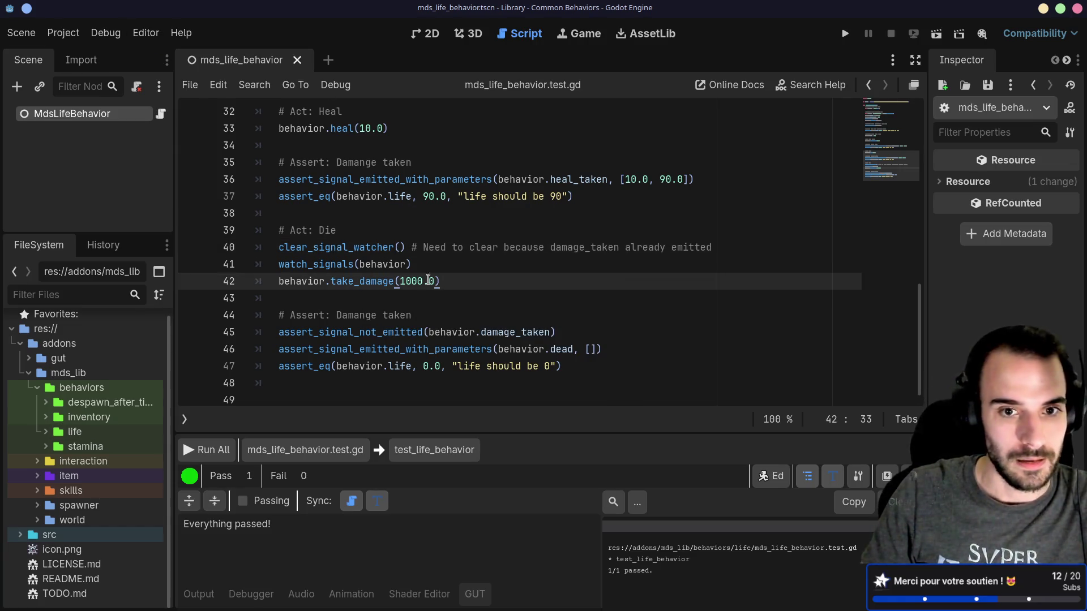
mouse_move(392, 259)
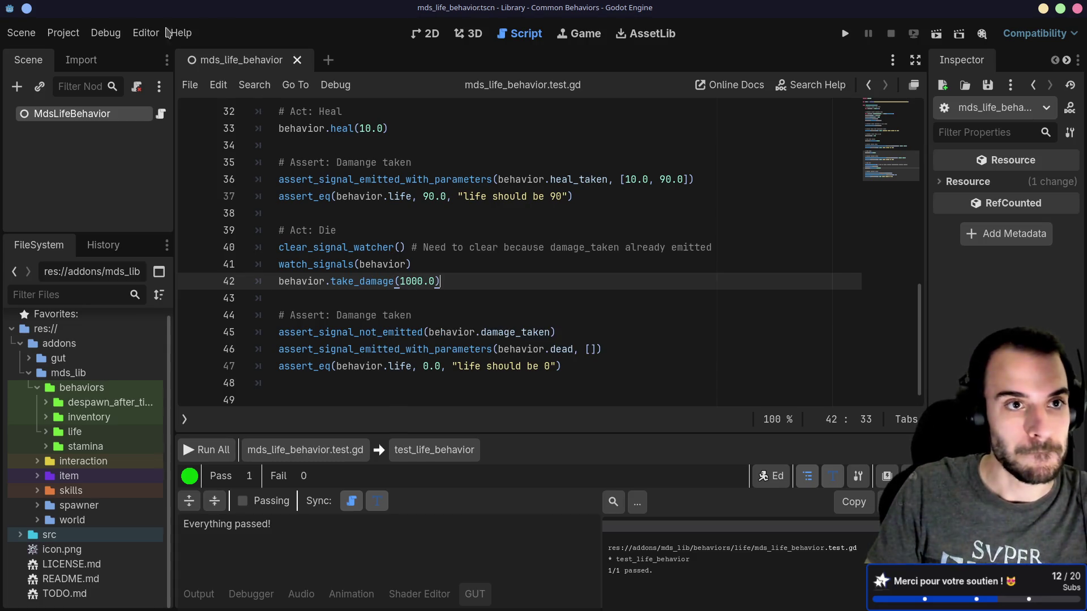
left_click(9, 39)
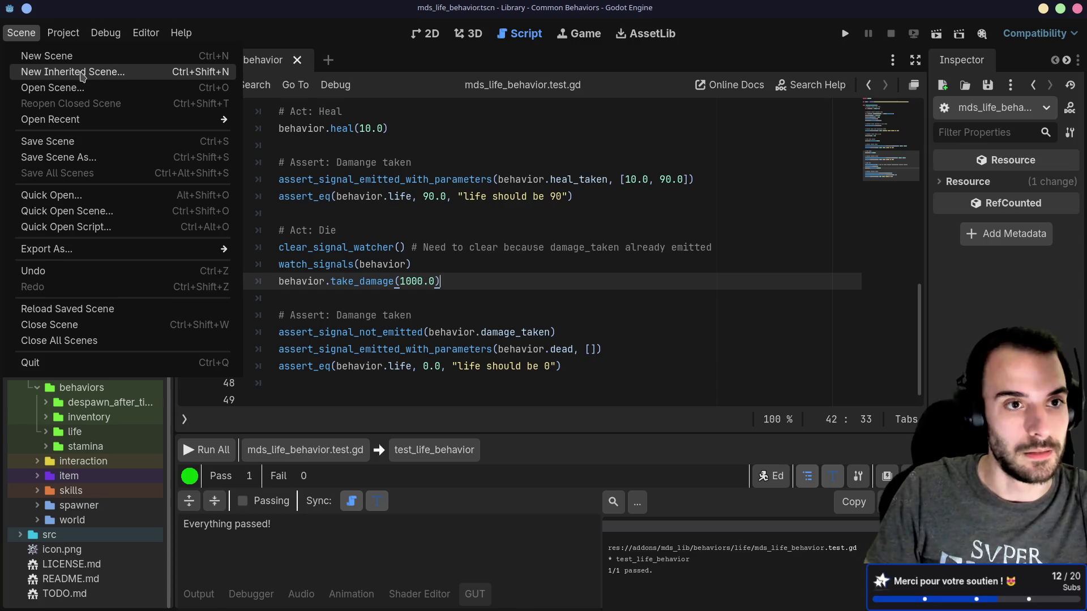
Step: Reload the current project from the Project menu
left_click(26, 36)
left_click(26, 37)
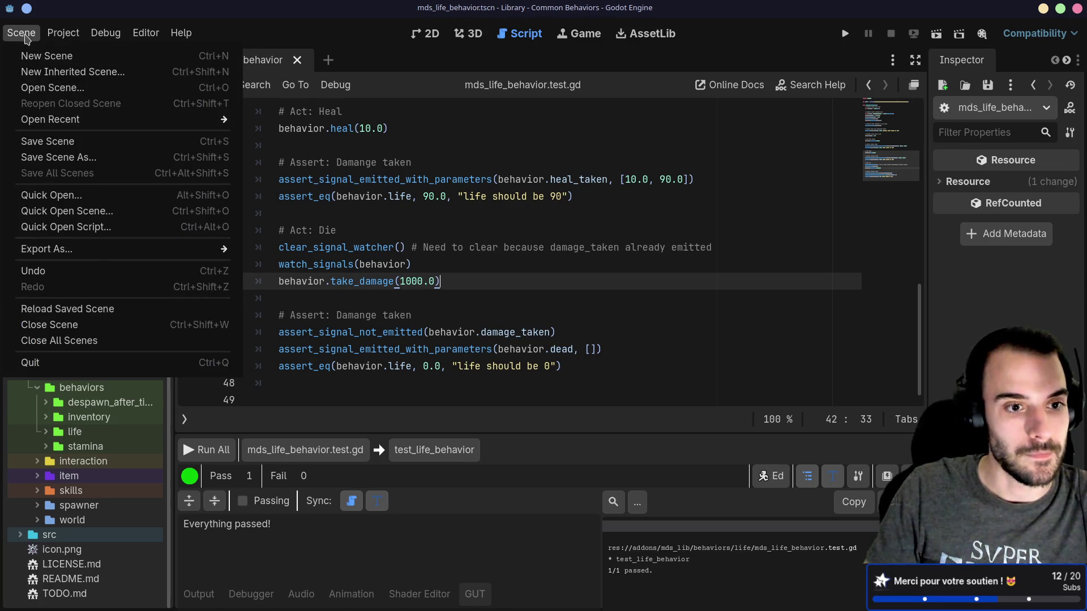
left_click(63, 34)
left_click(64, 34)
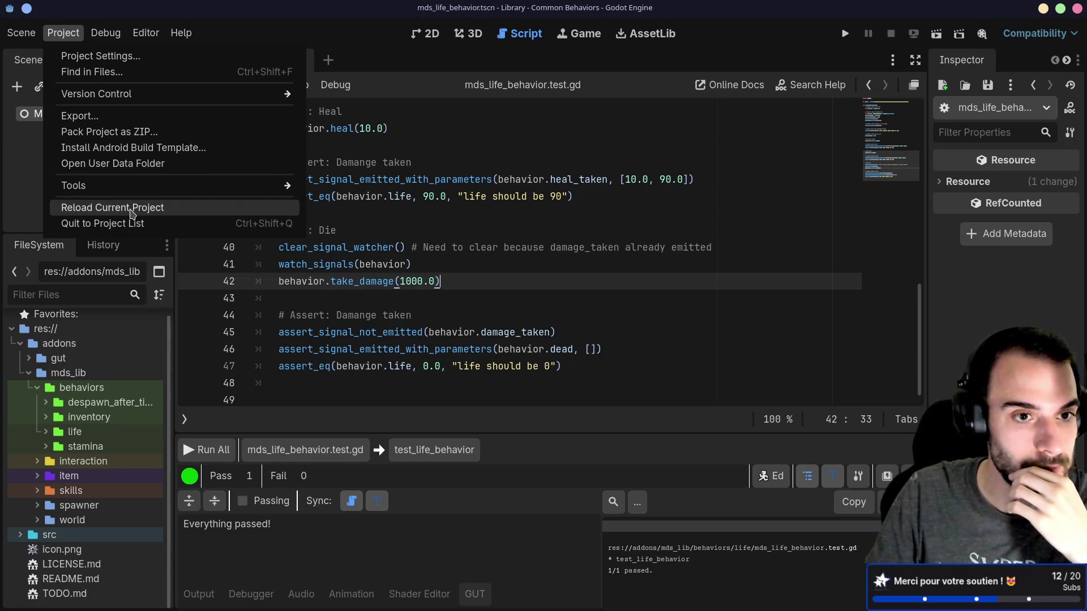
left_click(131, 213)
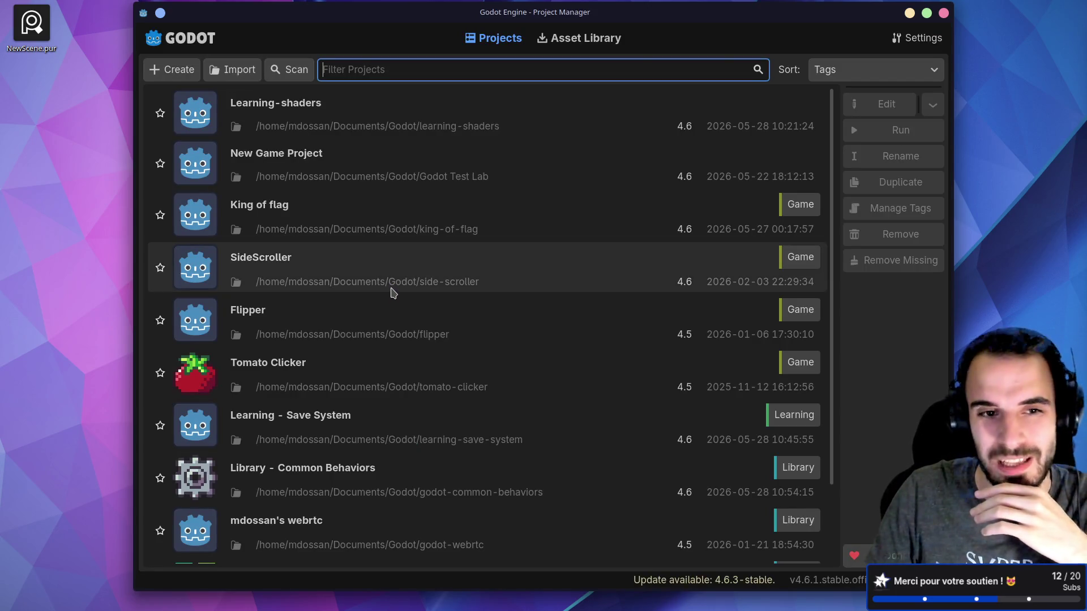
Step: Browse the Project Manager list and open the Learning - Save System project
scroll(388, 221, "down", 2)
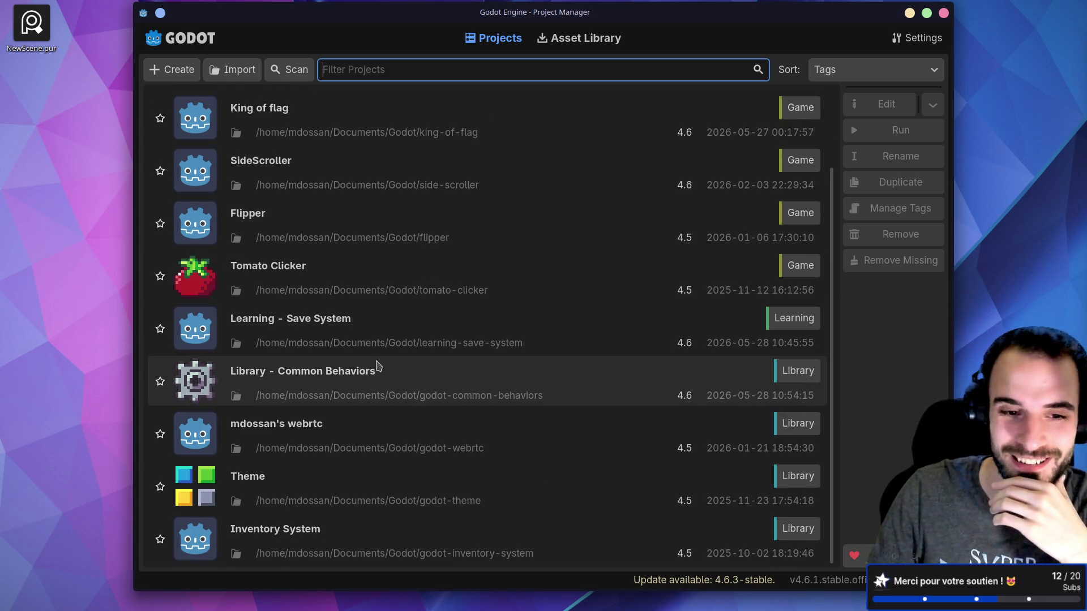
scroll(405, 346, "up", 2)
scroll(407, 342, "down", 2)
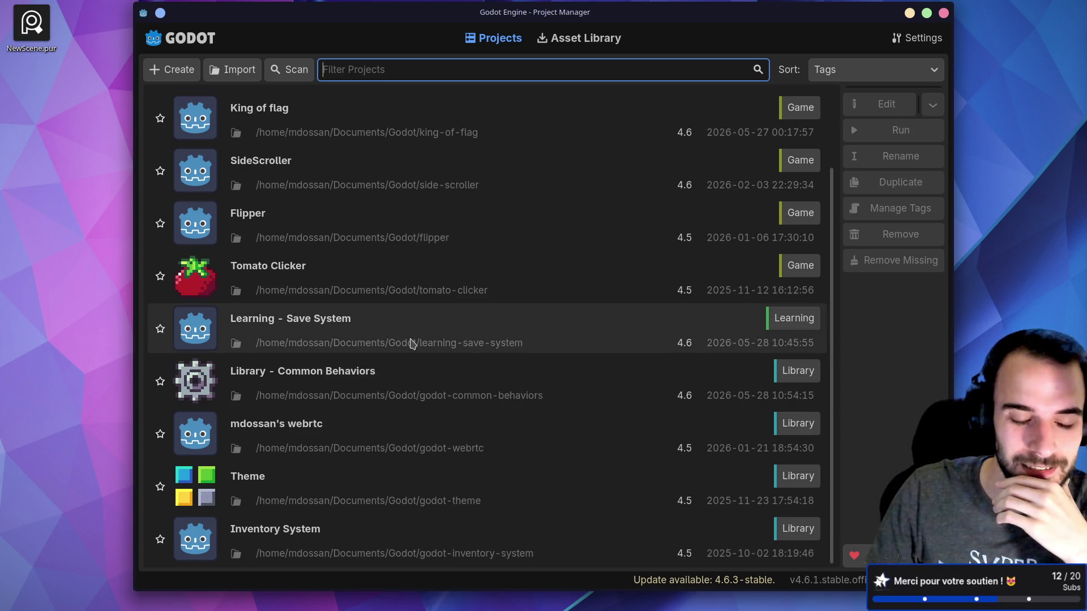
scroll(375, 333, "up", 2)
scroll(377, 334, "down", 1)
scroll(377, 334, "down", 1)
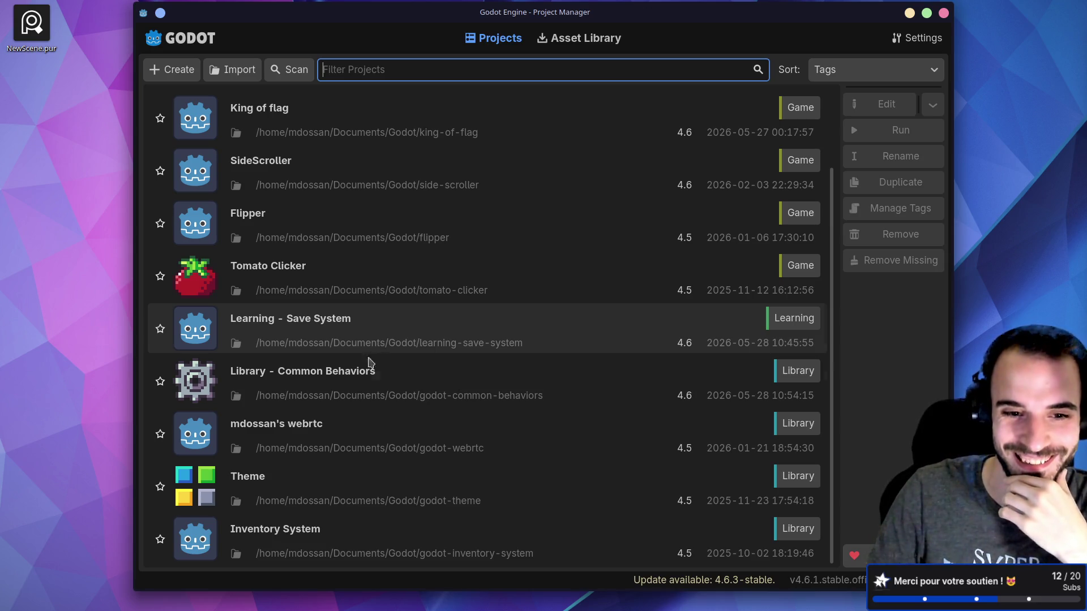
scroll(378, 370, "up", 2)
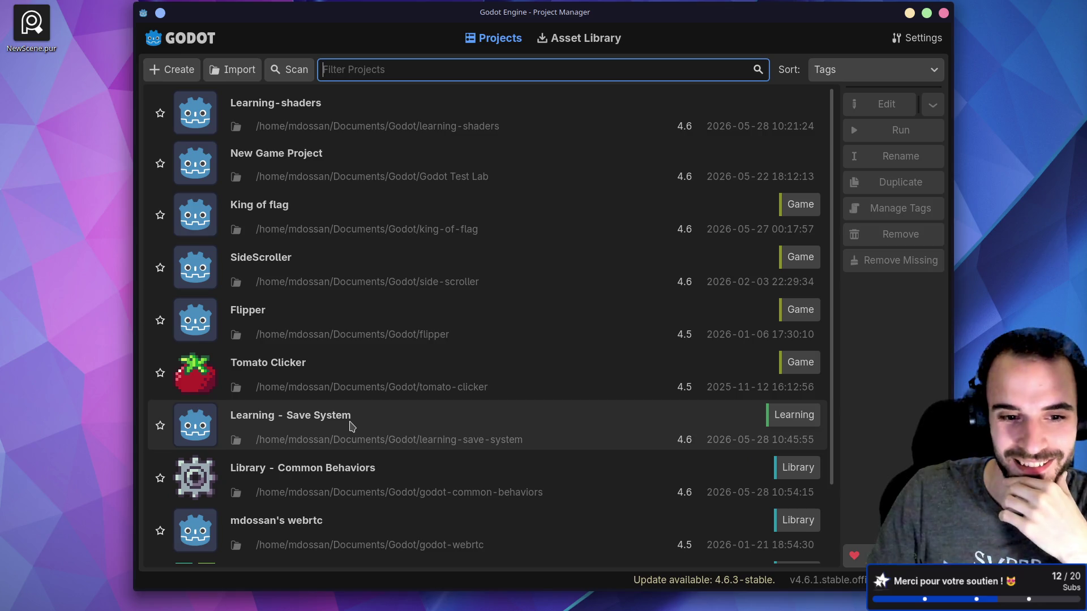
double_click(351, 426)
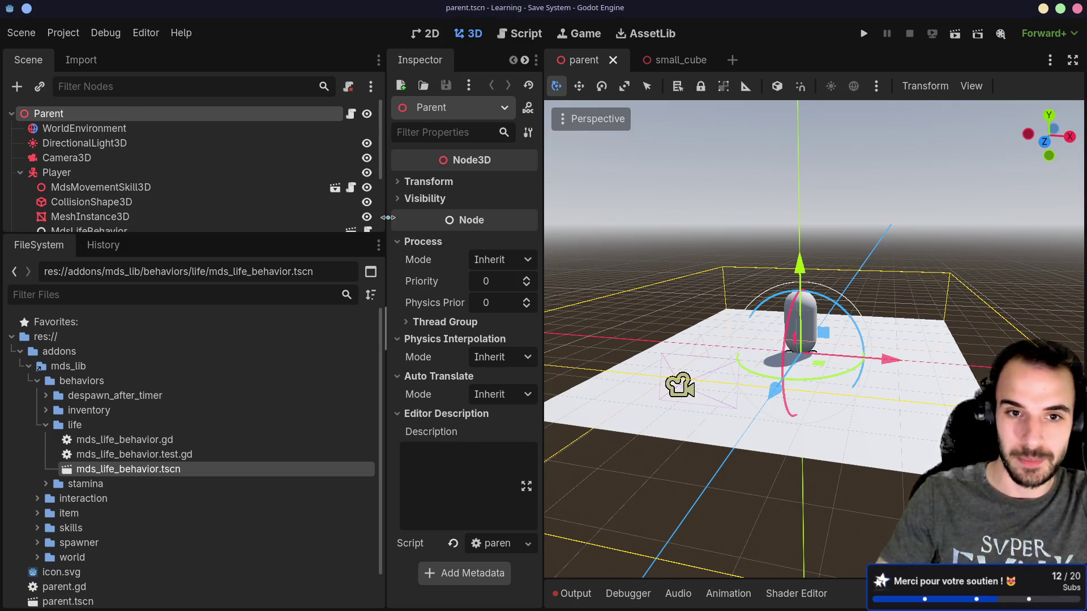
Step: Widen the Inspector by dragging the dock split left
mouse_move(385, 230)
left_mouse_down()
mouse_move(300, 230)
mouse_move(316, 229)
left_mouse_up()
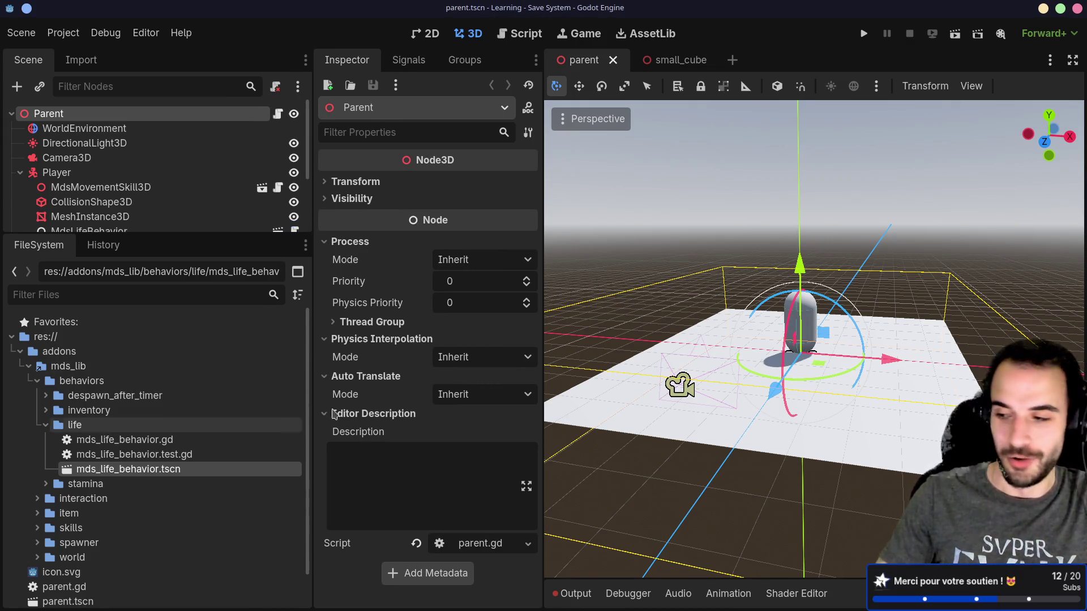
Step: Fold the life folder, narrow the FileSystem dock, and run the parent scene
left_click(50, 426)
left_click(50, 426)
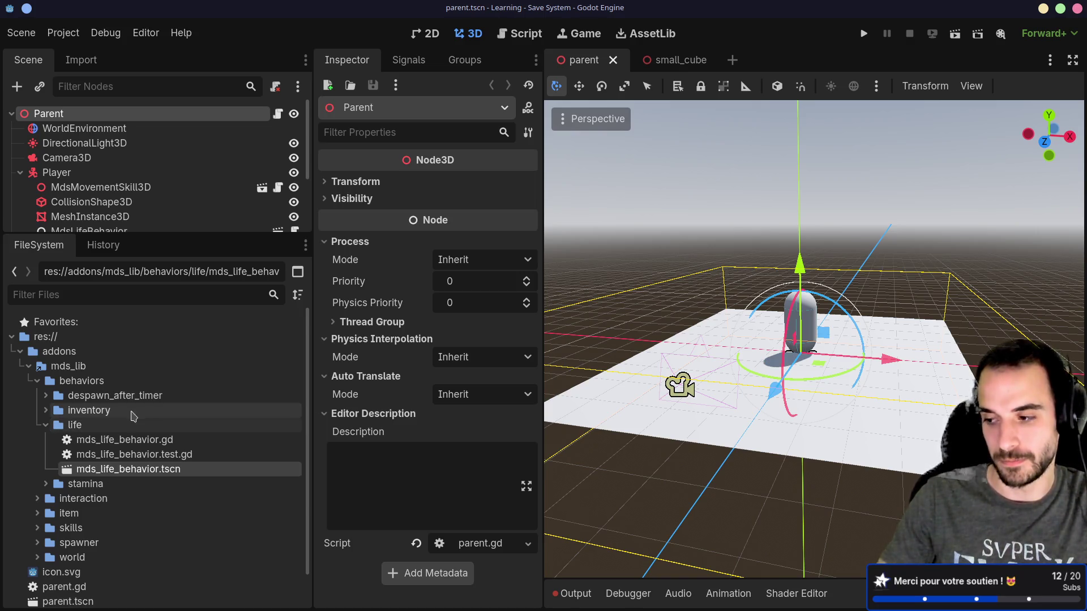
left_click_drag(313, 265, 231, 258)
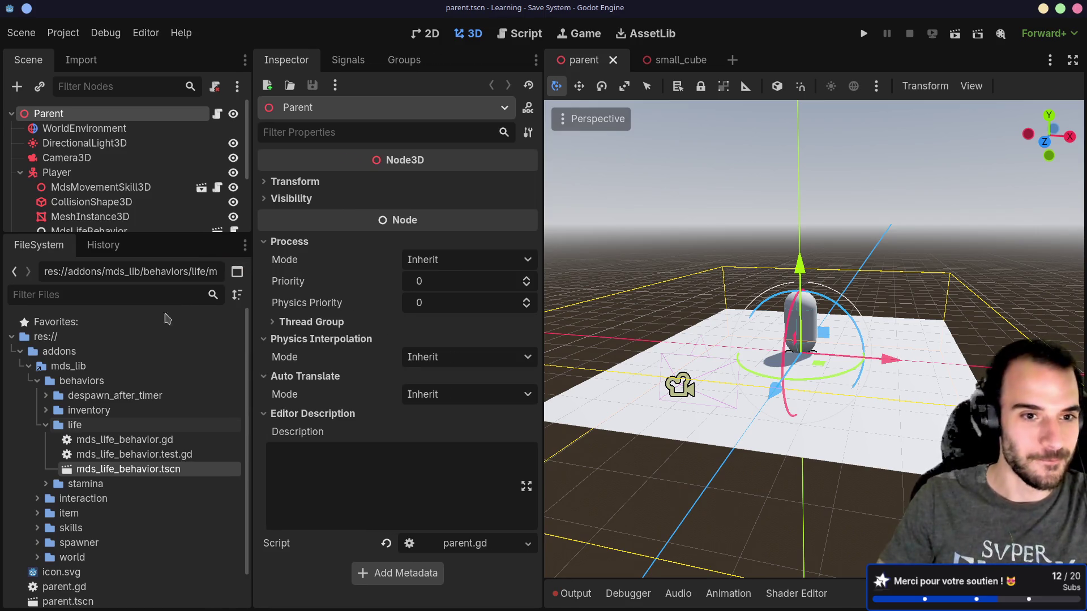
double_click(104, 425)
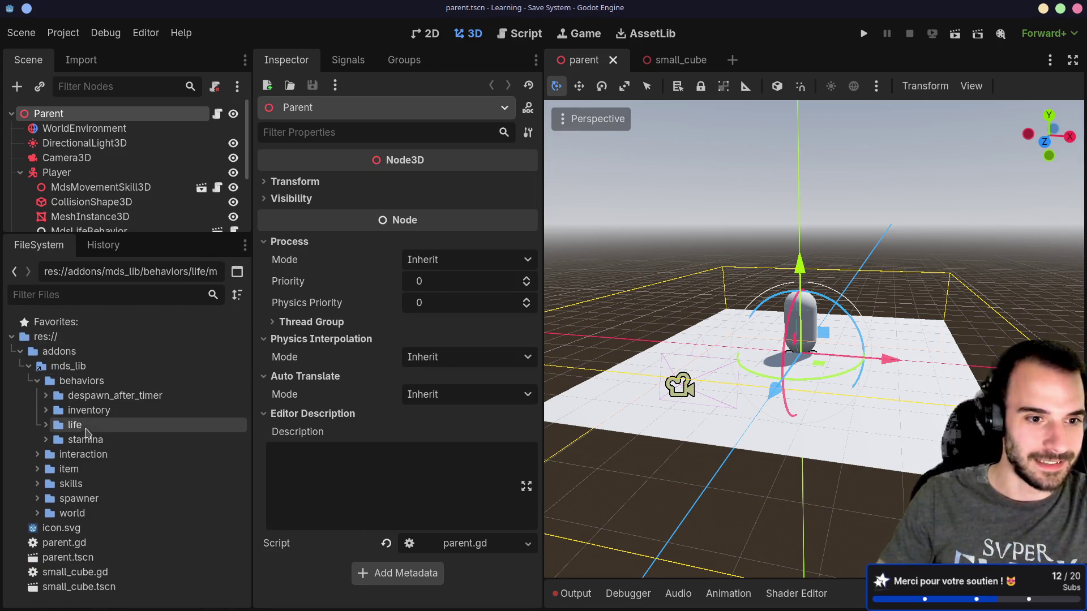
left_click(48, 425)
left_click(48, 425)
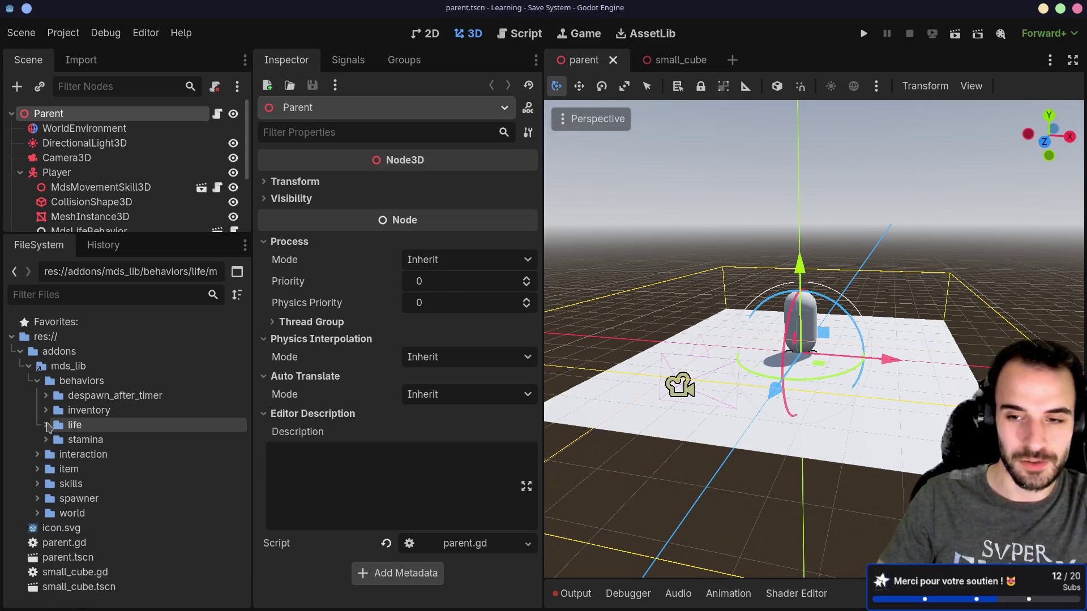
left_click(955, 33)
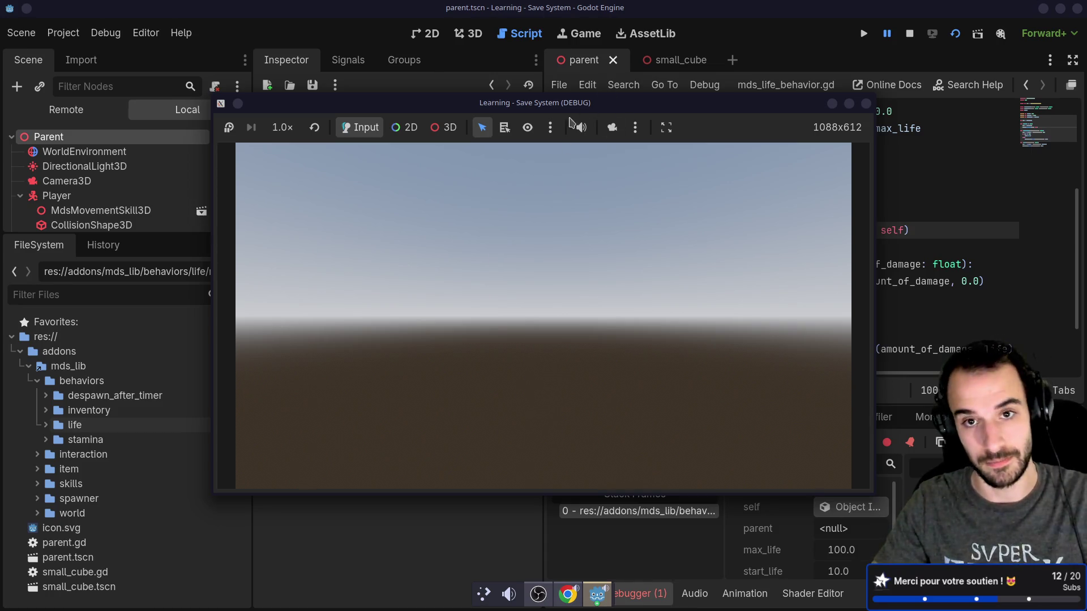
Step: Stop the game, read the set_meta null-instance error in Debugger, then hide the bottom panel
left_click(865, 103)
left_click(84, 115)
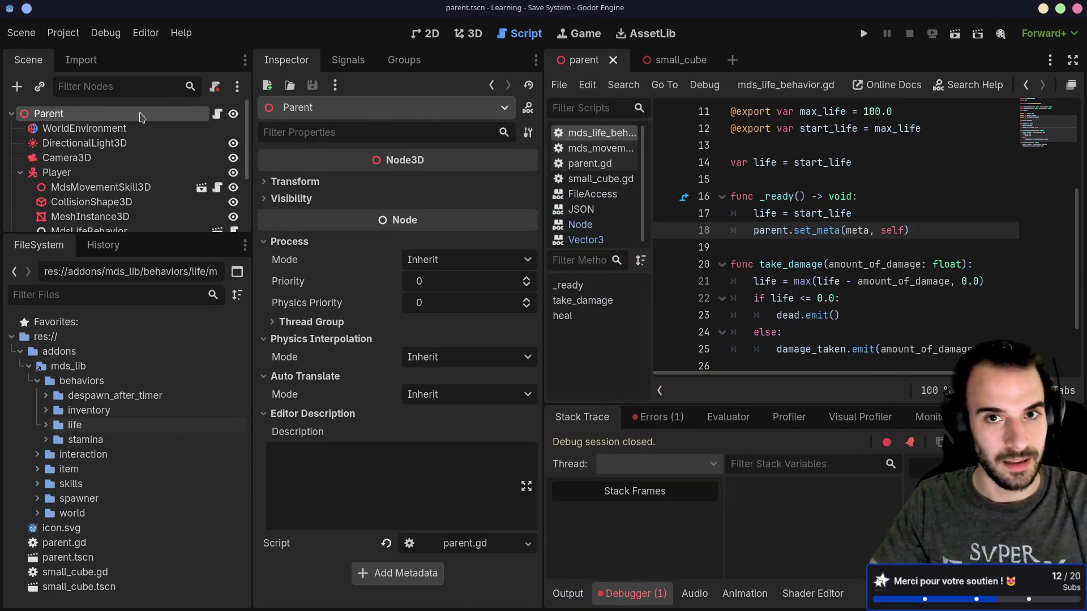
scroll(731, 242, "down", 2)
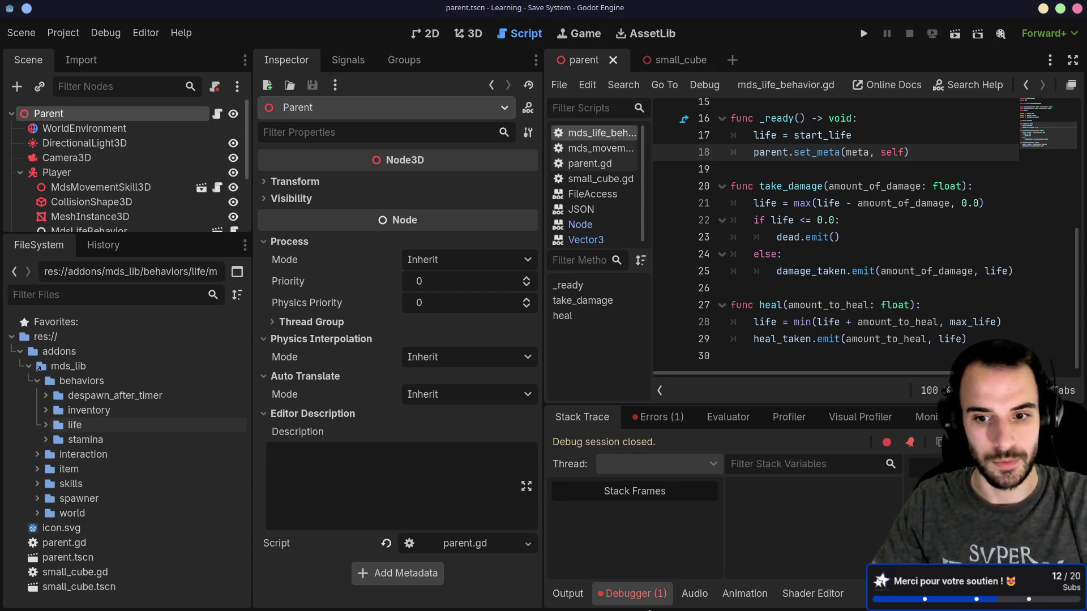
left_click(660, 417)
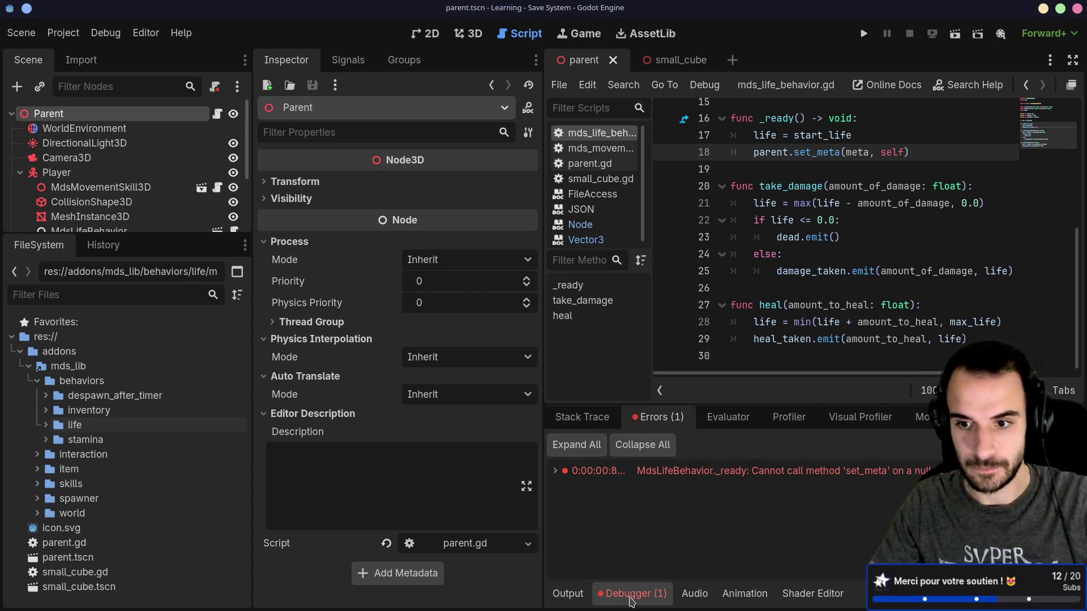
left_click(630, 595)
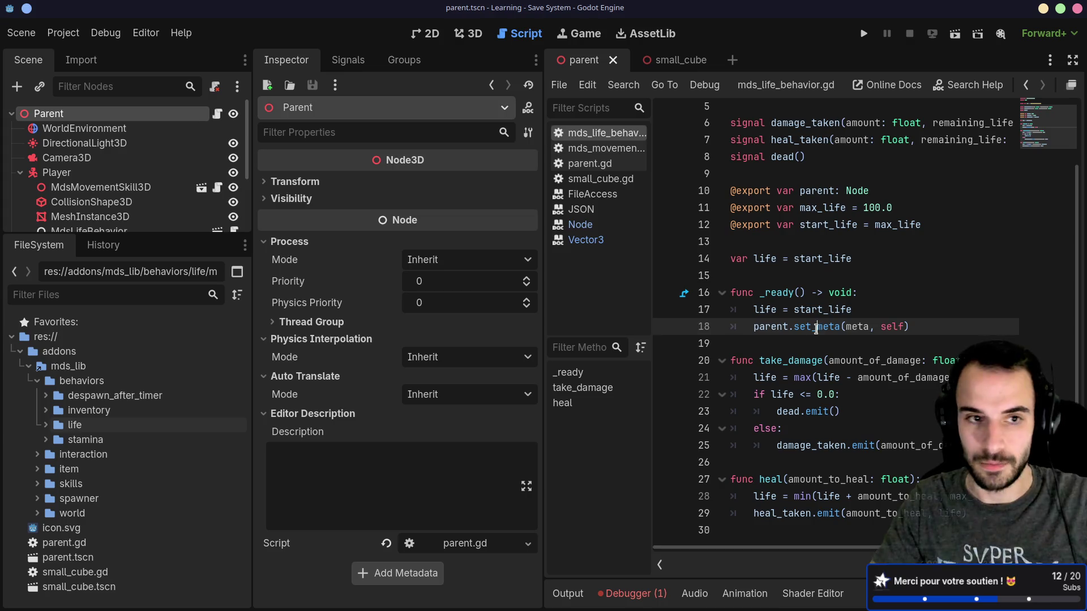
Step: Select the MdsLifeBehavior node under Plane in the Scene tree to inspect its unassigned Parent
scroll(649, 250, "up", 1)
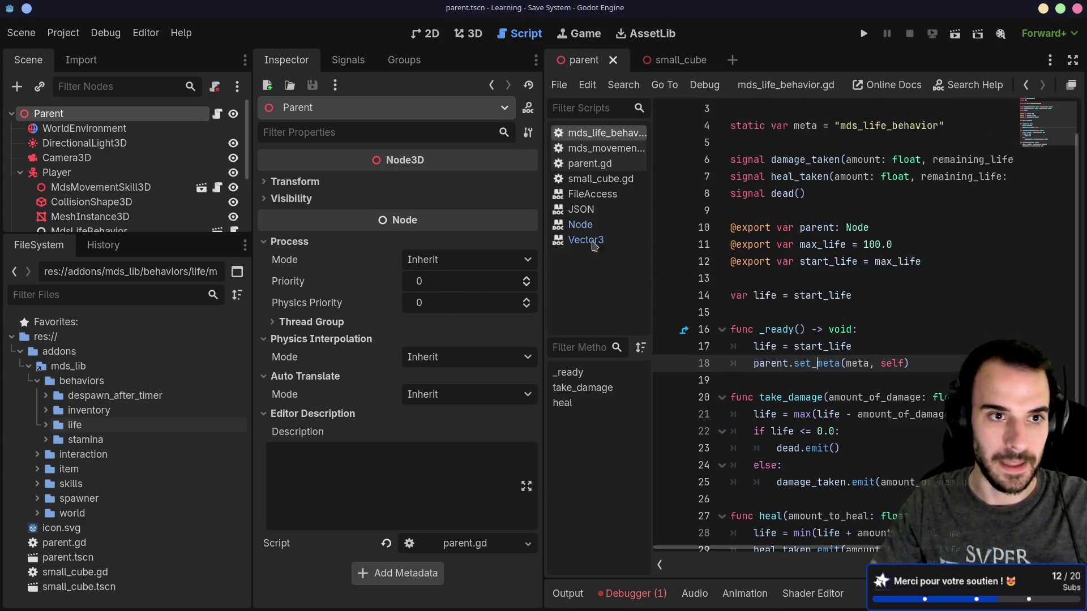
scroll(90, 180, "down", 1)
left_click(91, 216)
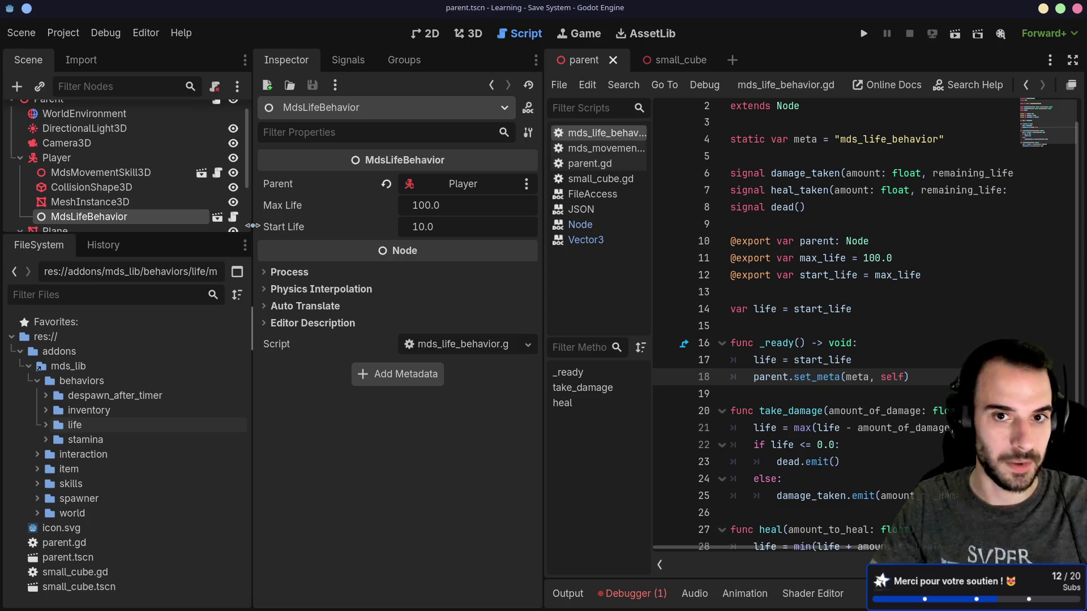
scroll(91, 203, "down", 3)
left_click(89, 202)
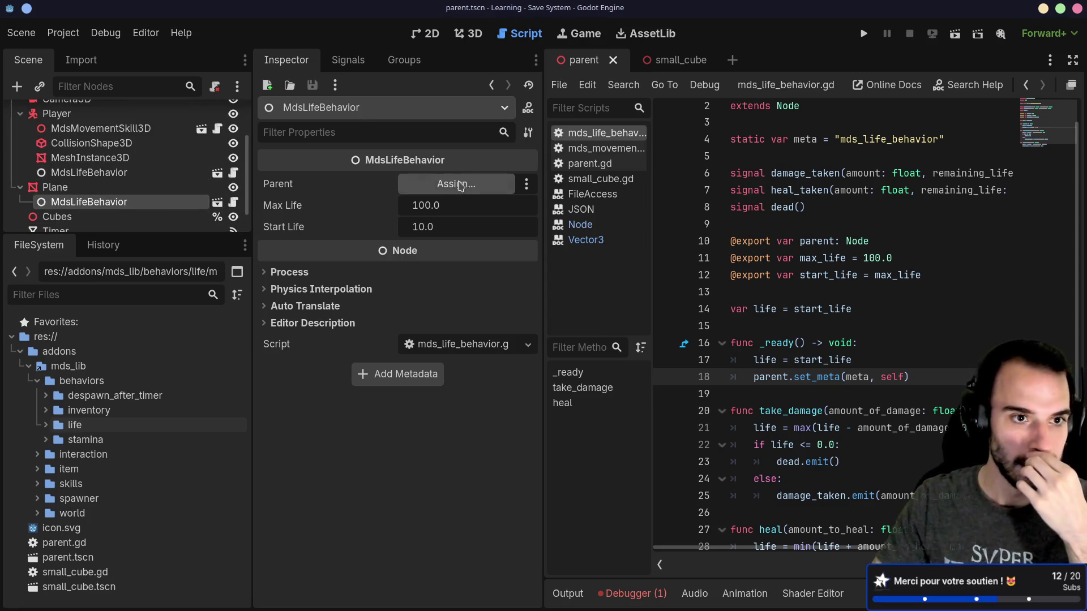
Step: Assign Plane as the Parent node of the MdsLifeBehavior
left_click(460, 184)
left_click(476, 279)
left_click(493, 503)
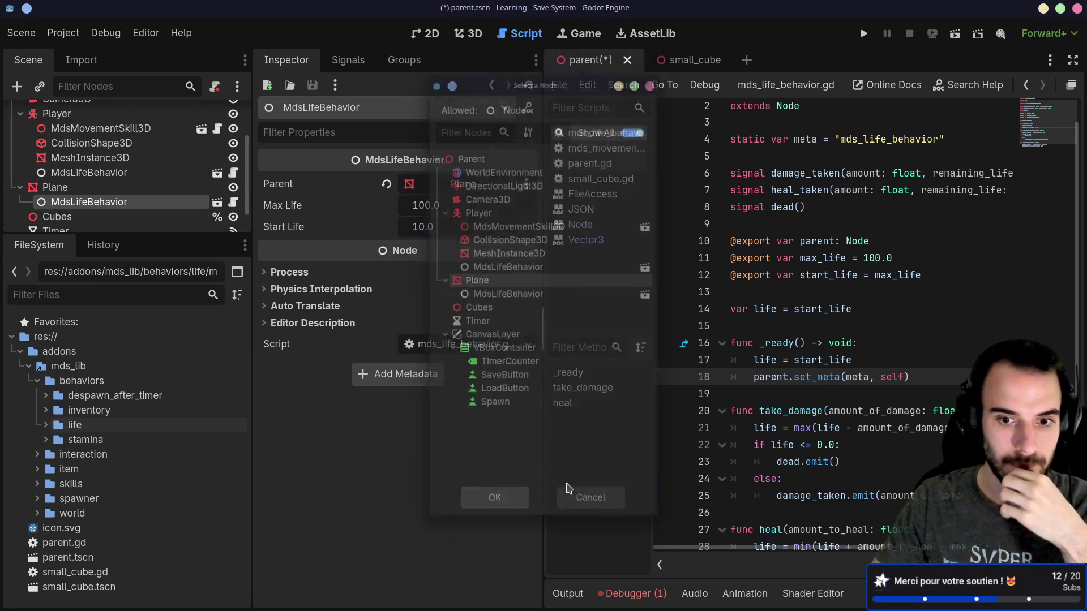
Step: Run the scene with F5 and move the player capsule around with A, D and S
key("F5")
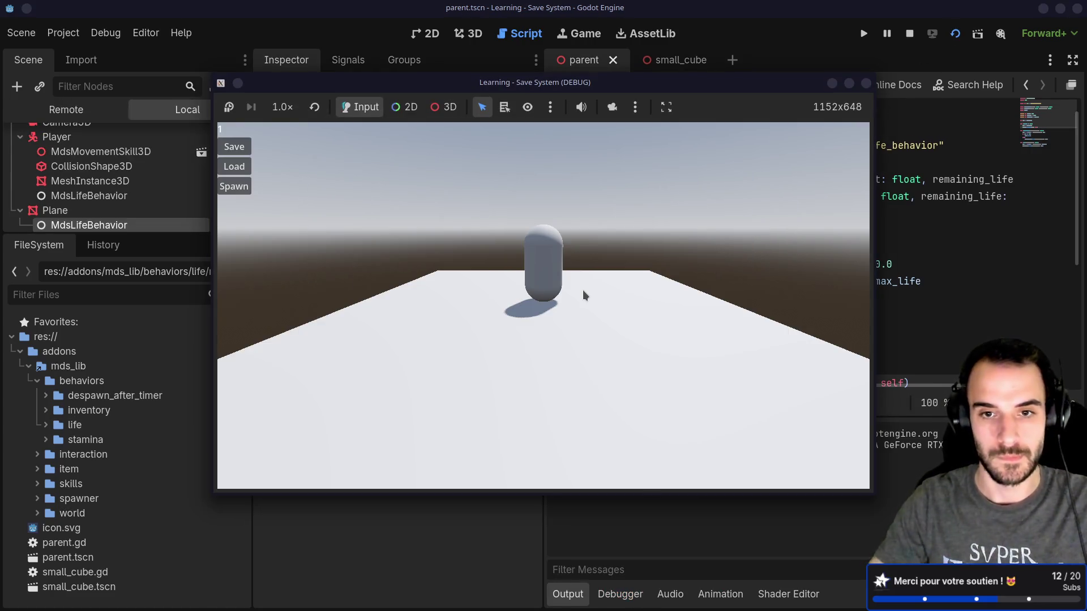
key("a")
key("d")
key("s")
key("a")
key("d")
key("s")
key("a")
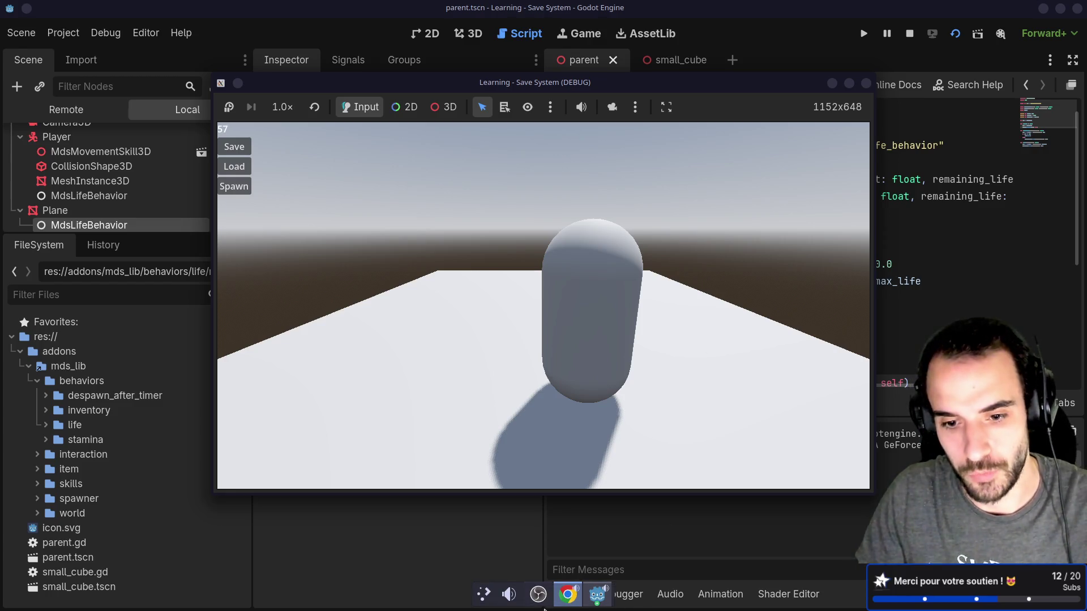
Step: Let the test game keep running while the on-screen counter climbs from 57 to 275
mouse_move(542, 603)
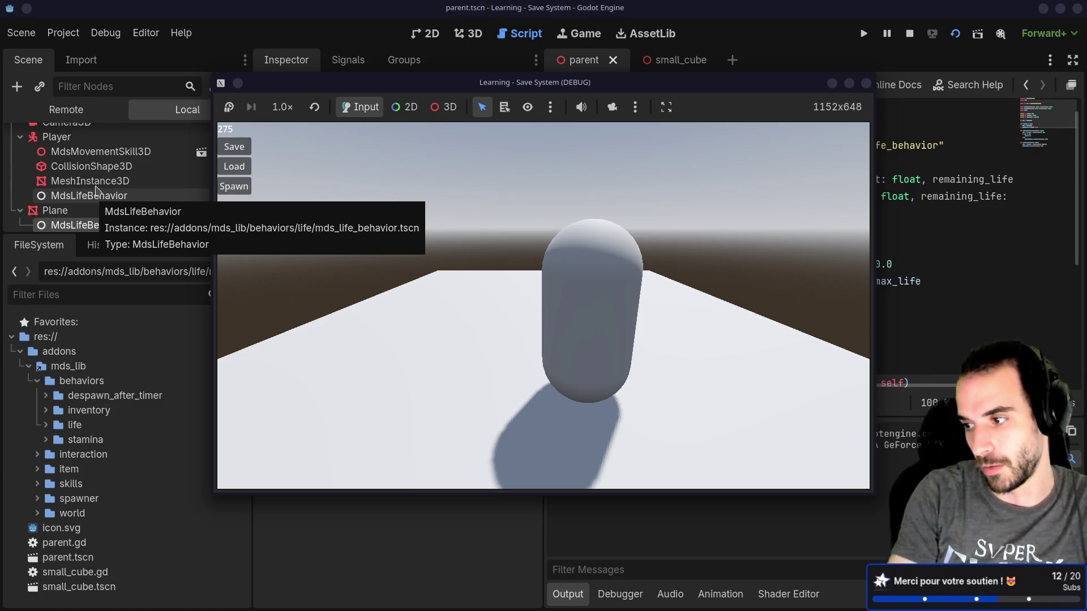
Step: Search 'godot gdextension rust' in a new Firefox tab and open the godot-rust/gdext result
key("alt+Tab")
left_click(170, 13)
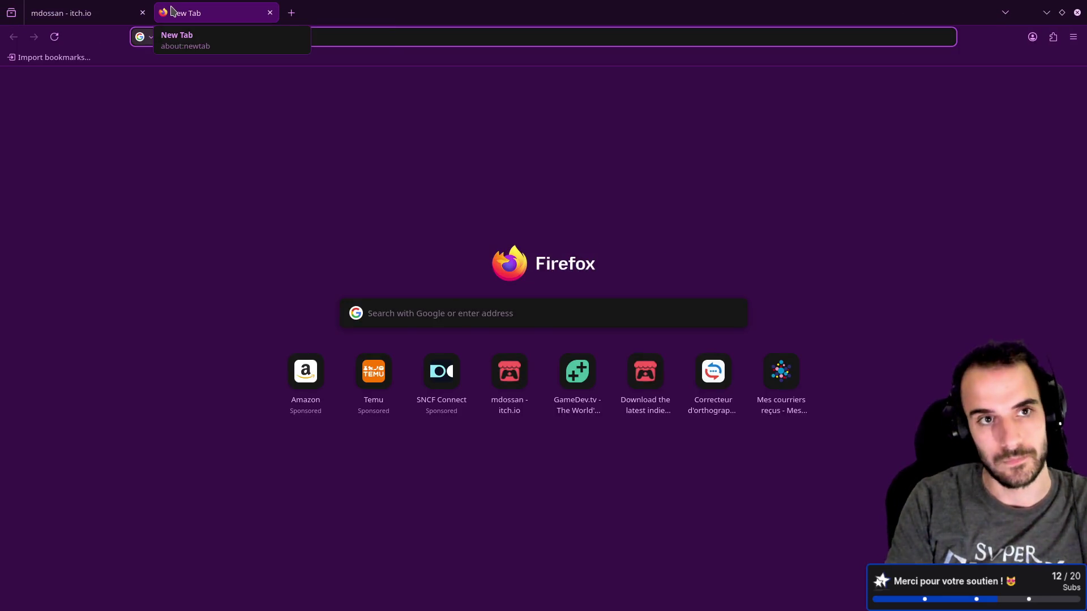
type("godot gdextension rust")
key("Return")
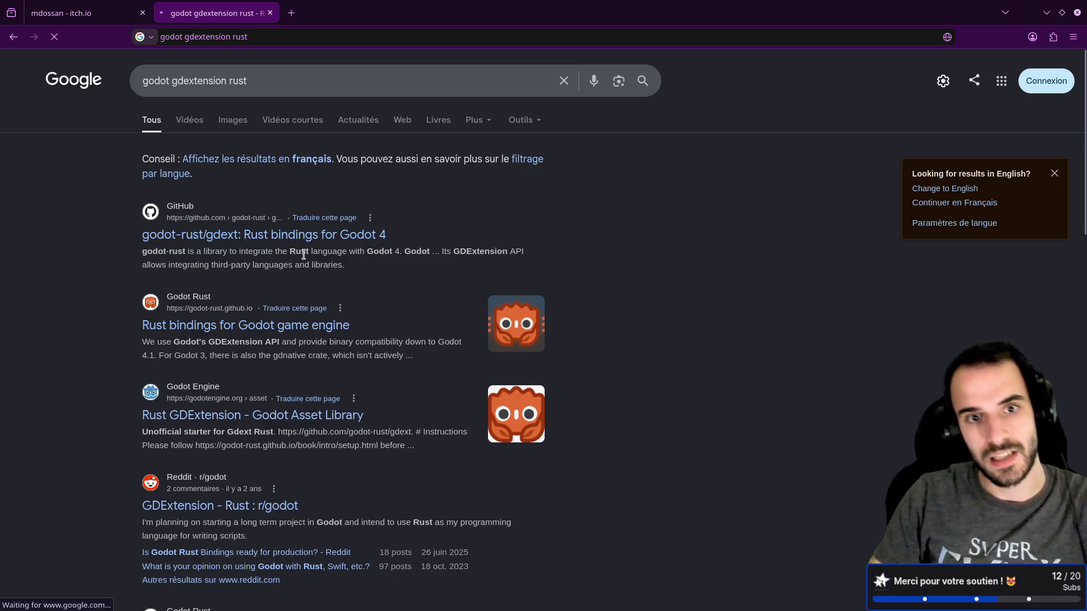
left_click(291, 236)
Step: Scroll through the gdext README, highlighting the phrase about integrating with Godot 4
scroll(286, 278, "down", 1)
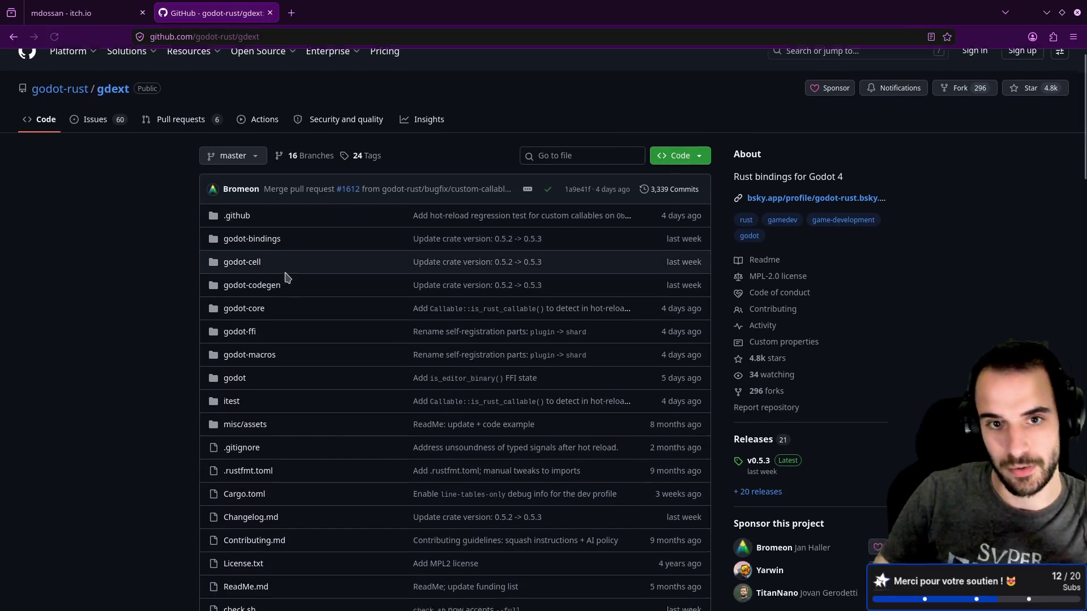
scroll(286, 278, "down", 10)
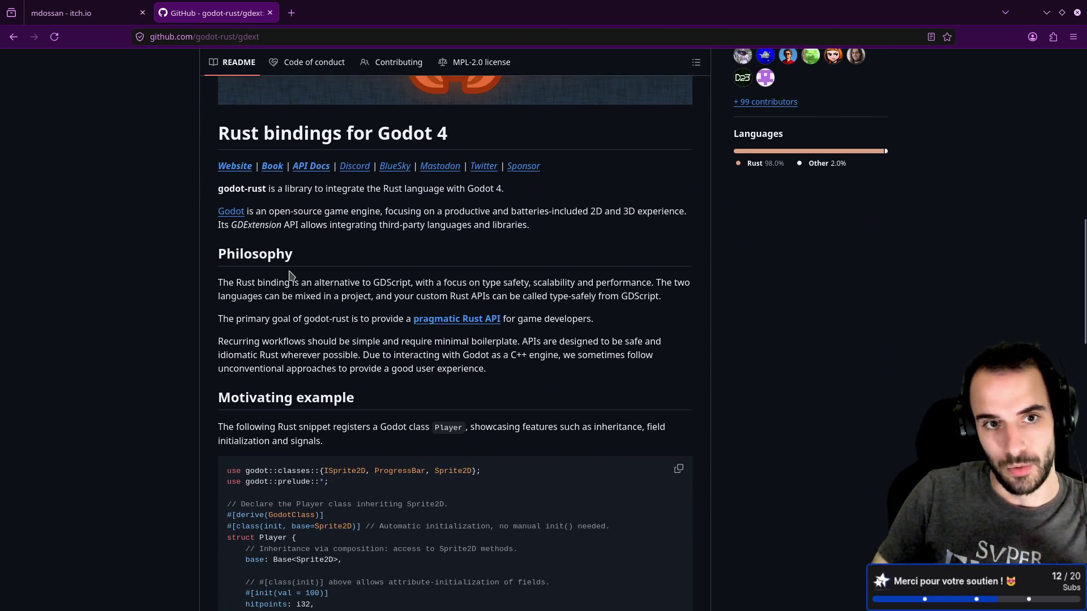
left_click_drag(449, 189, 503, 189)
left_click(370, 219)
scroll(258, 311, "down", 4)
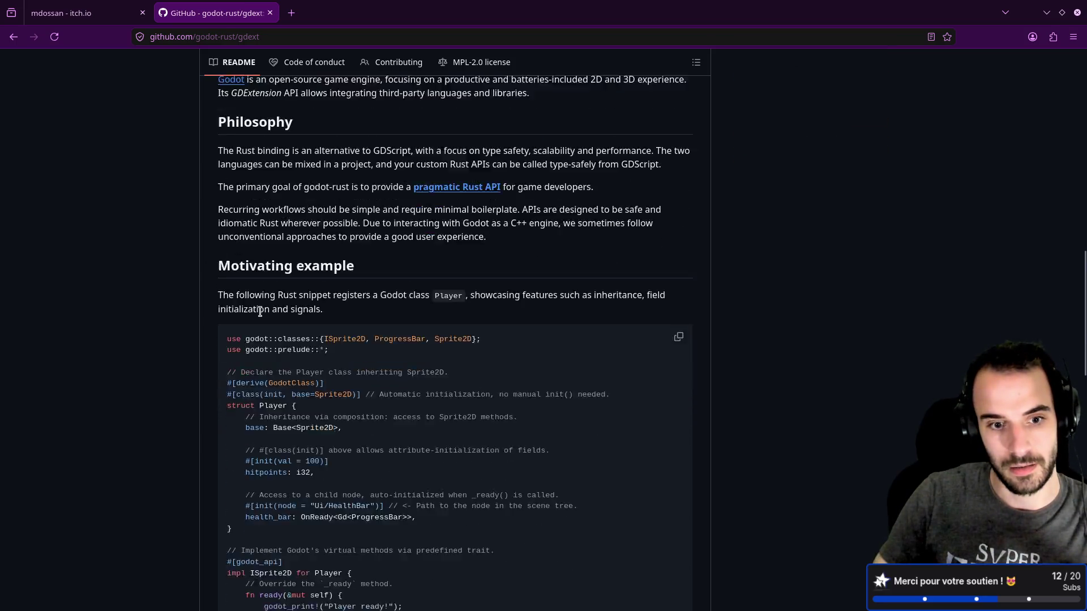
scroll(265, 310, "up", 7)
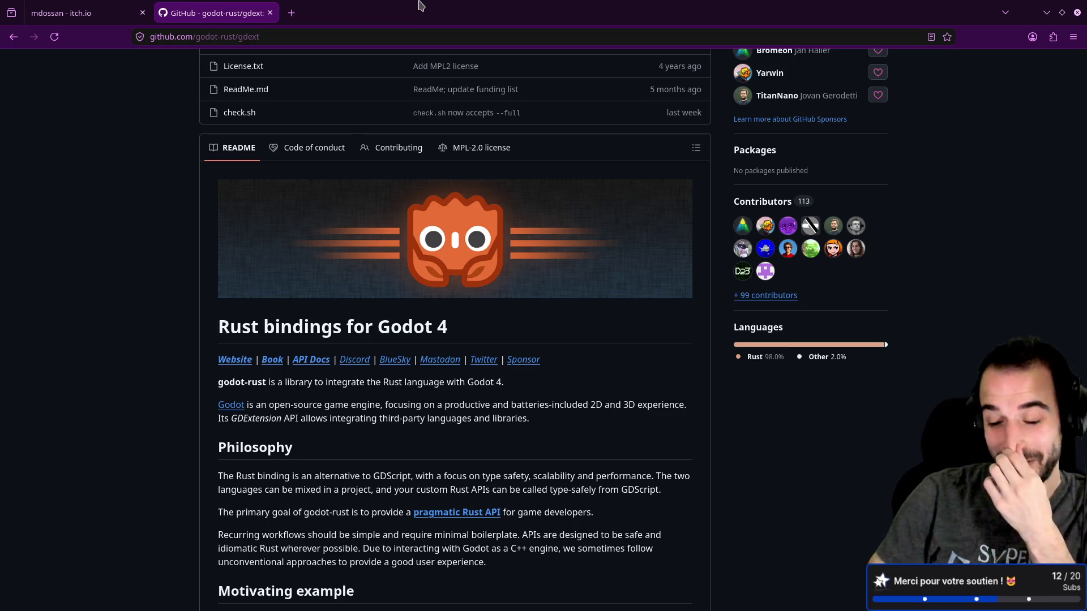
Step: Go from the itch.io profile through the game library to My feed
left_click(98, 11)
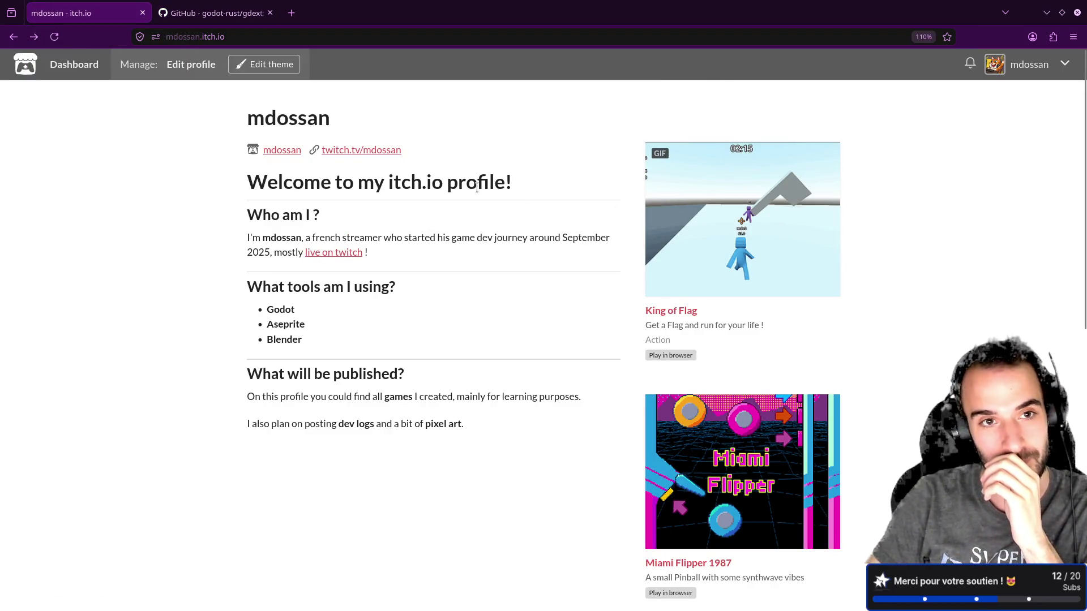
left_click(1064, 64)
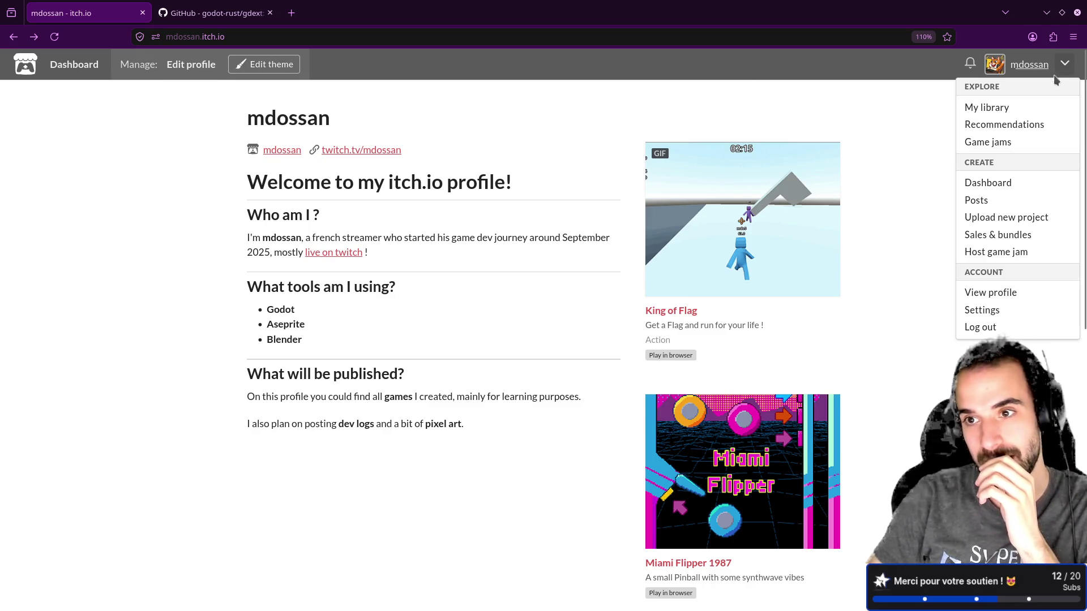
left_click(1000, 113)
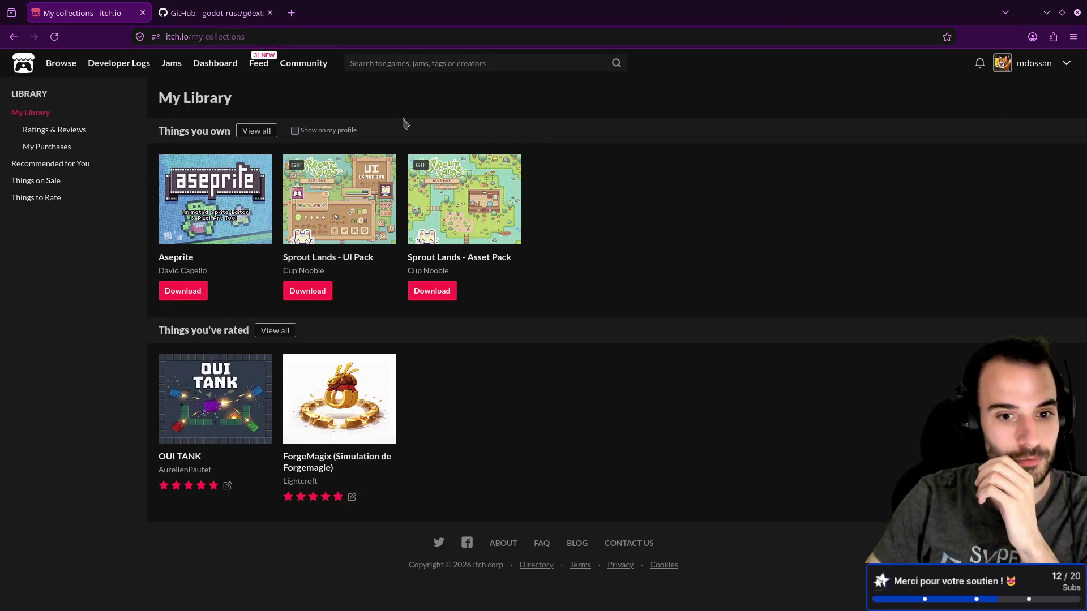
left_click(259, 65)
scroll(428, 226, "down", 3)
scroll(430, 226, "up", 3)
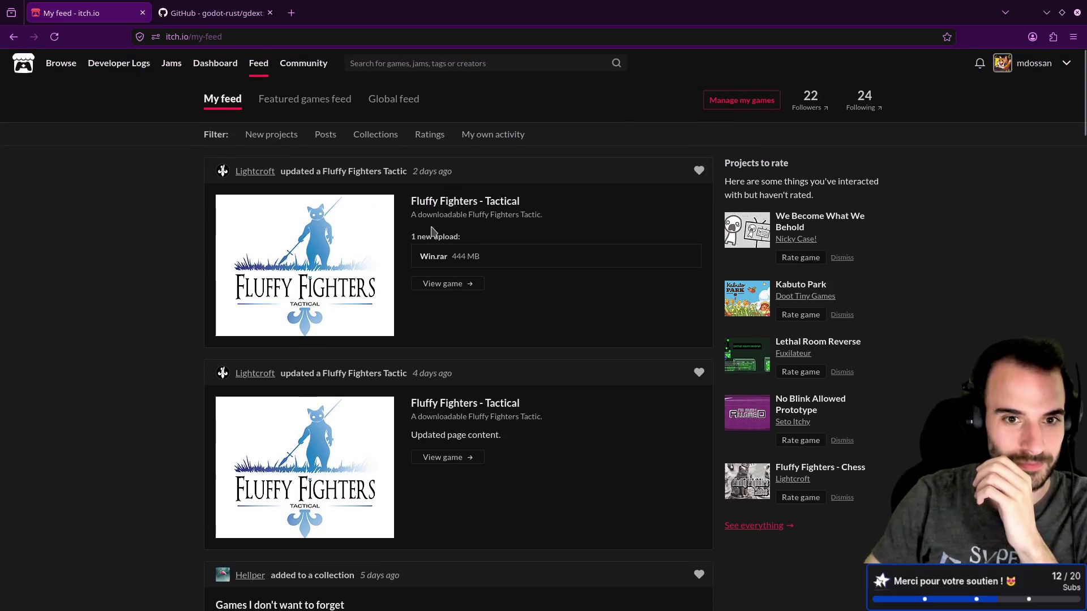
Step: Open the Fluffy Fighters - Tactical game page and scroll through its description and downloads
left_click(465, 206)
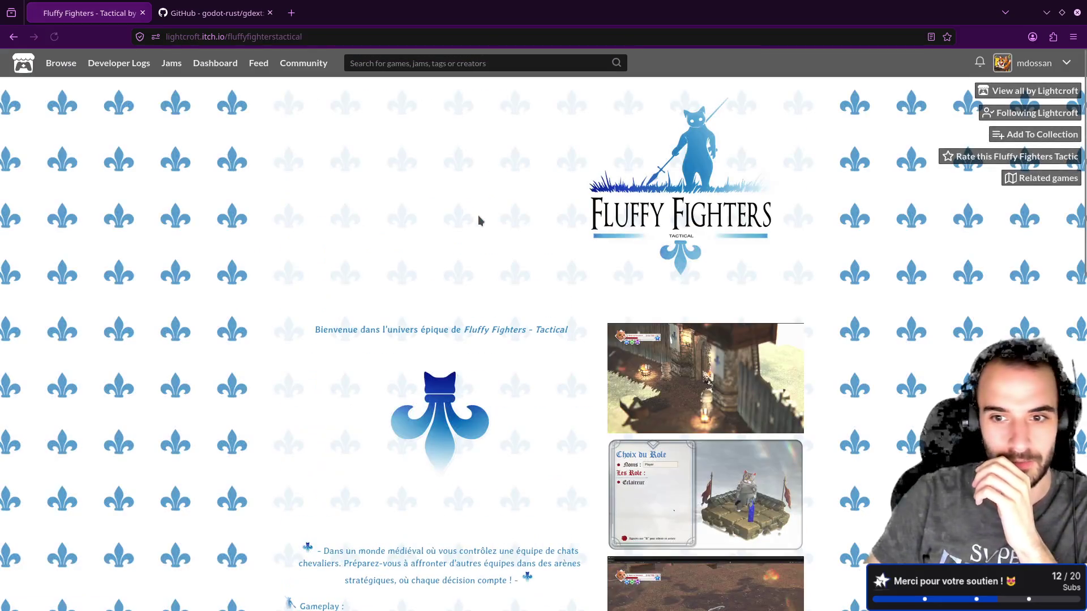
scroll(502, 236, "down", 4)
scroll(501, 236, "down", 2)
scroll(504, 236, "up", 5)
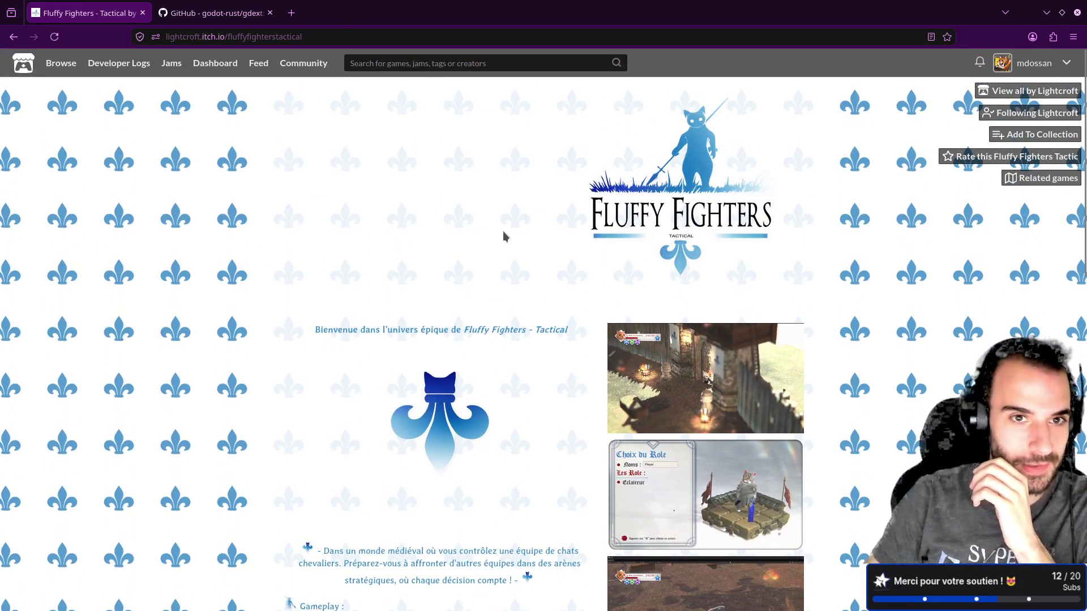
scroll(506, 236, "down", 10)
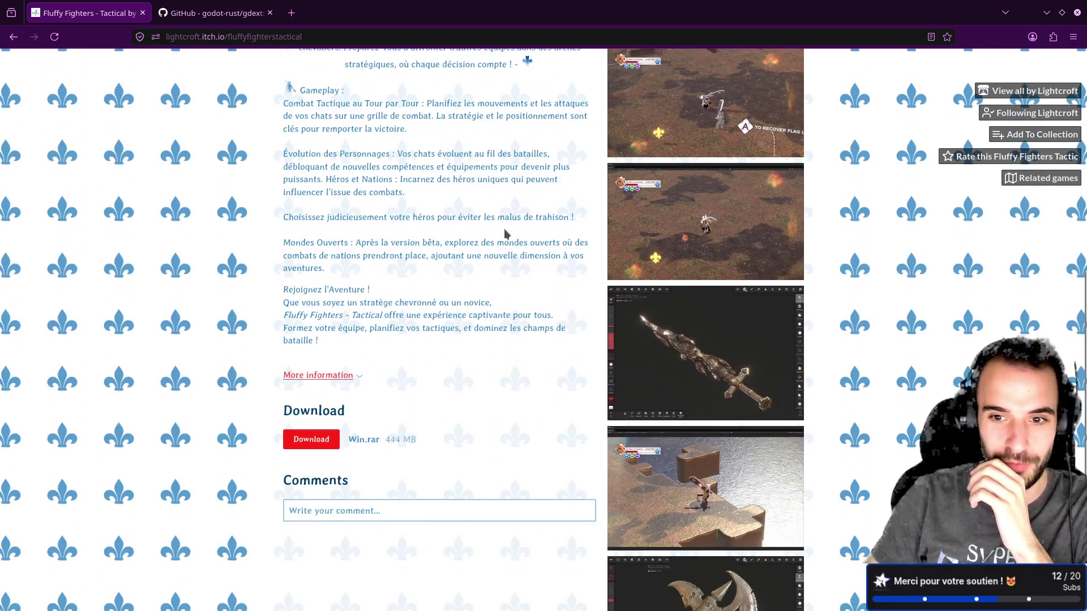
scroll(506, 234, "down", 3)
scroll(521, 241, "up", 5)
scroll(576, 266, "up", 6)
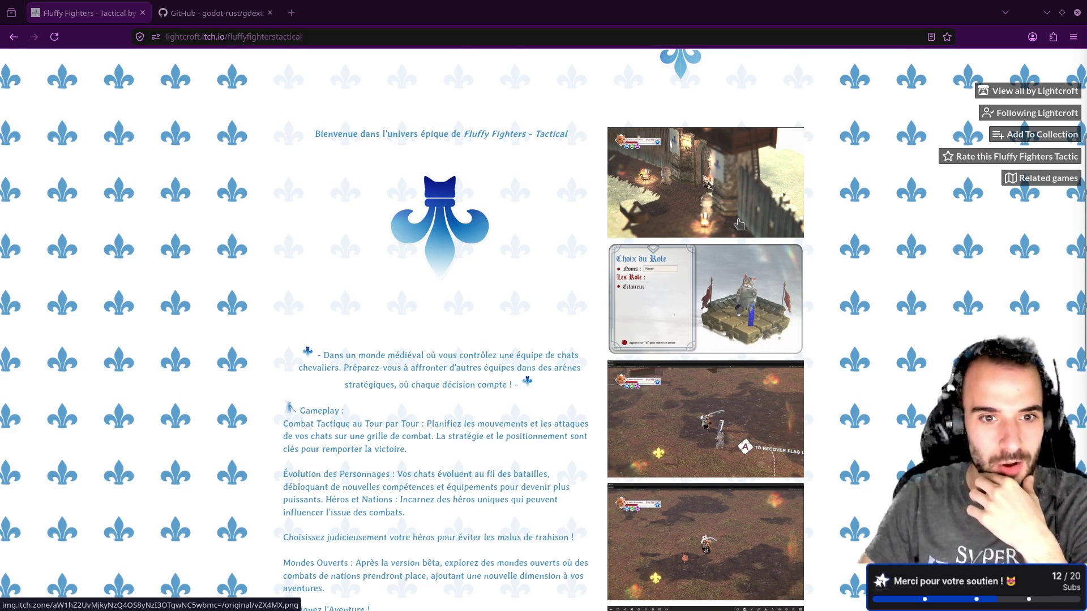
scroll(739, 224, "down", 2)
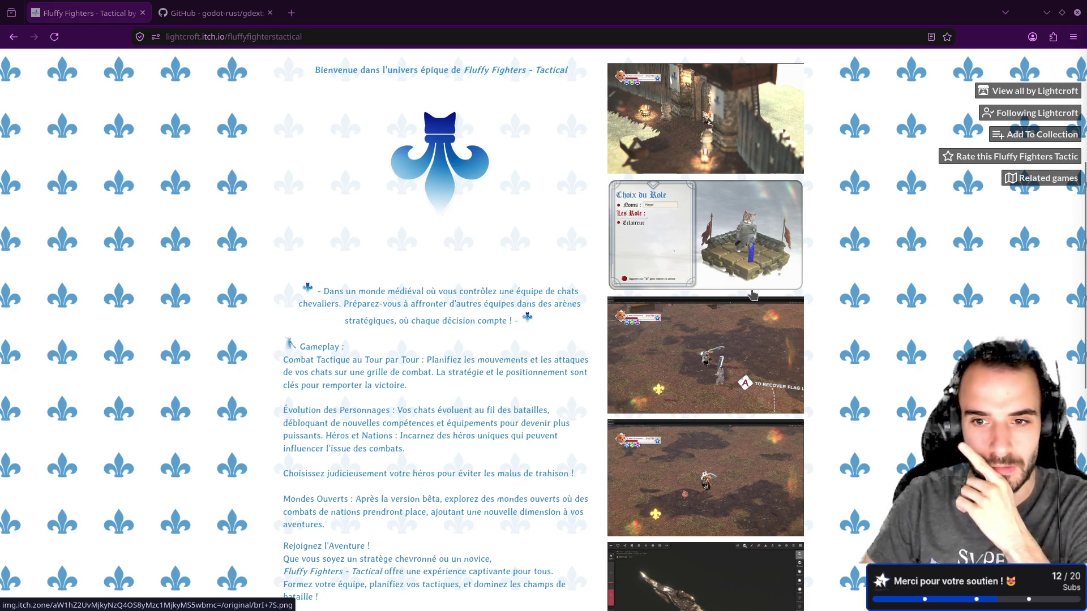
scroll(765, 283, "up", 2)
left_click(777, 272)
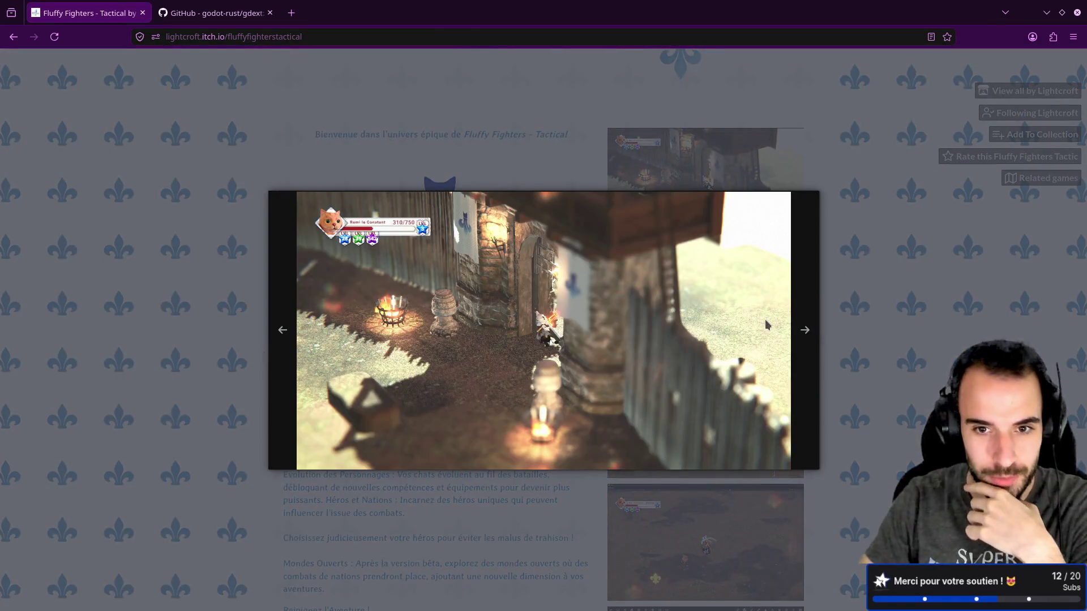
left_click(806, 332)
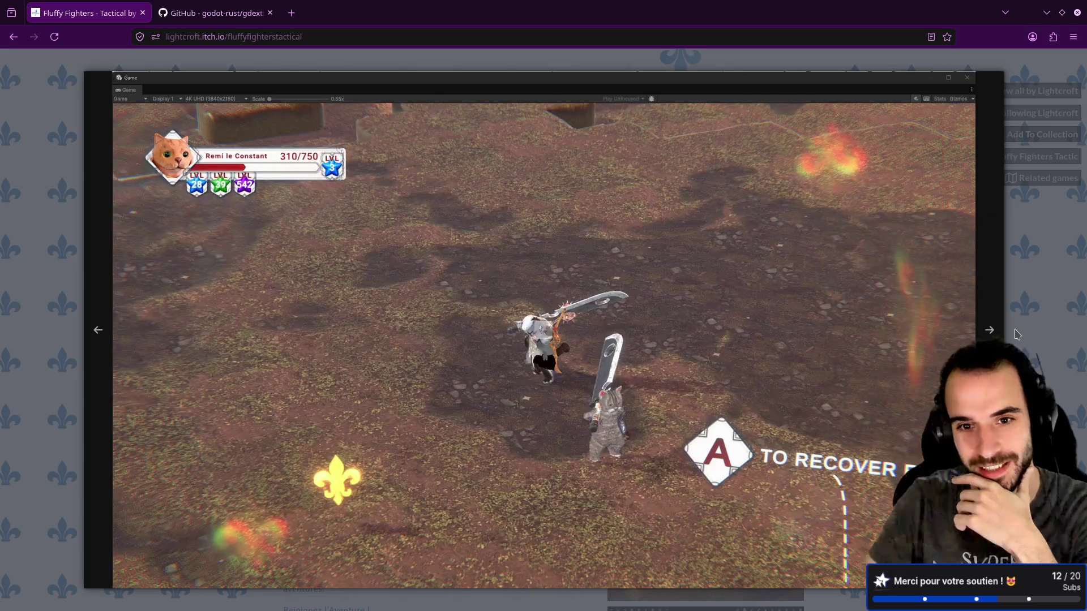
left_click(968, 335)
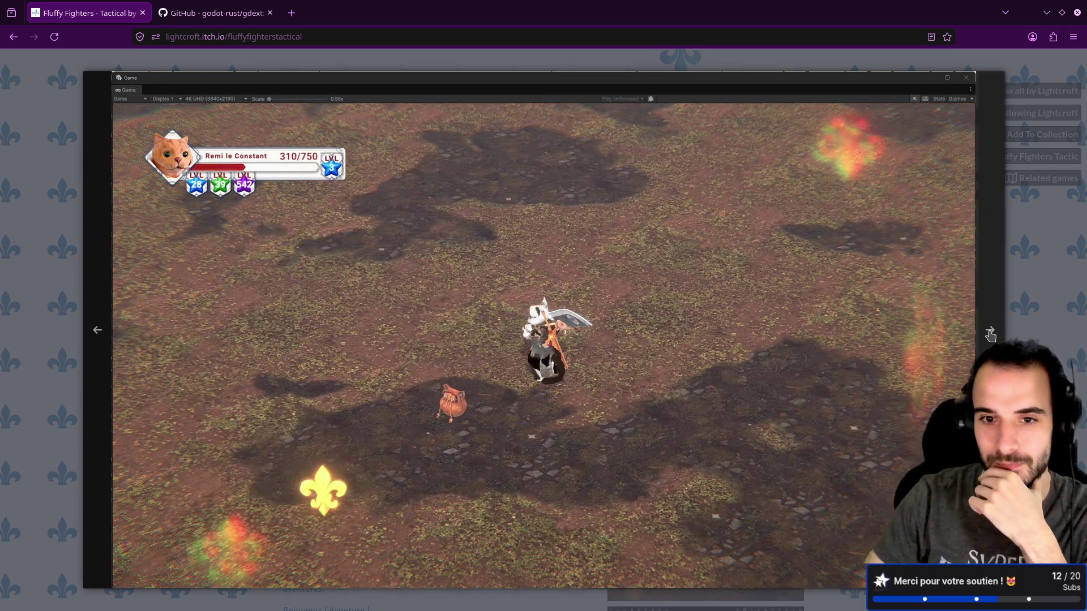
left_click(990, 334)
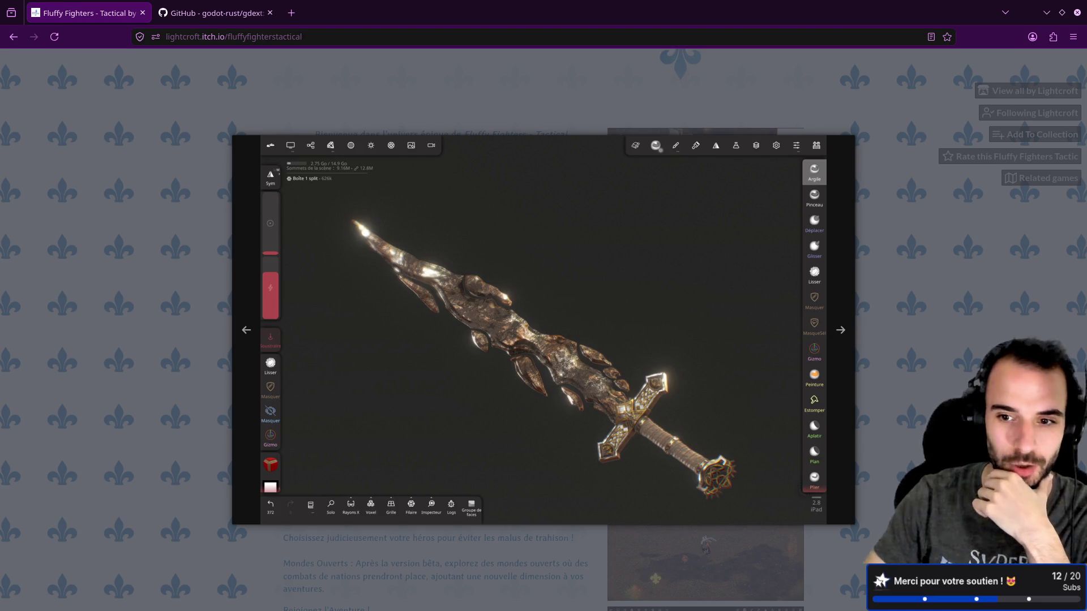
key("Escape")
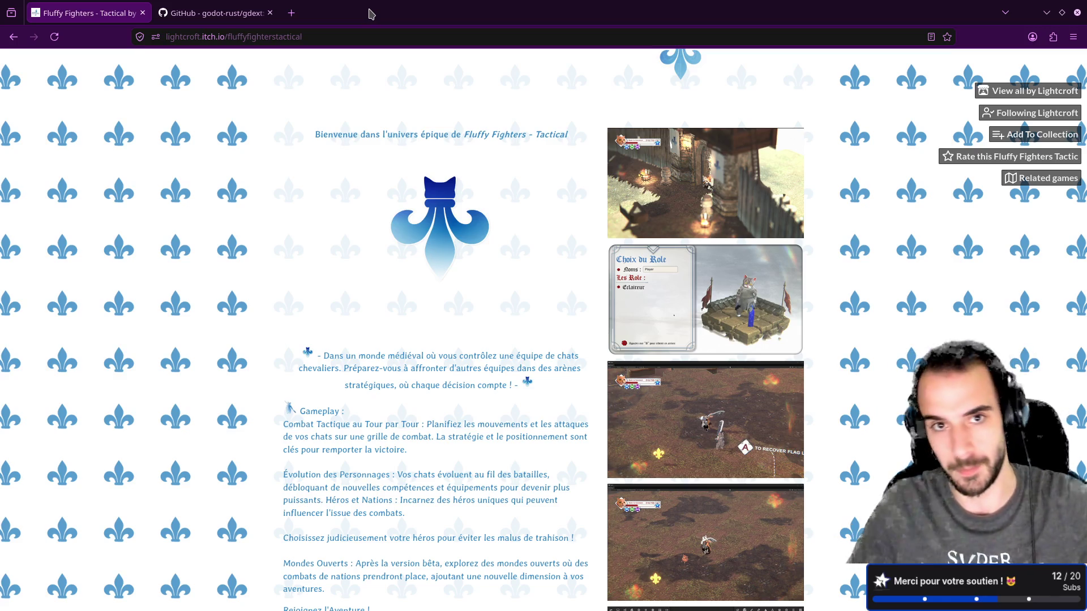
Step: Open GameDev.tv in a new tab and list only its Programs products
left_click(293, 14)
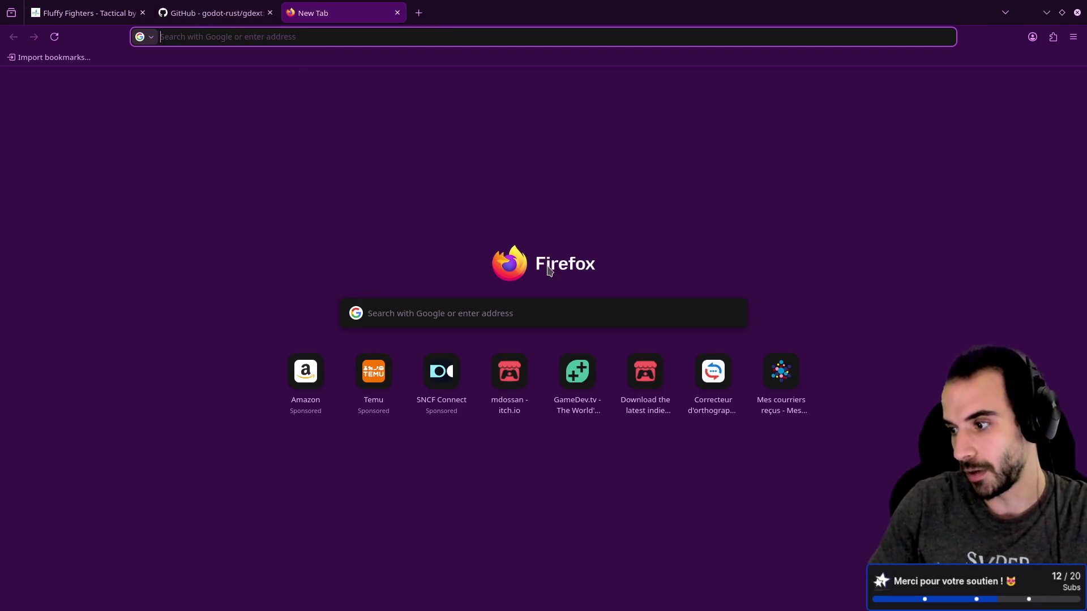
left_click(571, 386)
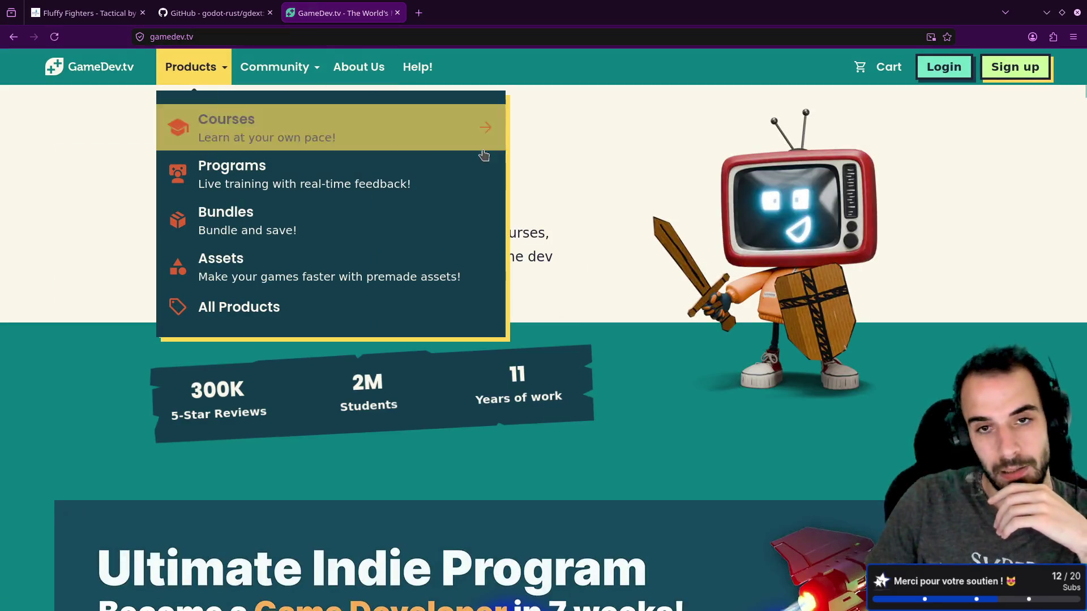
scroll(383, 166, "down", 2)
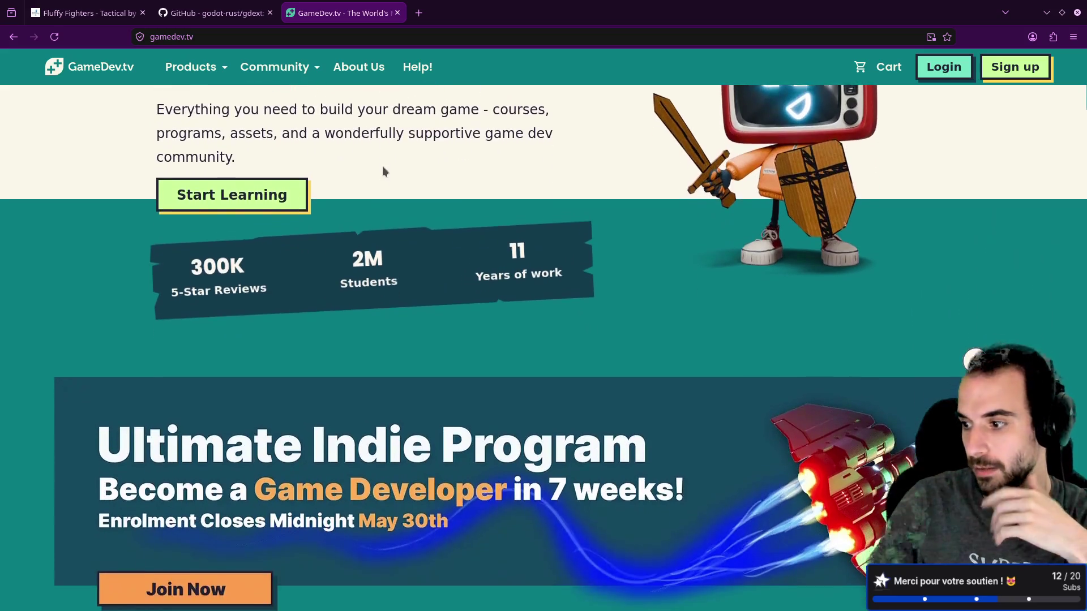
scroll(383, 170, "down", 7)
scroll(384, 172, "up", 9)
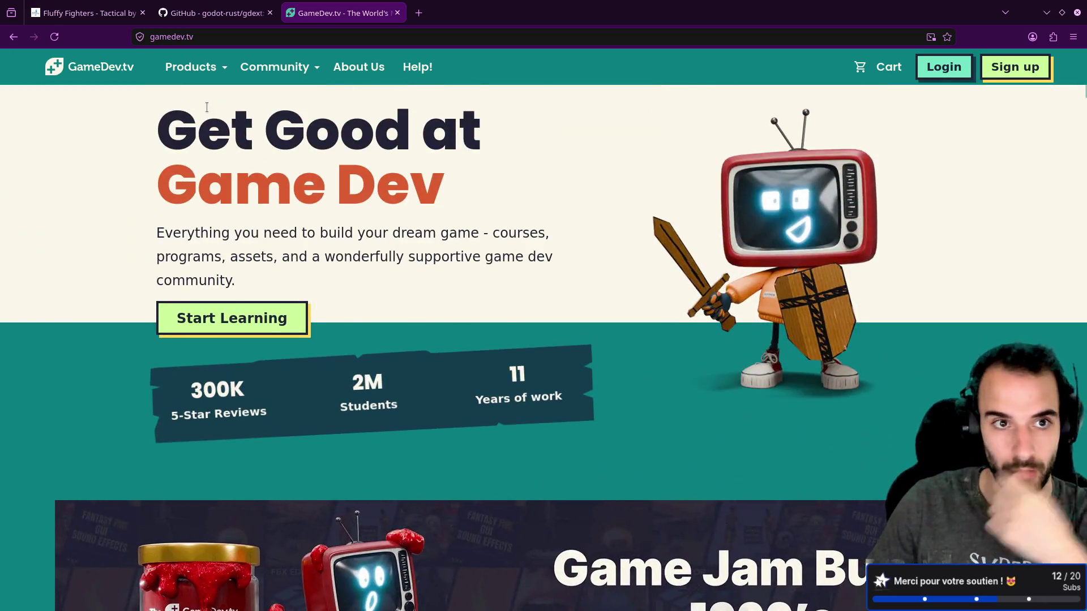
mouse_move(201, 74)
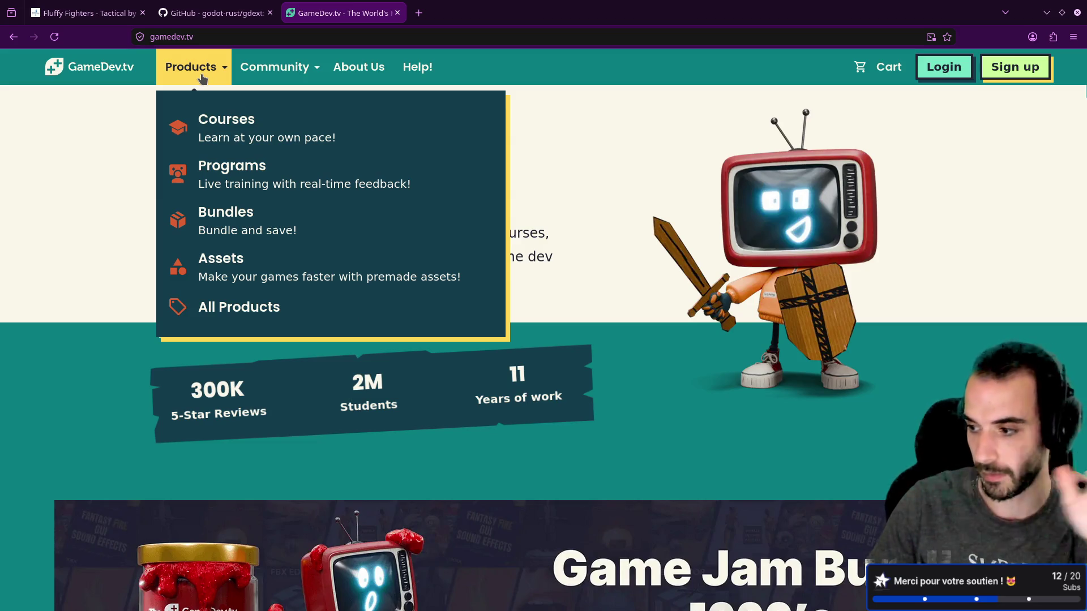
left_click(238, 172)
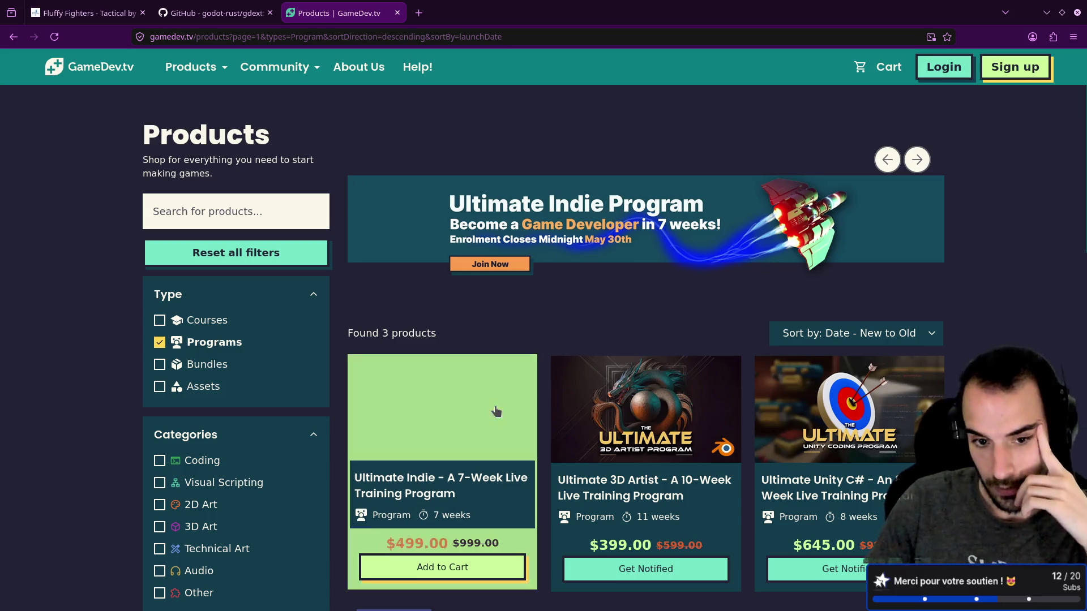
left_click(470, 435)
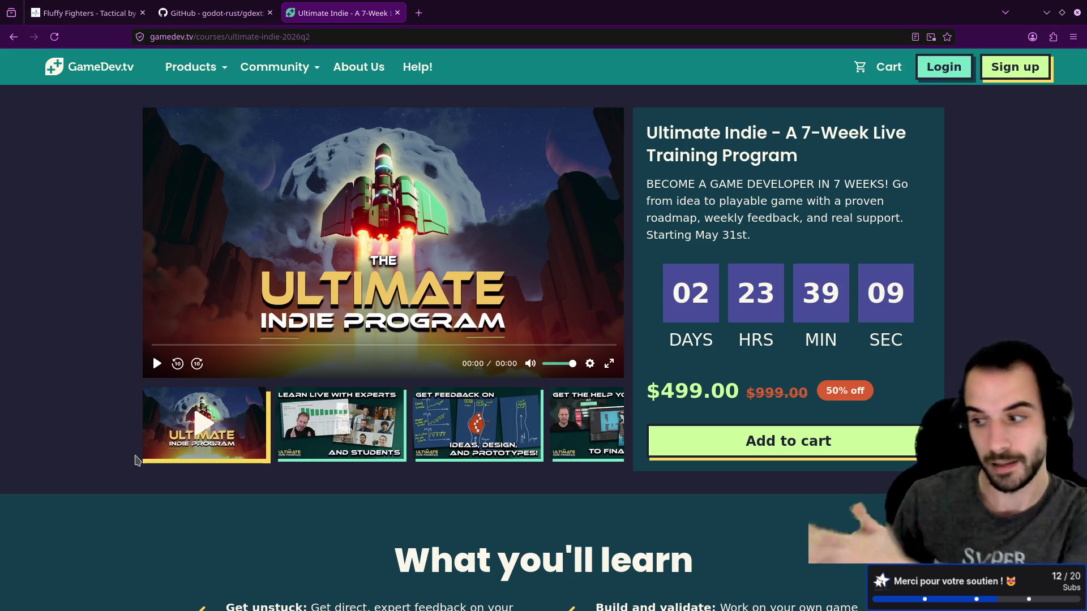
left_click(298, 419)
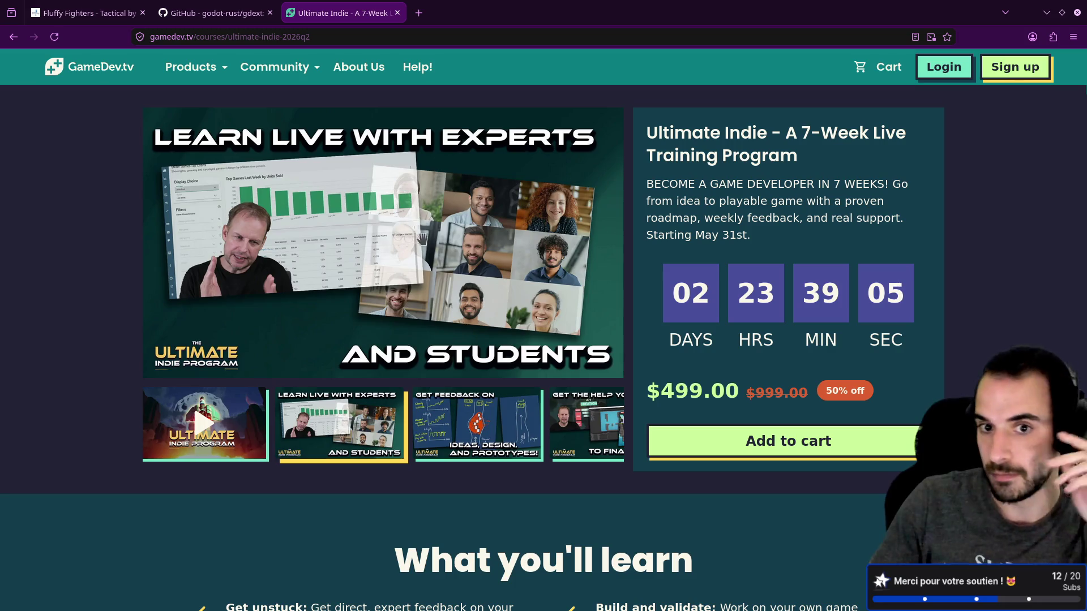
left_click(521, 422)
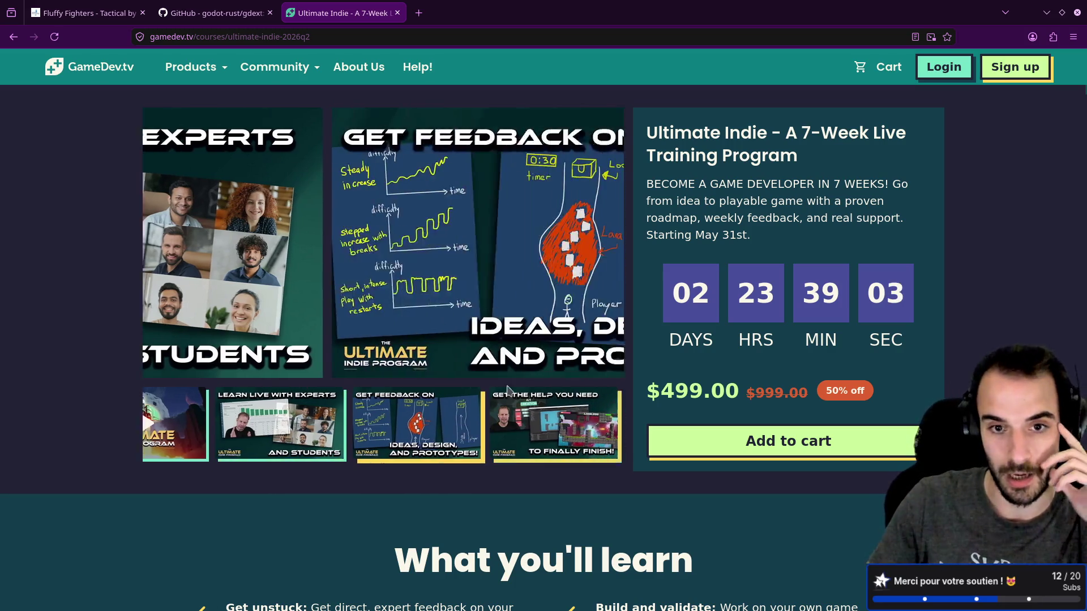
left_click(522, 428)
left_click(568, 433)
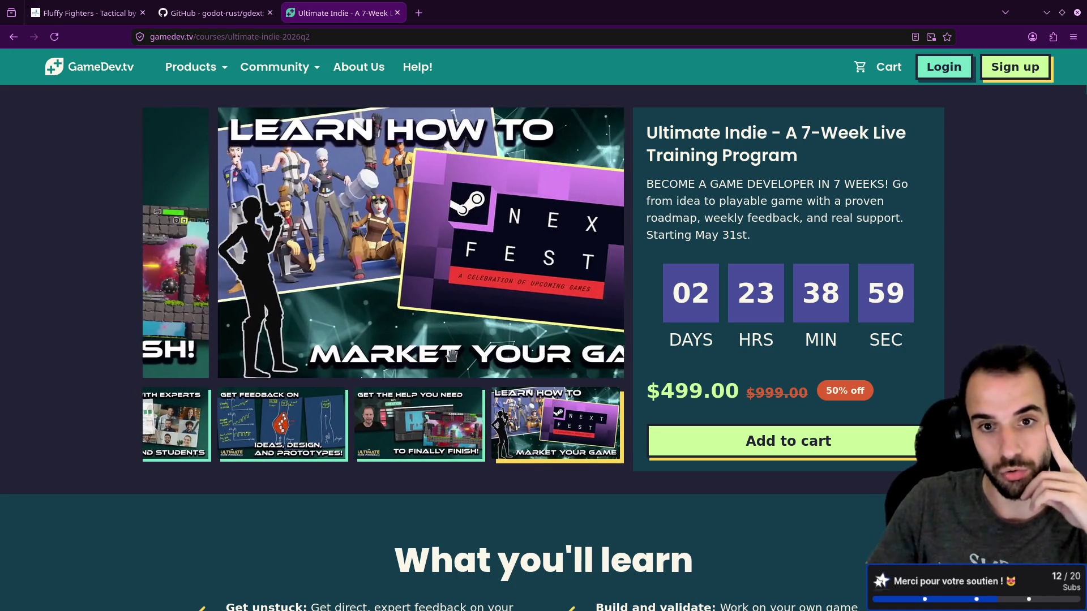
scroll(475, 362, "down", 15)
scroll(474, 362, "down", 15)
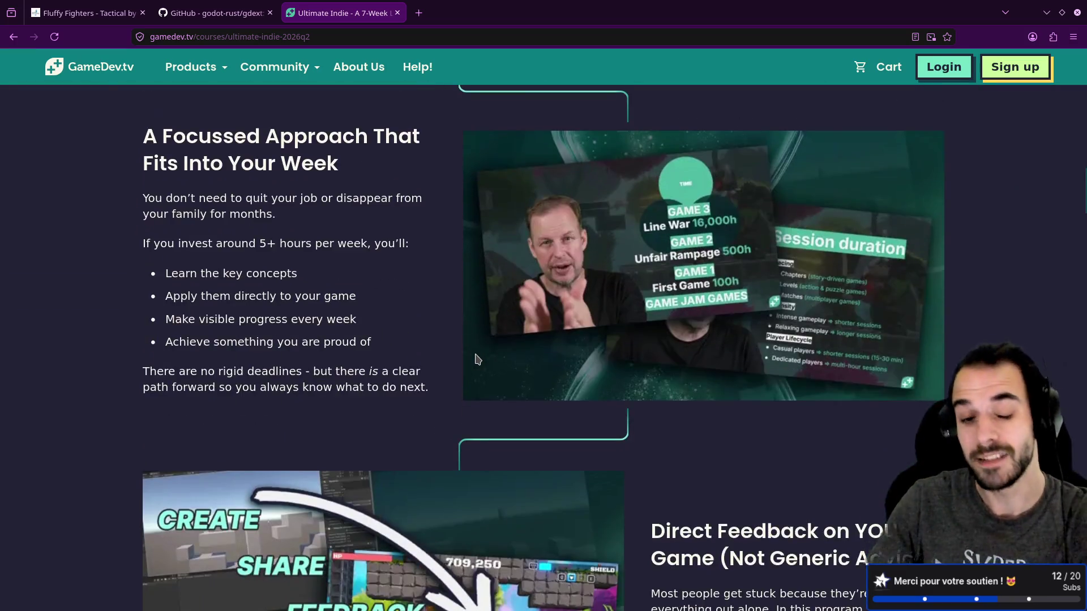
scroll(475, 359, "down", 15)
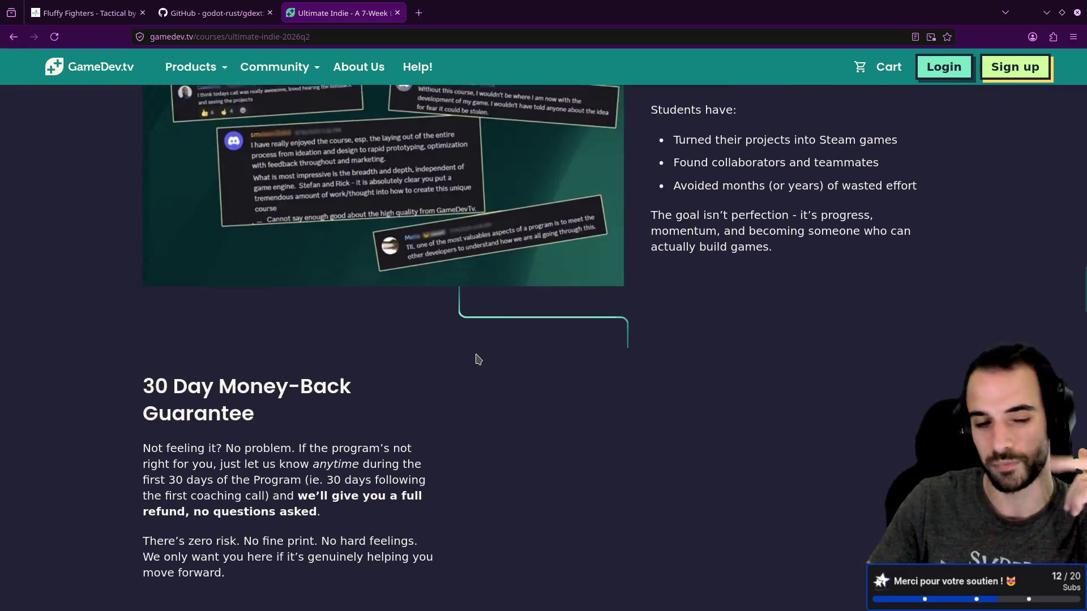
scroll(477, 355, "down", 15)
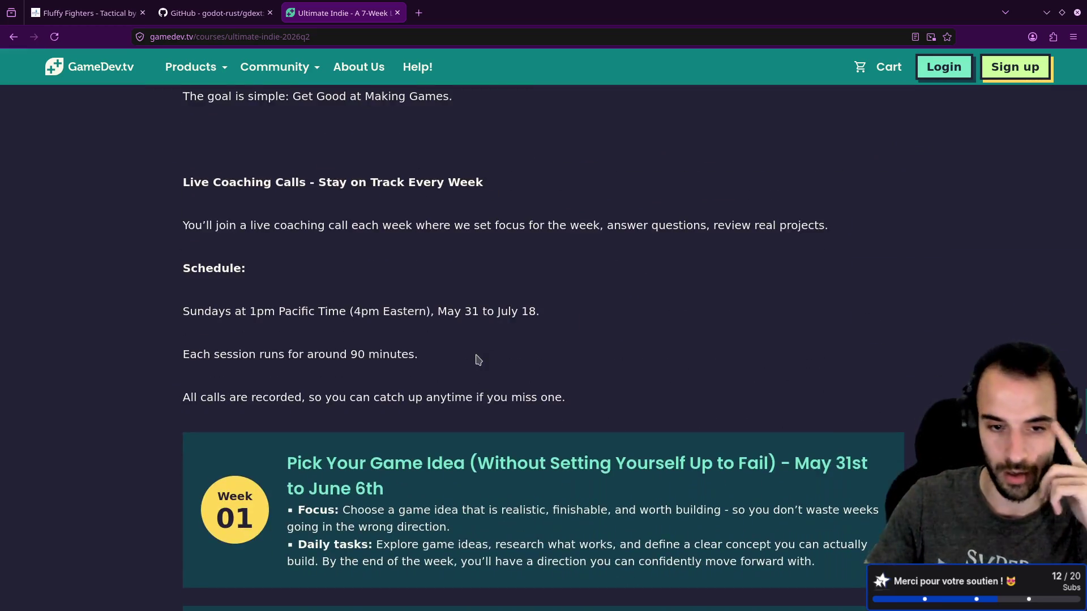
scroll(478, 360, "down", 10)
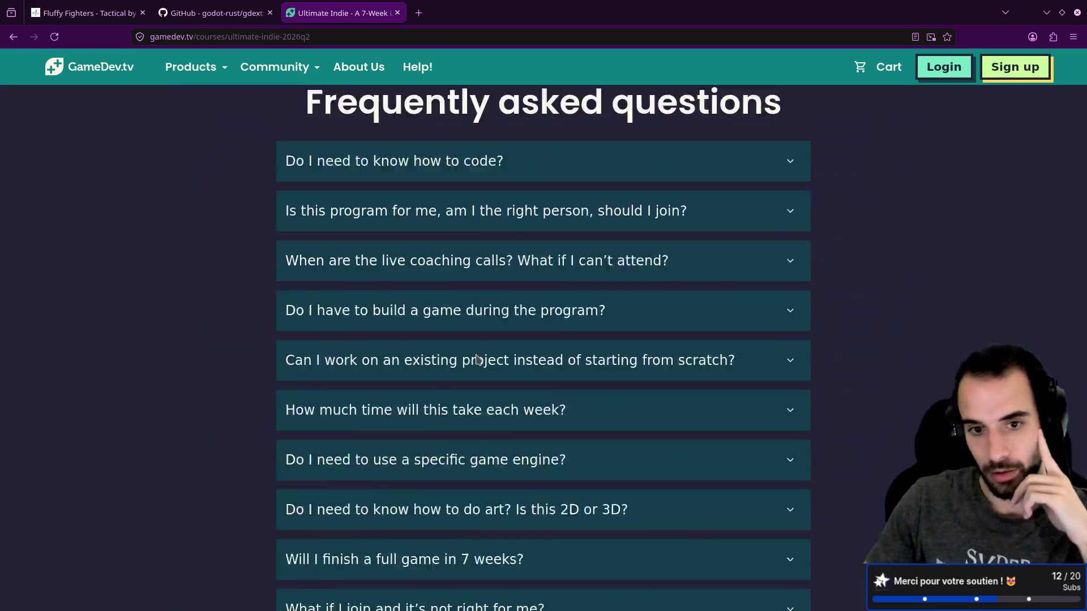
scroll(492, 393, "up", 20)
scroll(434, 369, "up", 9)
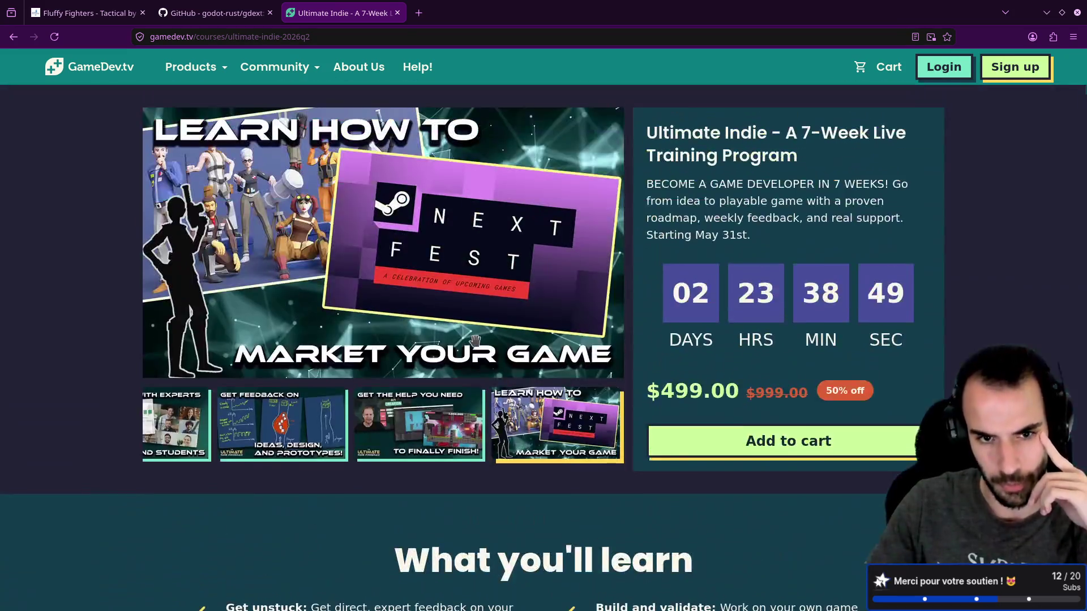
scroll(458, 388, "down", 9)
scroll(674, 378, "up", 3)
scroll(673, 378, "up", 5)
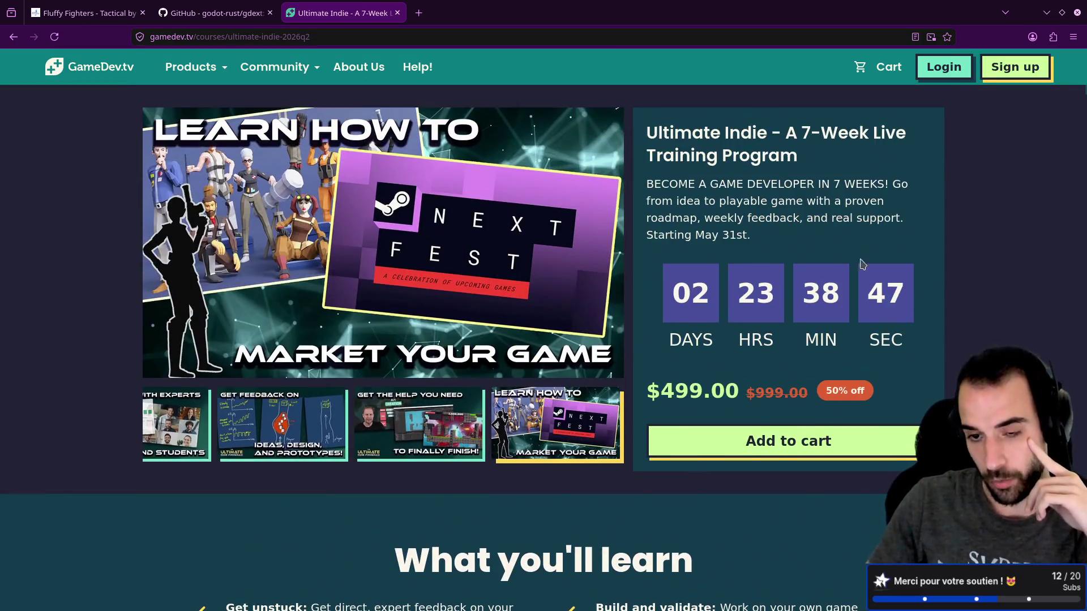
mouse_move(660, 391)
left_mouse_down()
mouse_move(764, 387)
mouse_move(738, 384)
left_mouse_up()
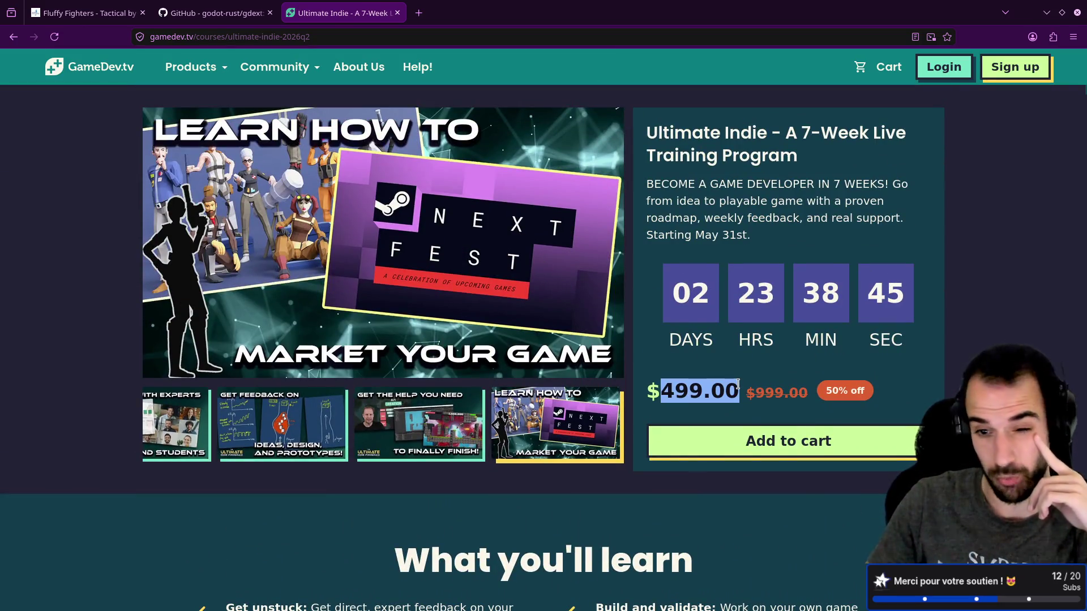
left_click(668, 354)
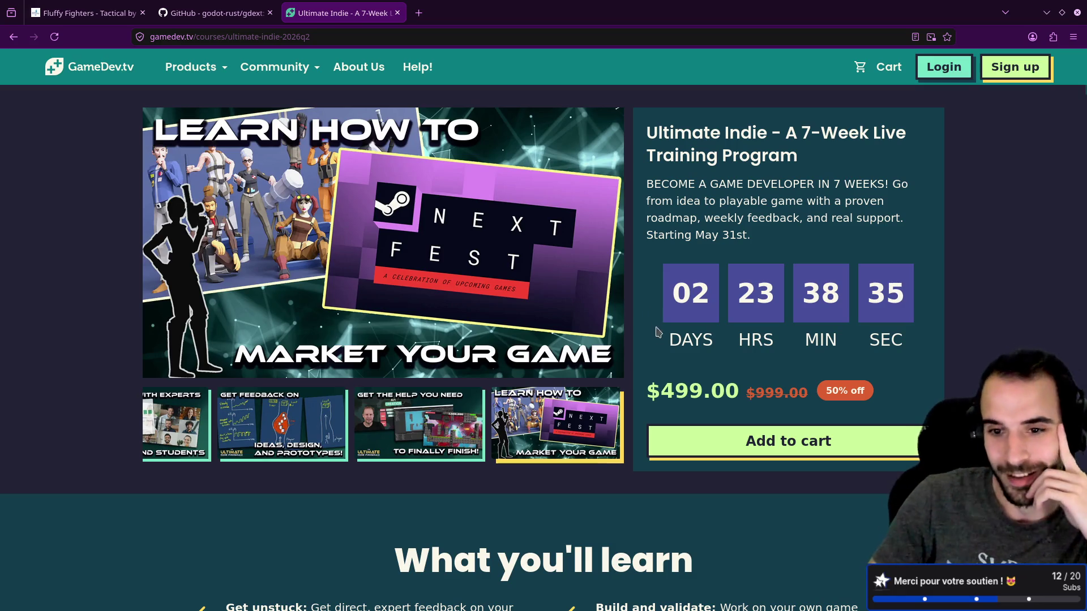
mouse_move(660, 394)
left_mouse_down()
mouse_move(723, 392)
mouse_move(662, 391)
left_mouse_up()
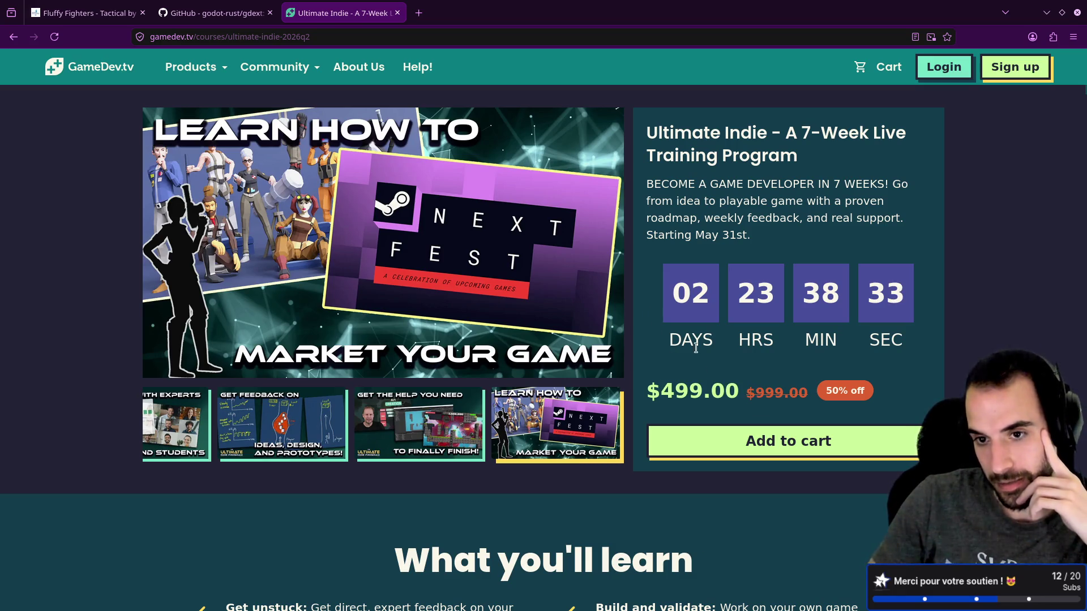
Step: Scroll down the Ultimate Indie page to the Week 01 schedule card
scroll(683, 323, "down", 6)
scroll(681, 318, "down", 12)
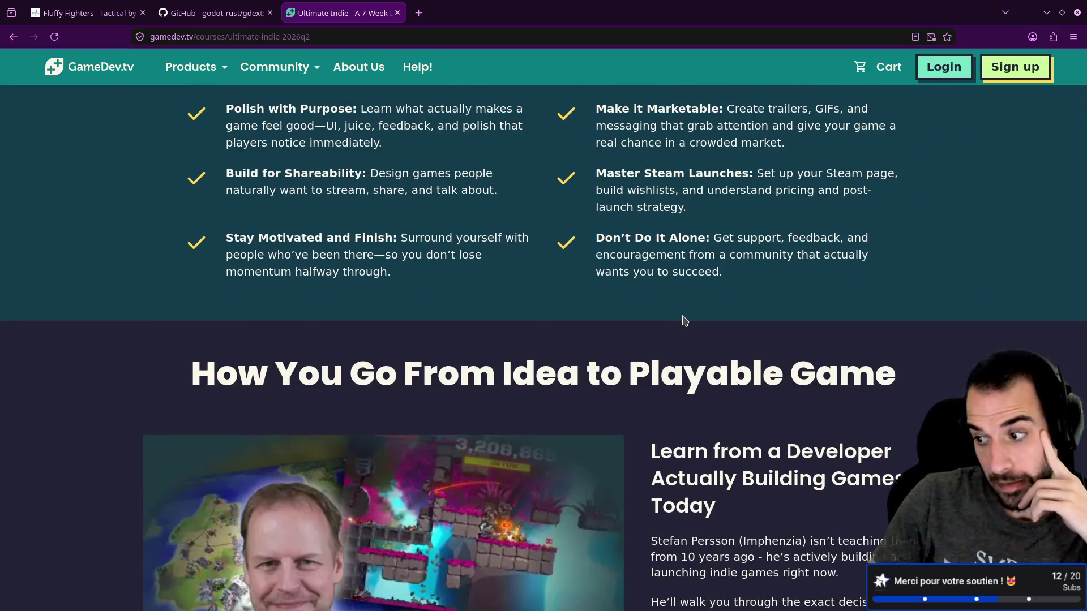
scroll(685, 315, "up", 3)
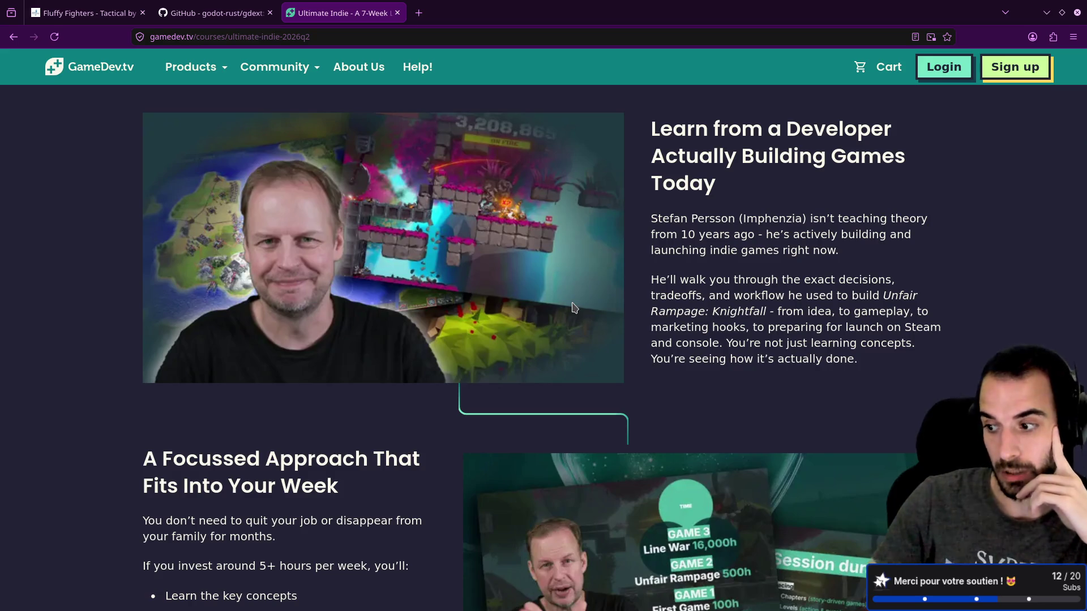
scroll(577, 305, "down", 3)
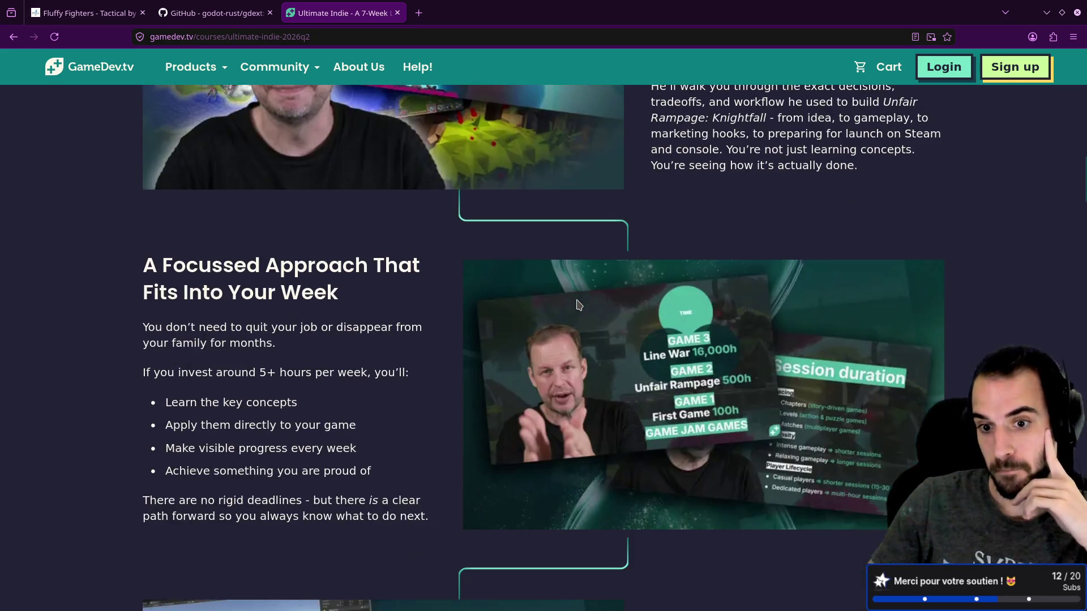
scroll(577, 304, "down", 20)
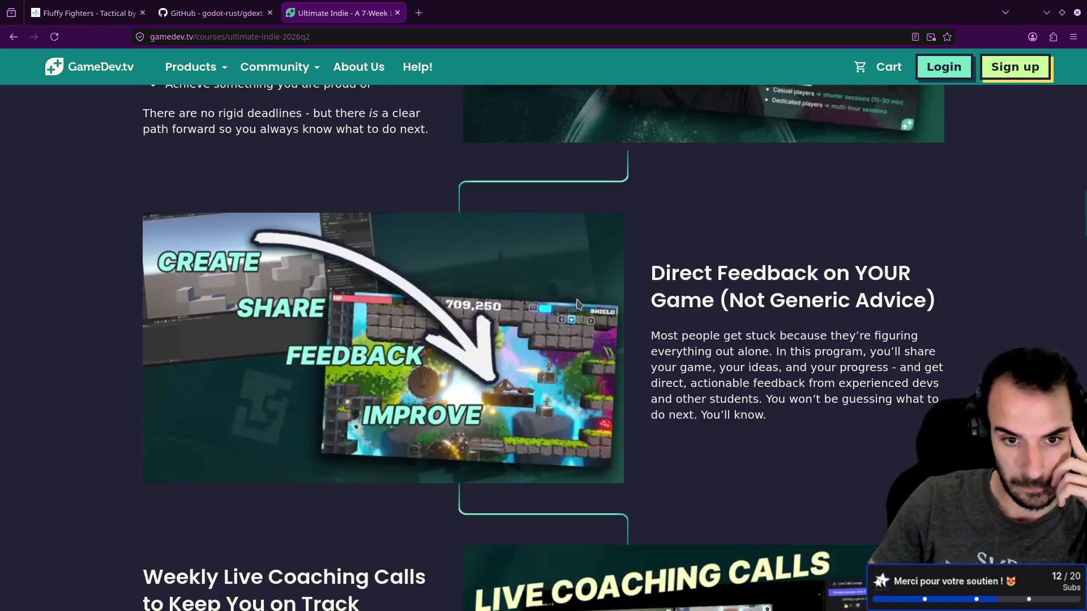
scroll(577, 303, "down", 6)
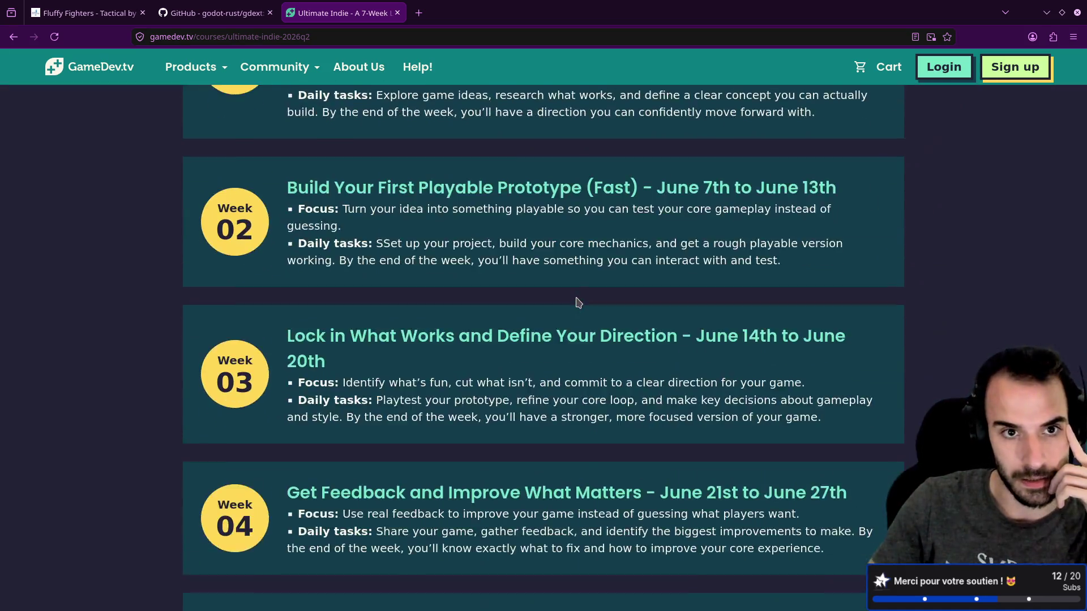
scroll(575, 298, "up", 3)
Step: Select the Week 01 focus phrase 'realistic, finishable, worth building'
left_click_drag(289, 202, 526, 235)
left_click(527, 235)
mouse_move(356, 269)
left_mouse_down()
mouse_move(479, 270)
mouse_move(428, 252)
mouse_move(558, 253)
left_mouse_up()
double_click(578, 252)
mouse_move(636, 252)
left_mouse_down()
mouse_move(725, 252)
mouse_move(477, 258)
left_mouse_up()
left_click(723, 270)
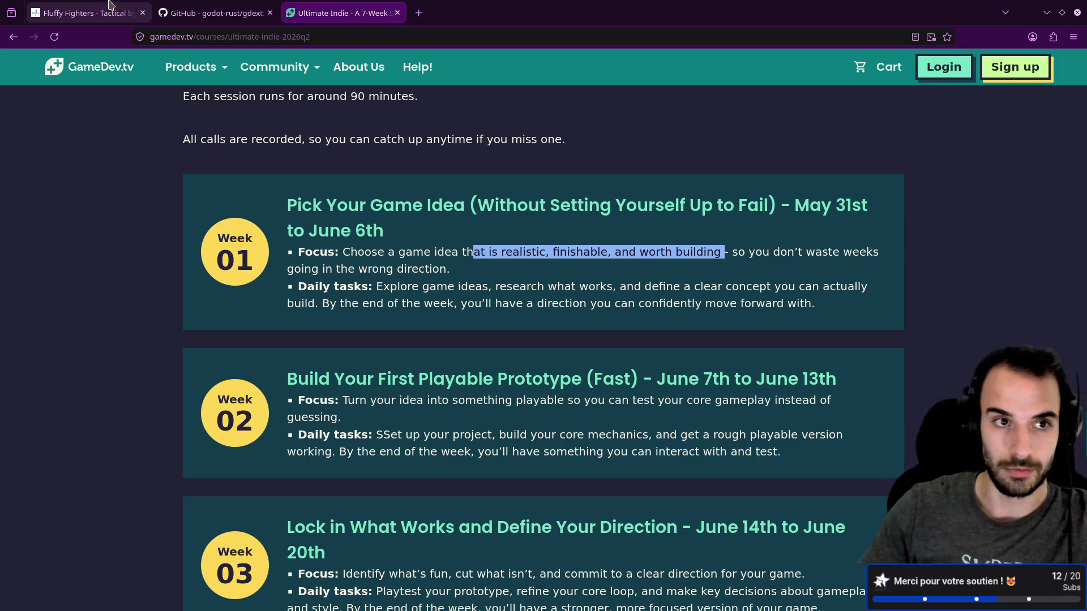
Step: Switch to itch.io and open the creator's profile from the feed
left_click(92, 12)
left_click(1030, 113)
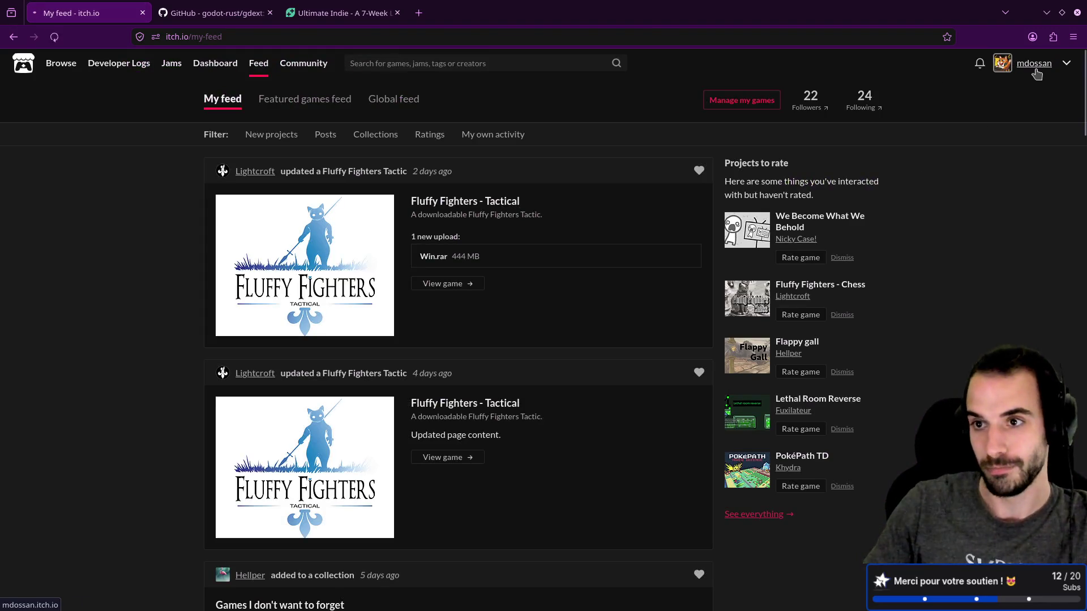
left_click(1035, 66)
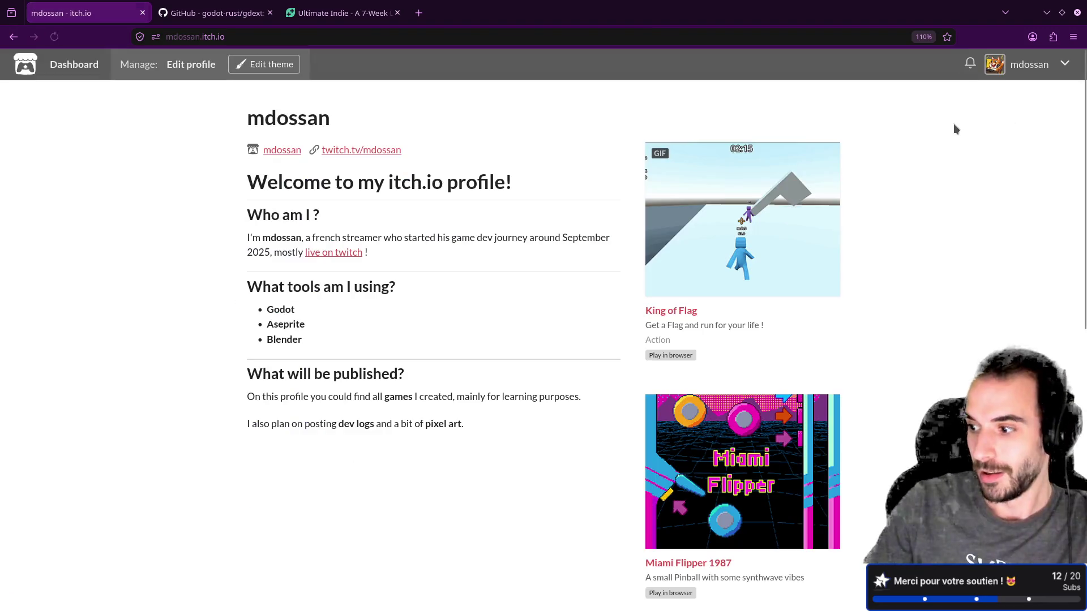
Step: Read the King of Flag multiplayer and game timer devlog, then return to the Ultimate Indie page
left_click(779, 251)
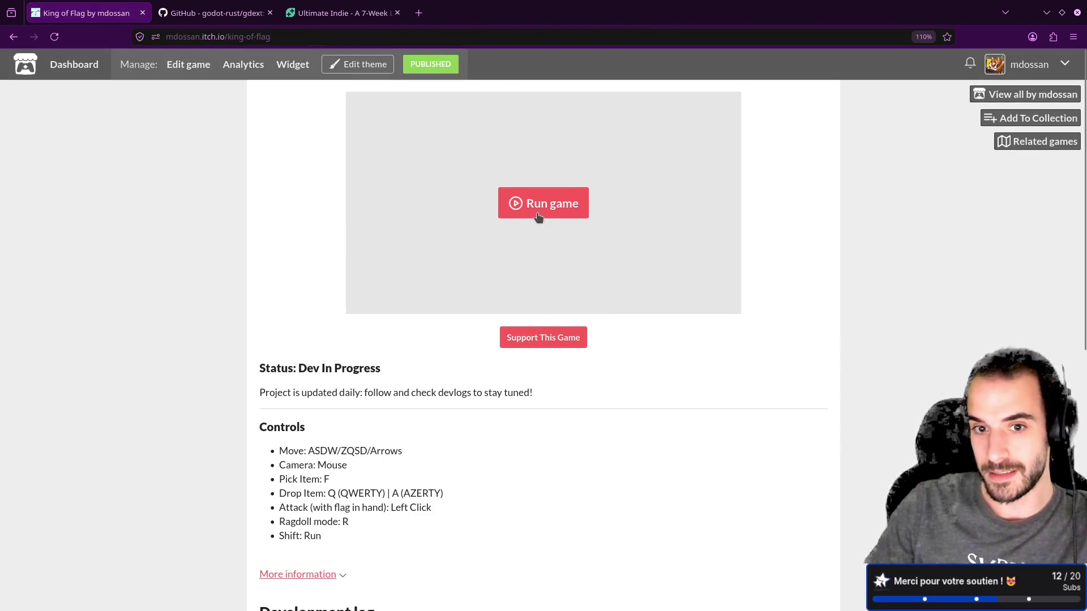
scroll(390, 413, "down", 5)
left_click(419, 343)
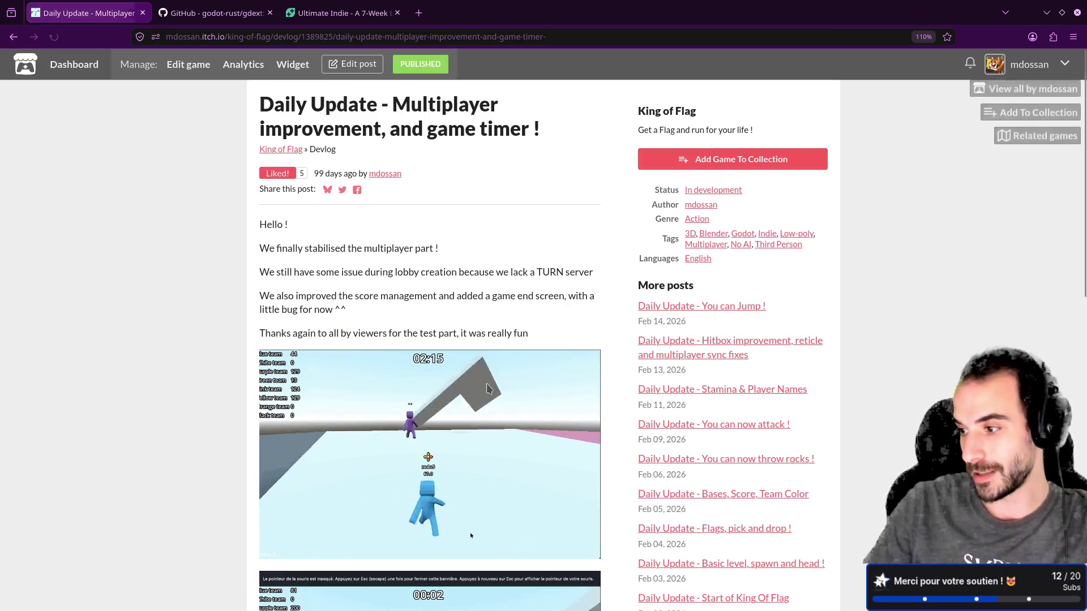
scroll(491, 362, "down", 3)
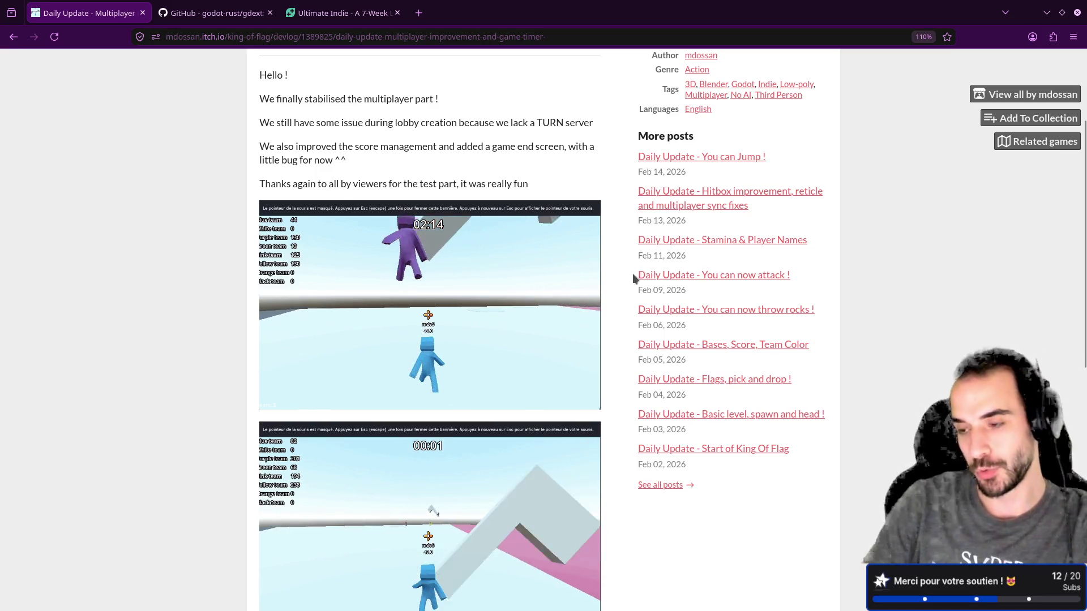
scroll(421, 346, "up", 3)
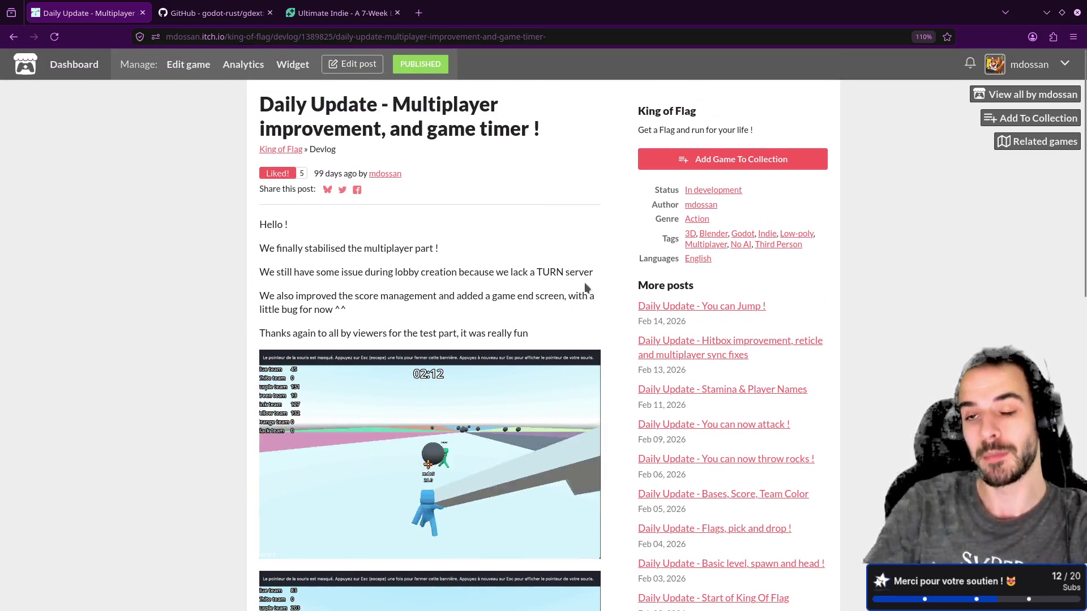
left_click(1018, 96)
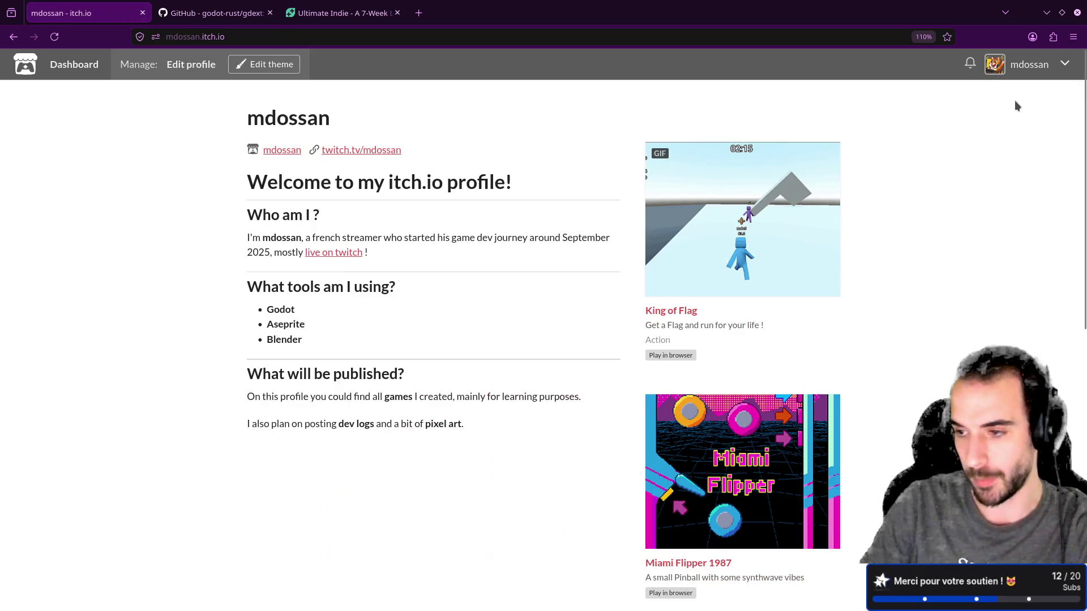
left_click(343, 13)
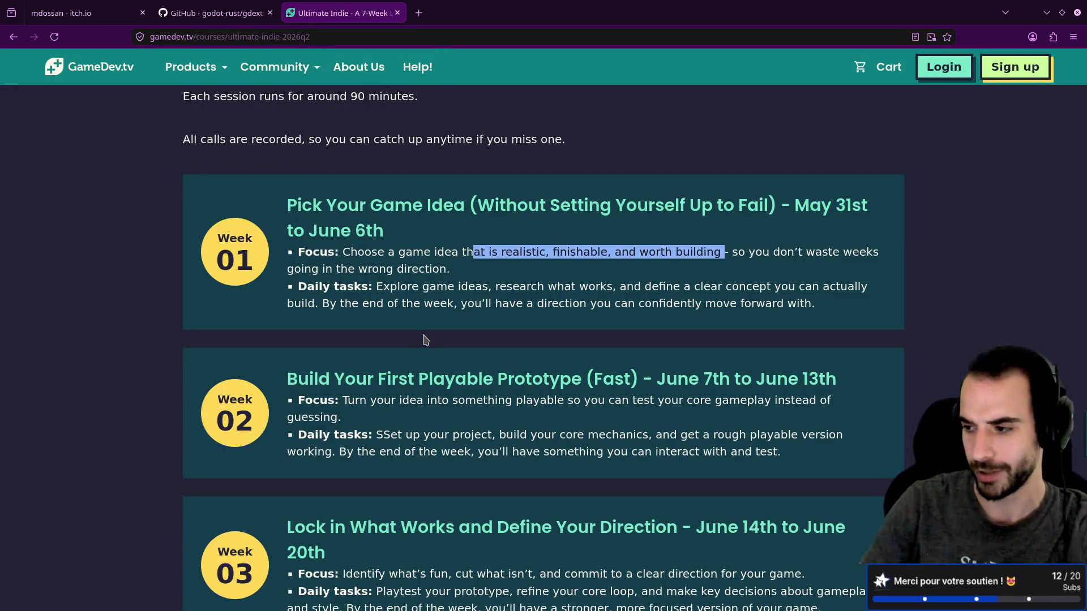
Step: Scroll through the Week 01–03 schedule cards, then move focus away from the browser
scroll(428, 334, "down", 2)
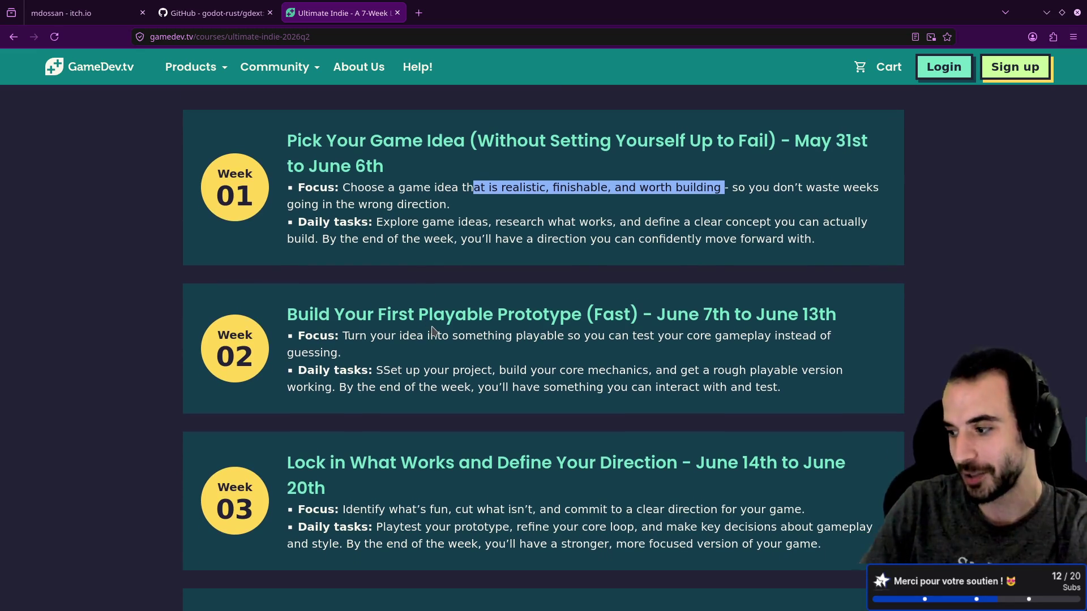
scroll(432, 328, "down", 4)
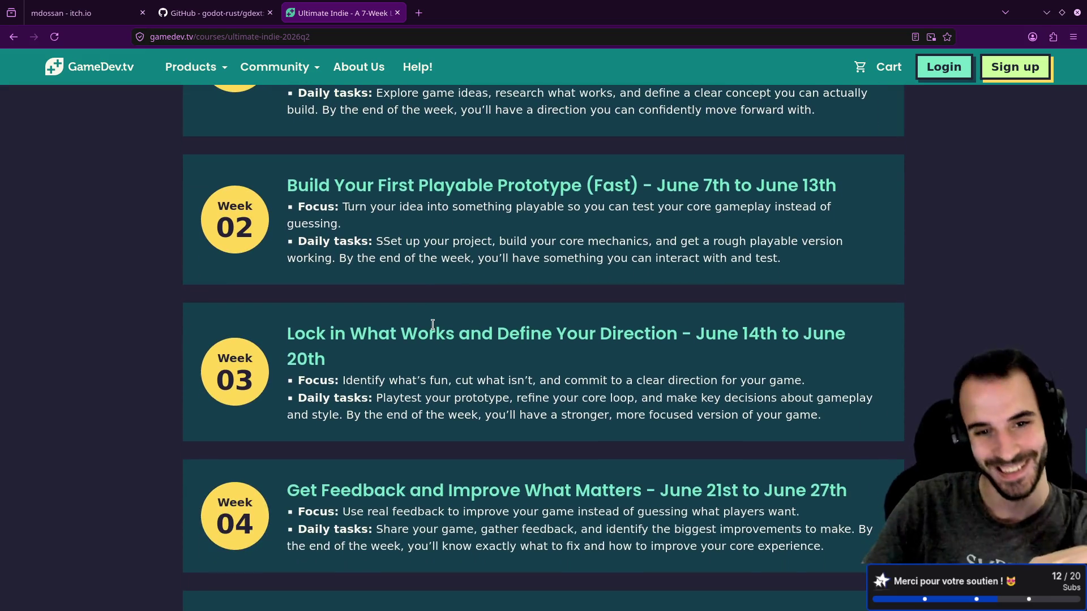
scroll(433, 322, "up", 4)
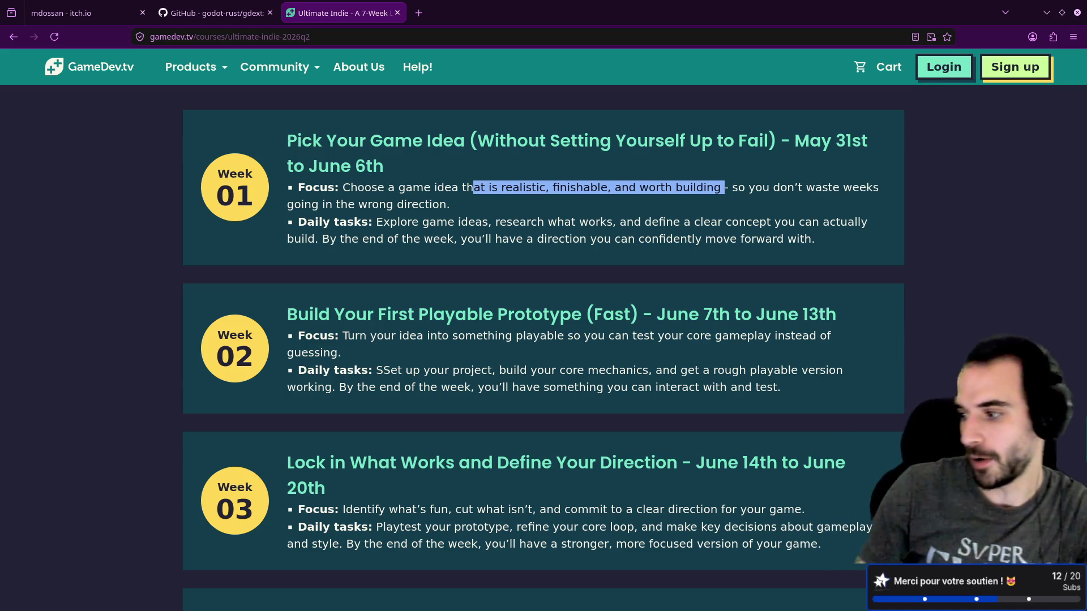
key("alt+Tab")
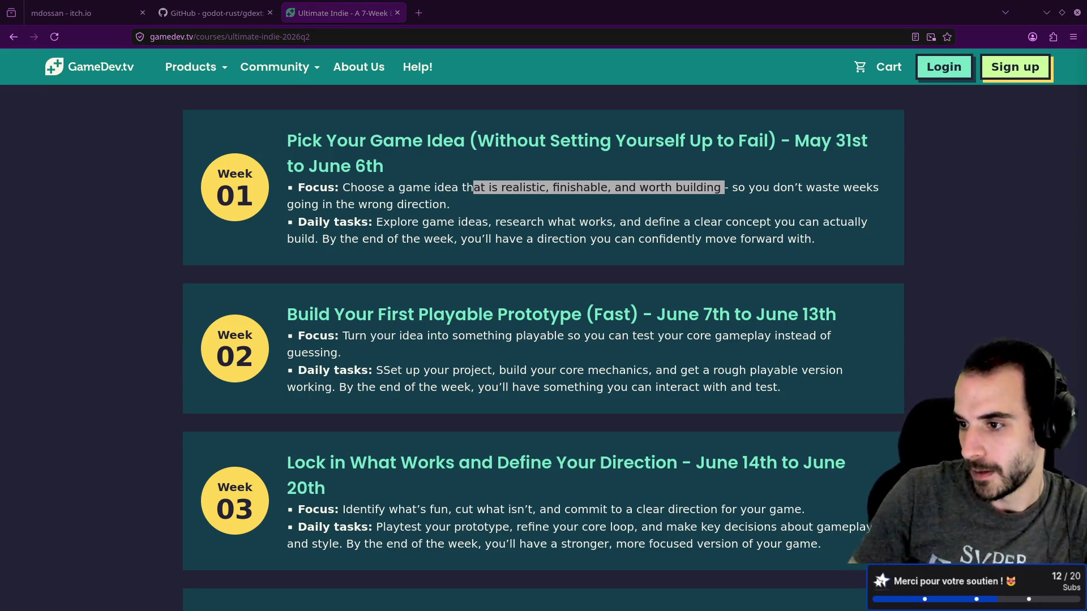